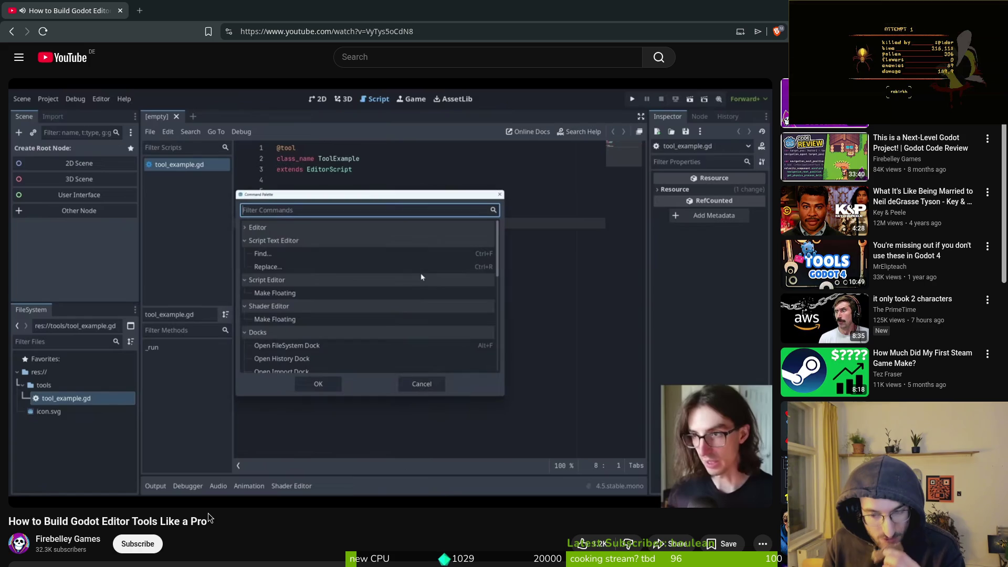
Let the Godot editor tools tutorial play on until the popup_dialog code example appears.
mouse_move(141, 481)
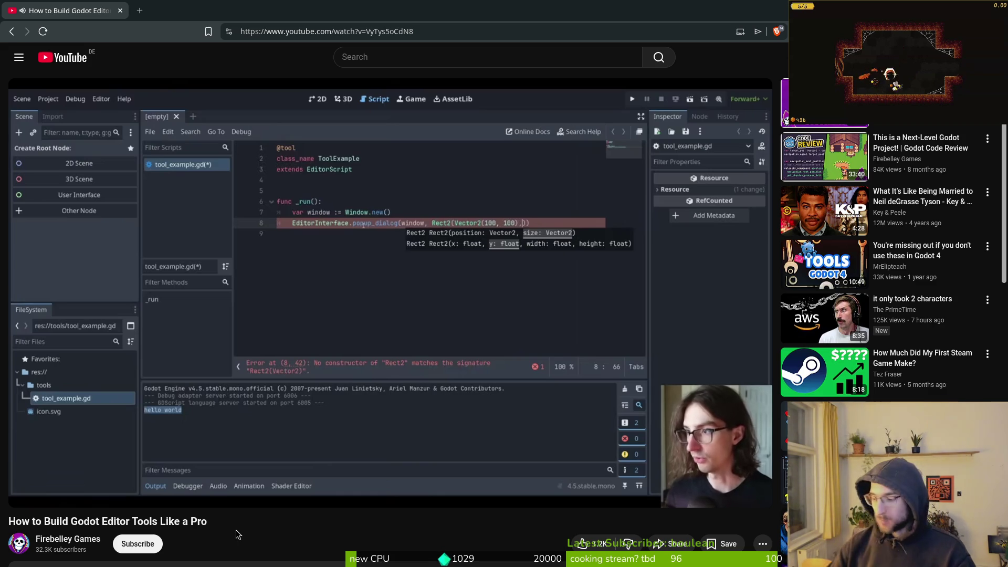
Rewind the tutorial five seconds, pause it at 3:27 on the popup_dialog line, then resume.
key("Left")
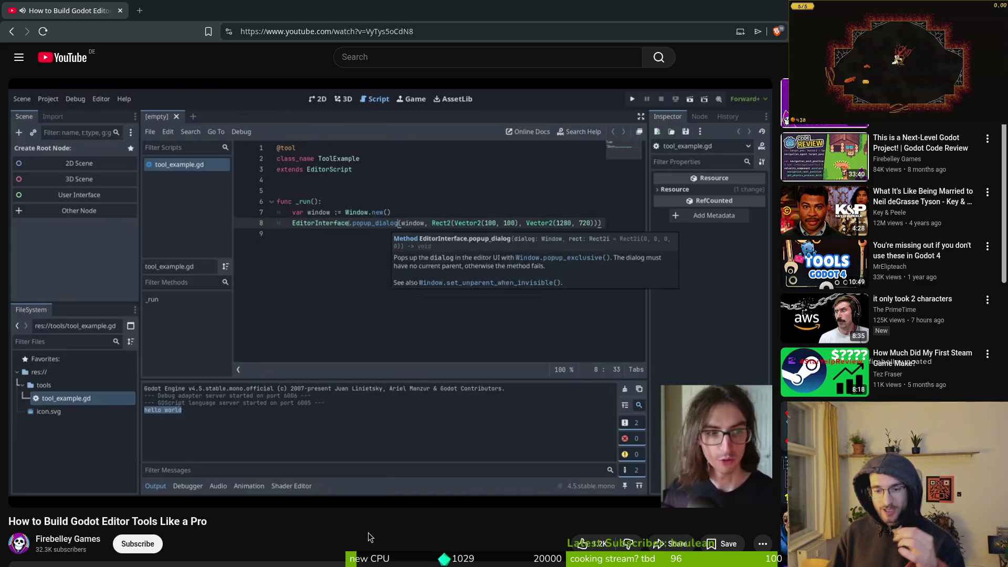
left_click(372, 353)
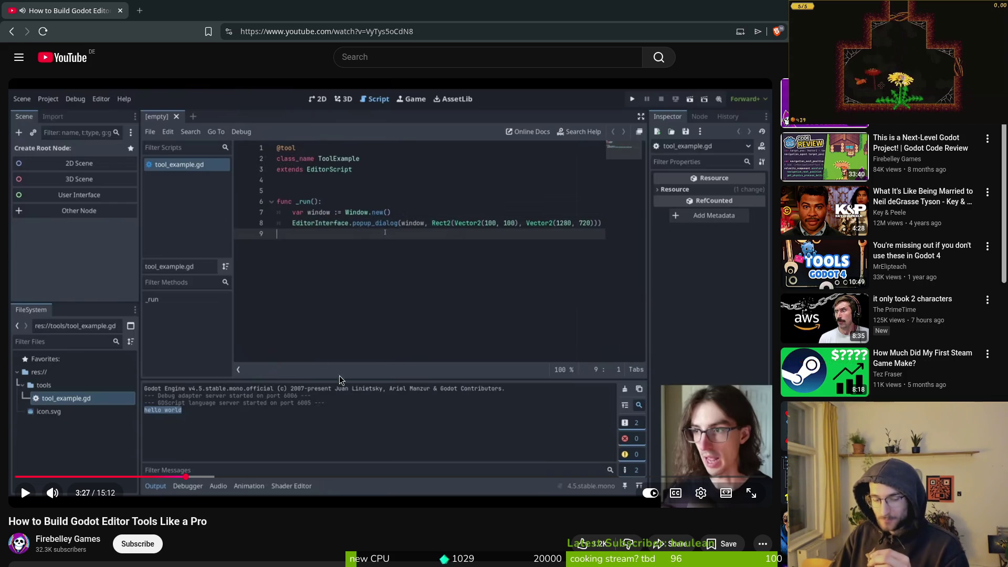
scroll(83, 374, "down", 6)
scroll(83, 374, "up", 6)
left_click(22, 488)
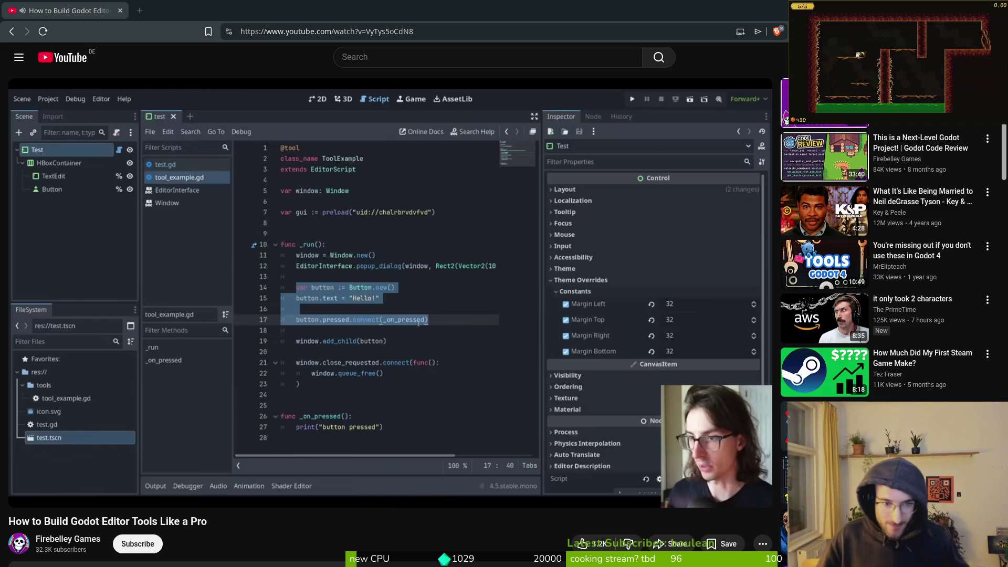
left_click(366, 220)
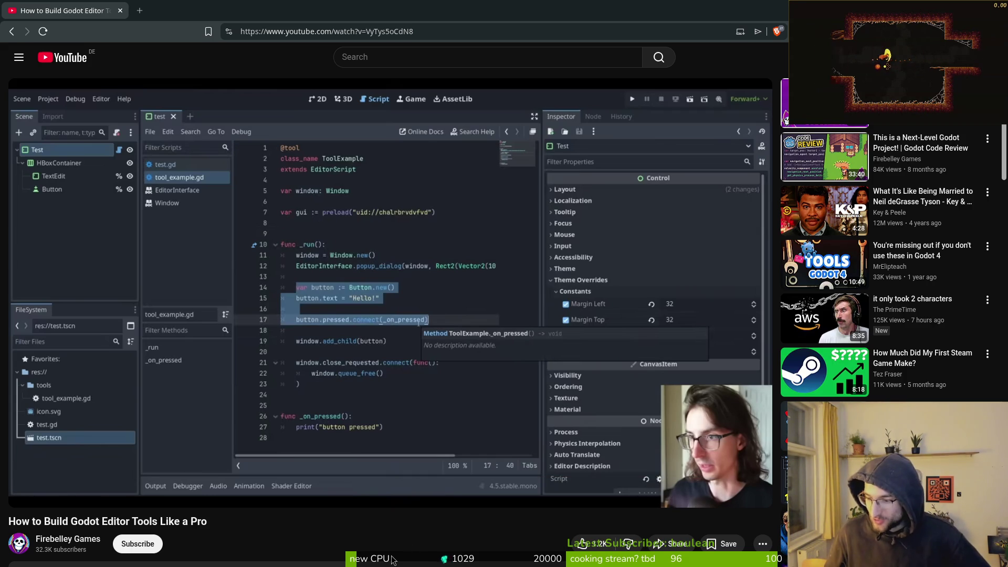
mouse_move(343, 228)
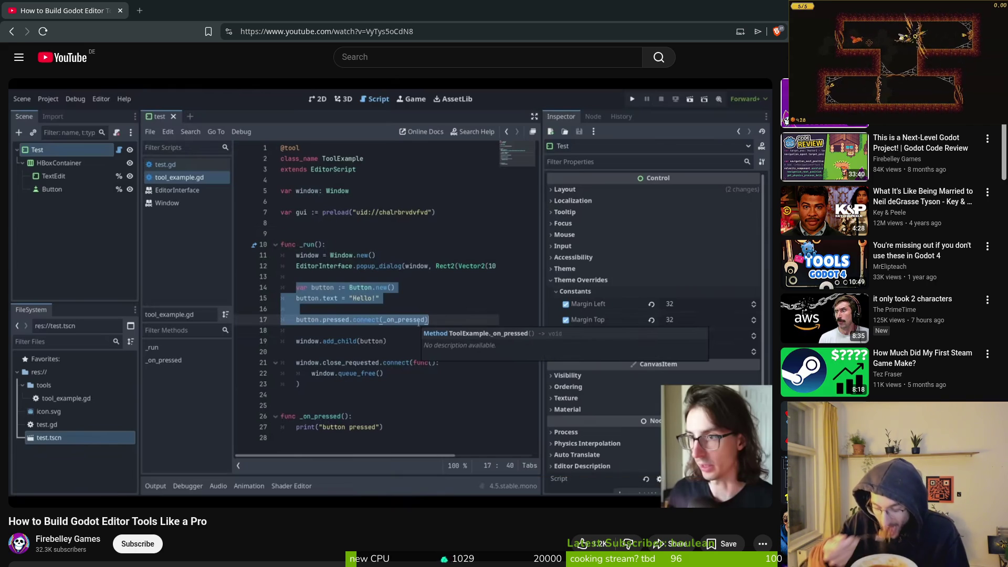
left_click(305, 271)
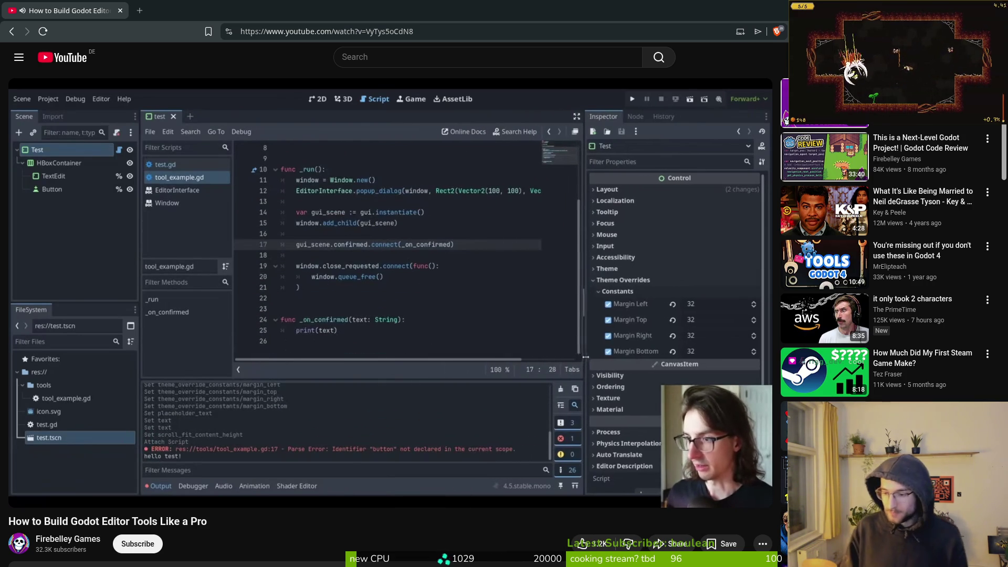
Pause the tutorial at 8:59 on the _on_confirmed function printing the entered text.
left_click(474, 287)
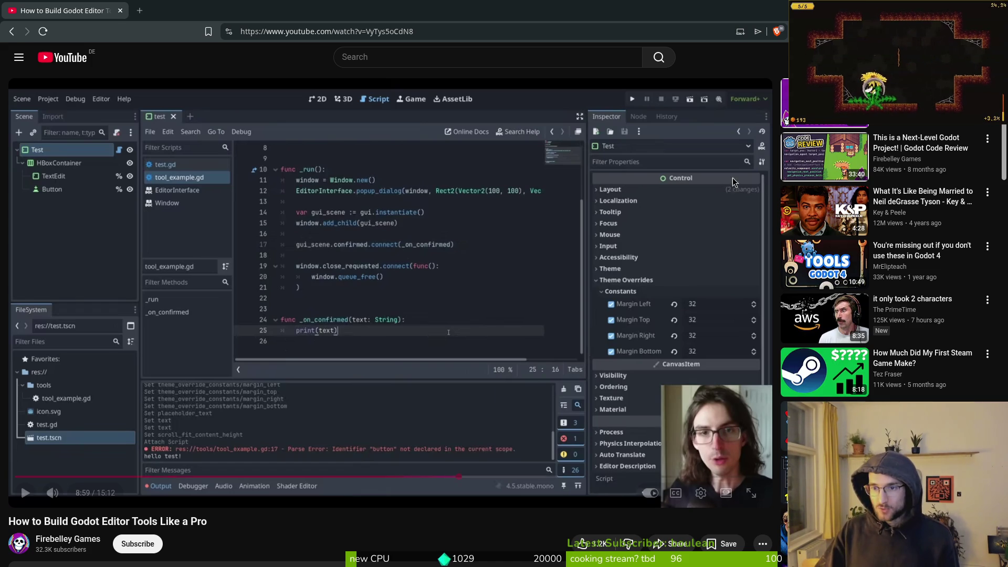
Scroll down to the tutorial's description and comments, then back up to the video.
scroll(160, 545, "down", 3)
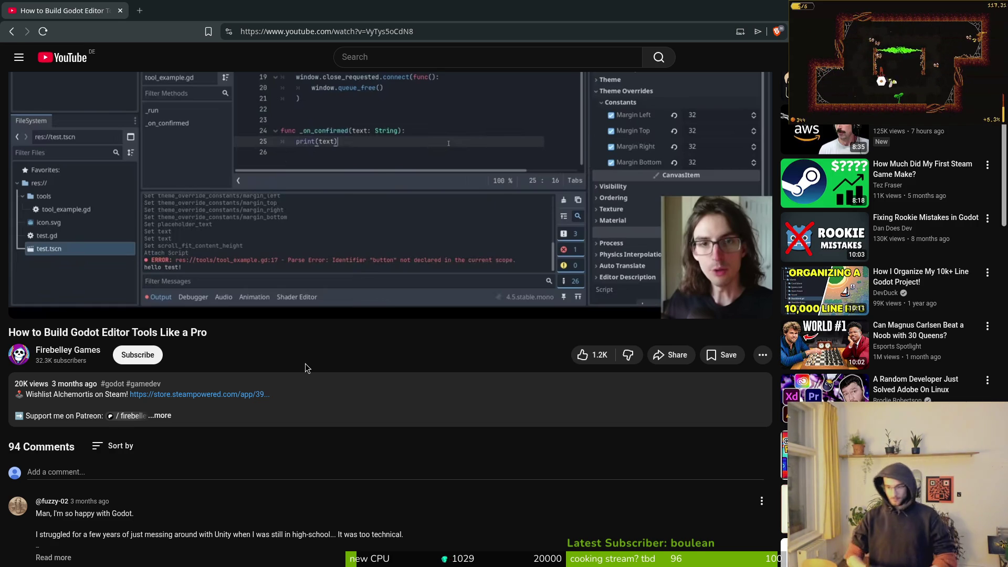
scroll(306, 367, "up", 3)
Resume the tutorial with k and let it play to the ResourceSaver.Save C# line.
key("k")
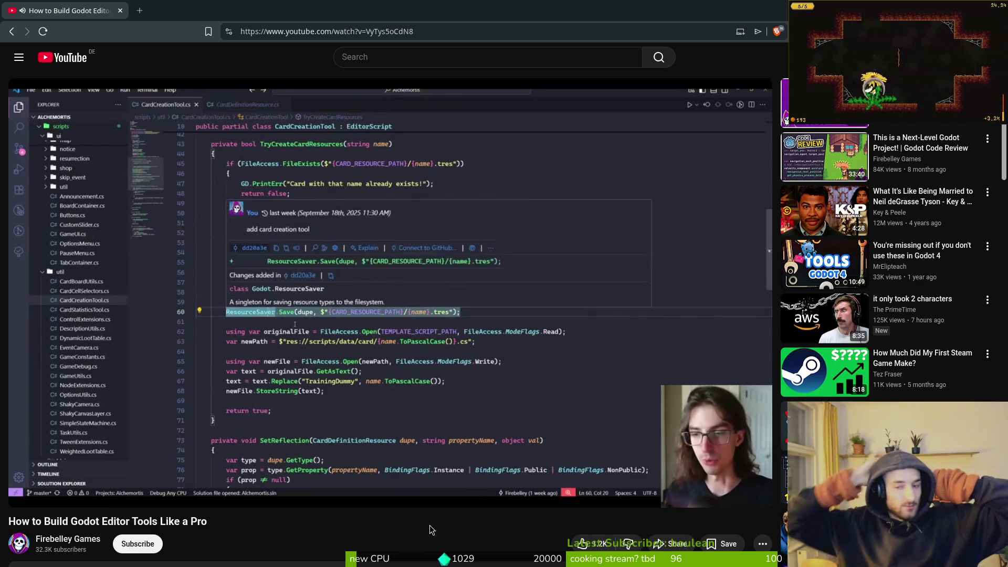
Open the Firebelley Games channel page in a background tab at 12:42 of the tutorial.
mouse_move(430, 335)
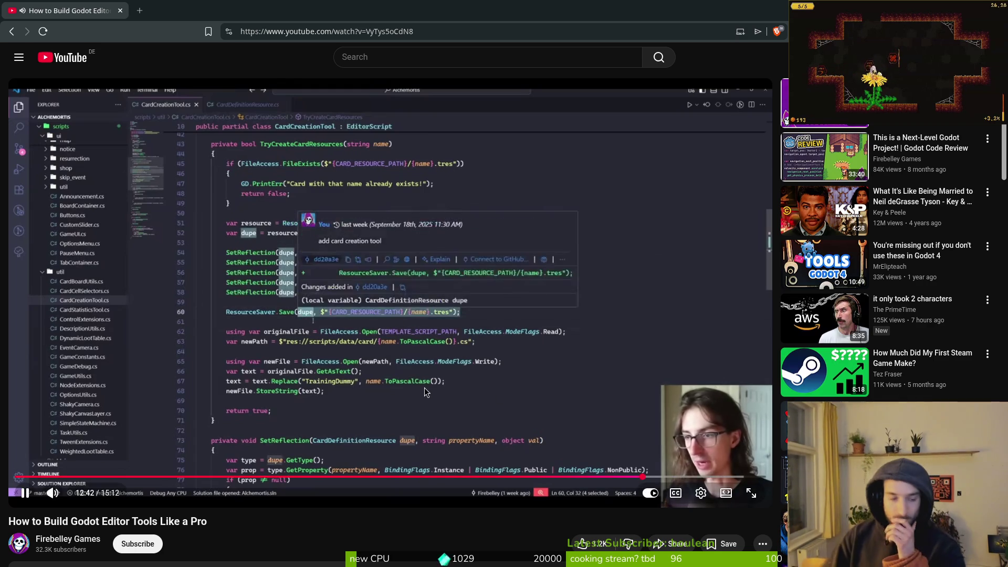
middle_click(60, 540)
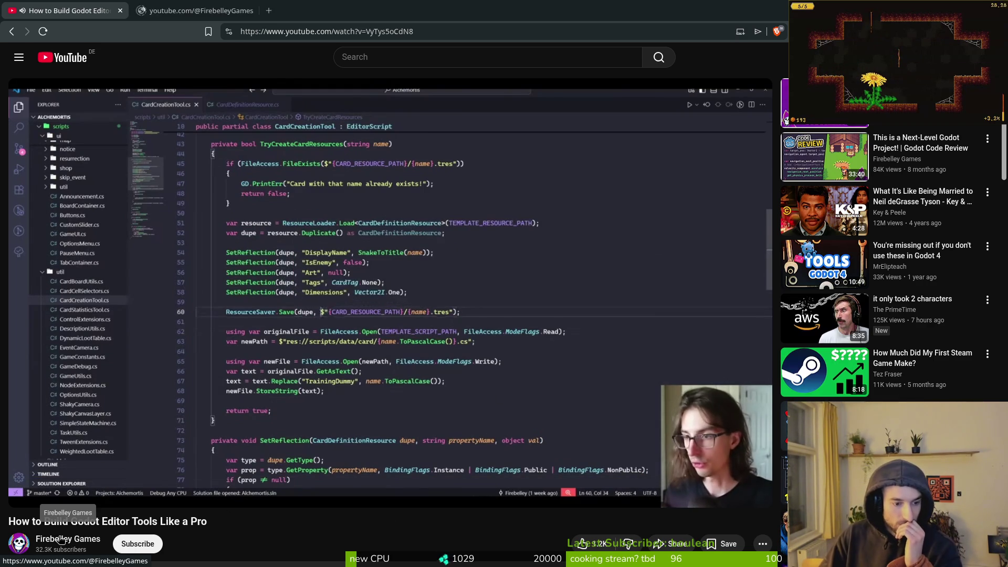
On the channel tab, list its videos and play the EGGSELENT Rage Game code review.
left_click(209, 6)
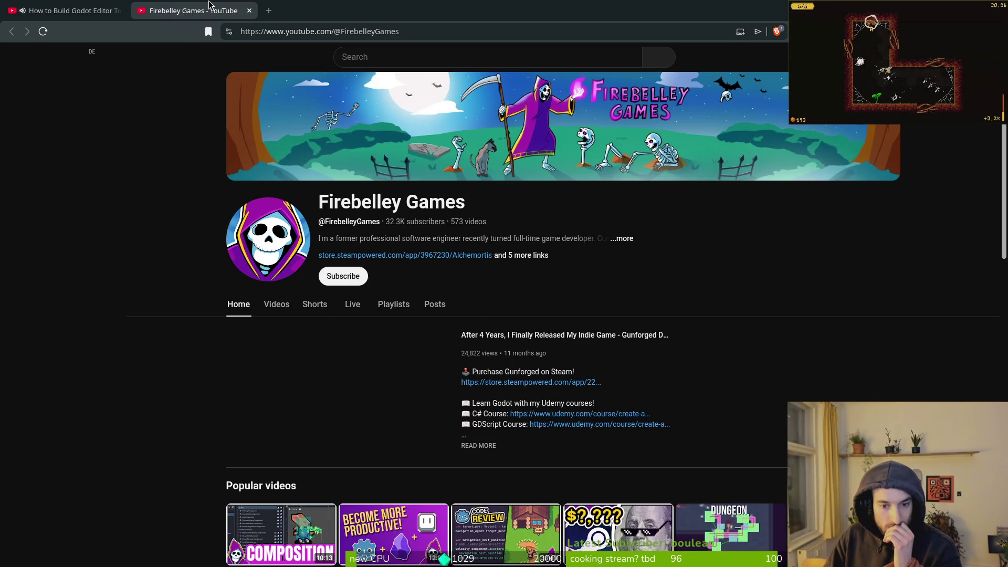
left_click(274, 314)
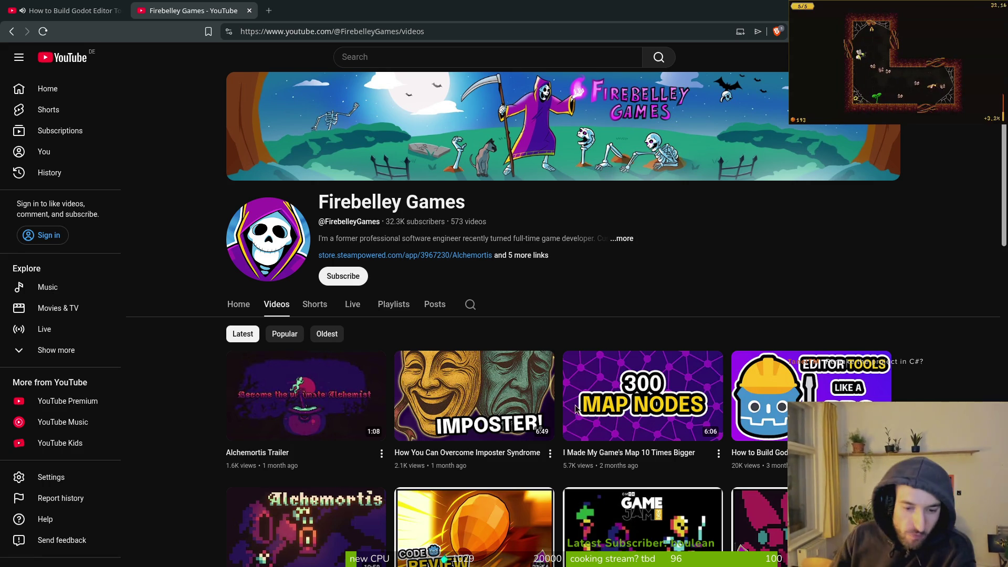
scroll(594, 345, "down", 2)
left_click(474, 409)
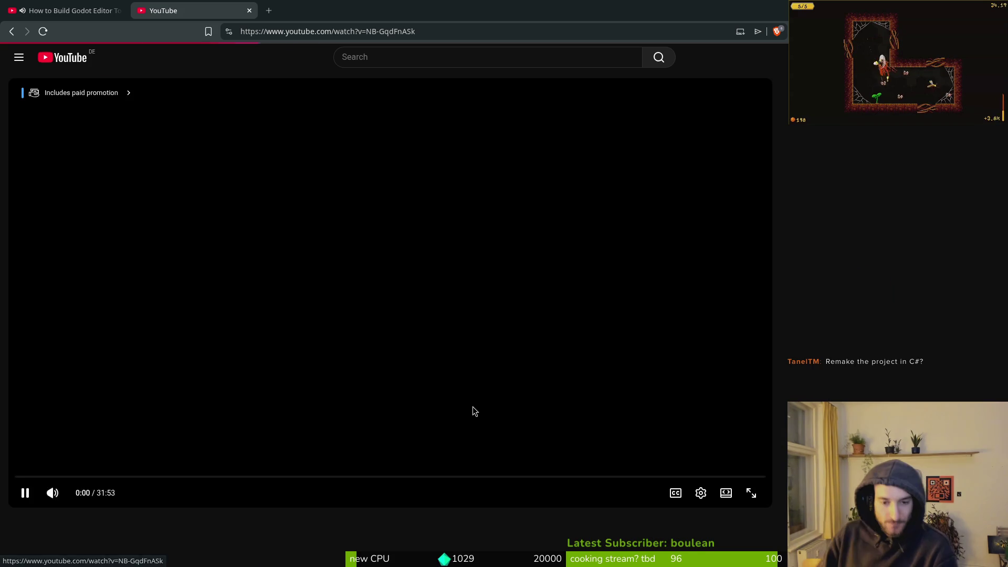
Expand the review's description, open fresh4.itch.io/egg in a background tab, and skim the comments.
scroll(367, 445, "down", 1)
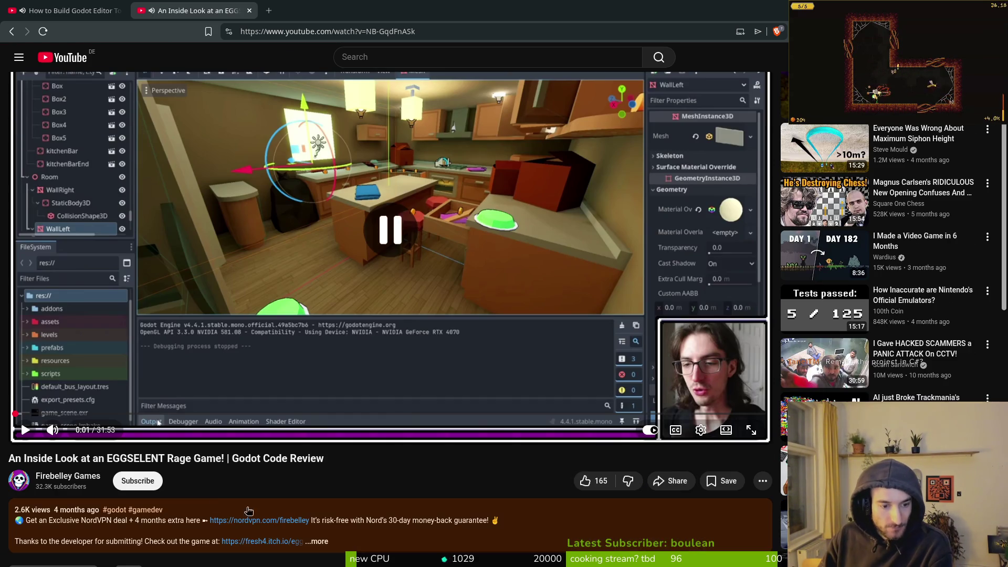
scroll(204, 478, "down", 3)
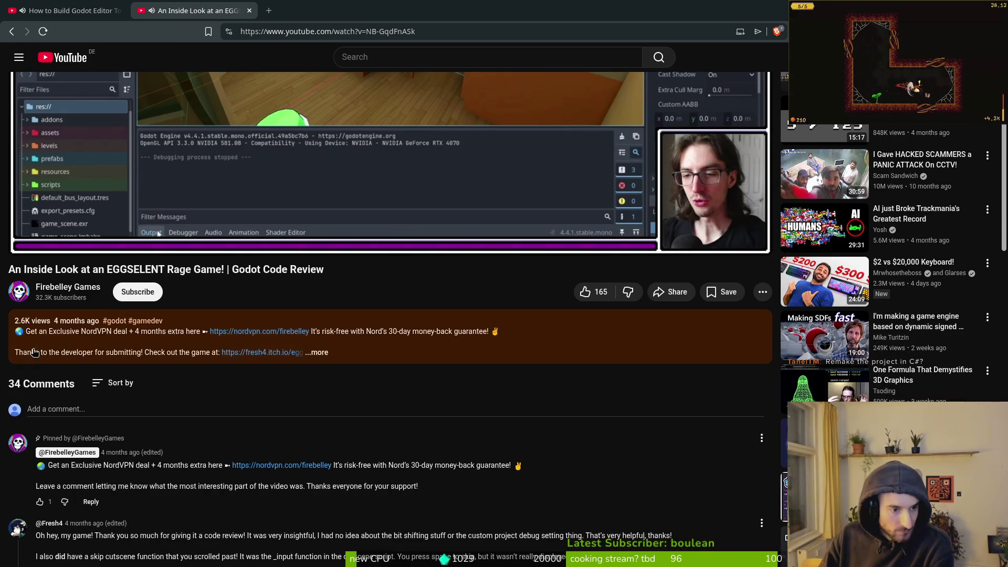
left_click(316, 353)
middle_click(259, 352)
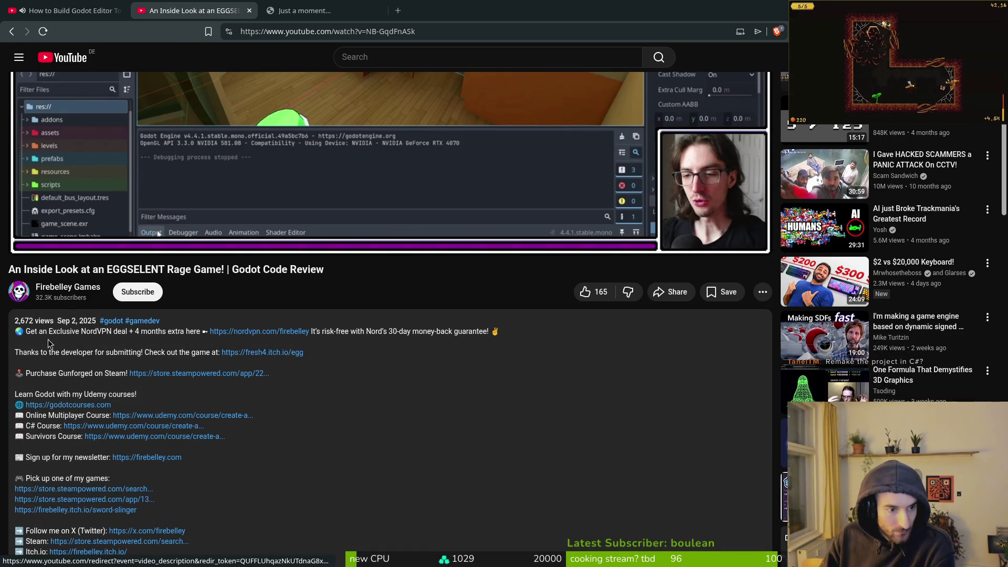
scroll(131, 467, "down", 5)
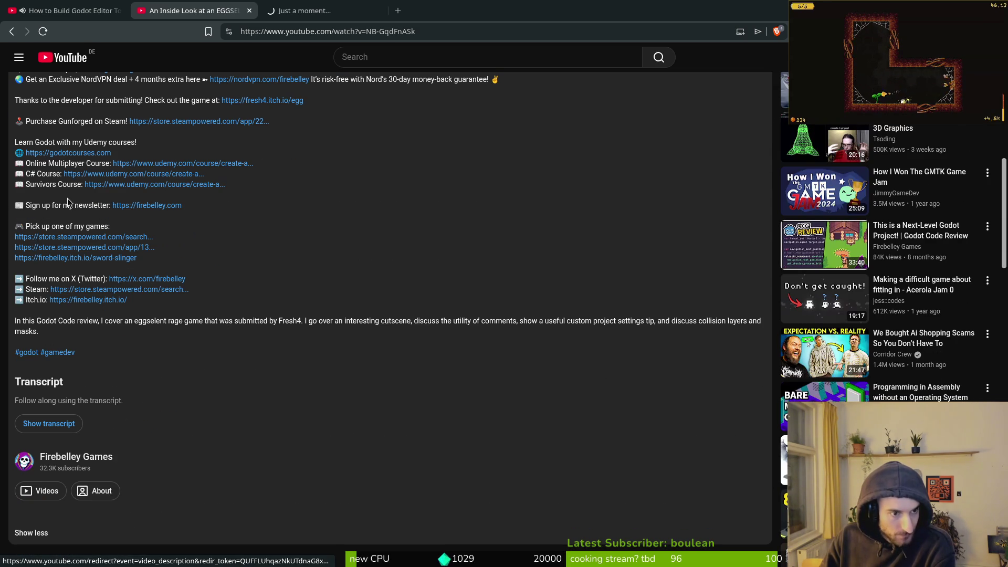
scroll(255, 197, "up", 1)
scroll(254, 197, "up", 2)
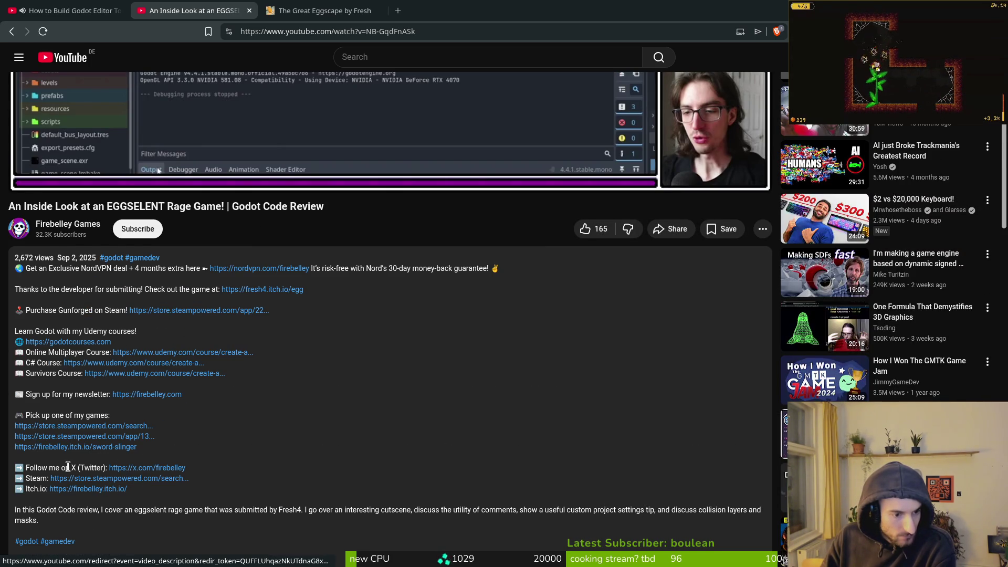
scroll(279, 451, "down", 3)
scroll(276, 449, "down", 4)
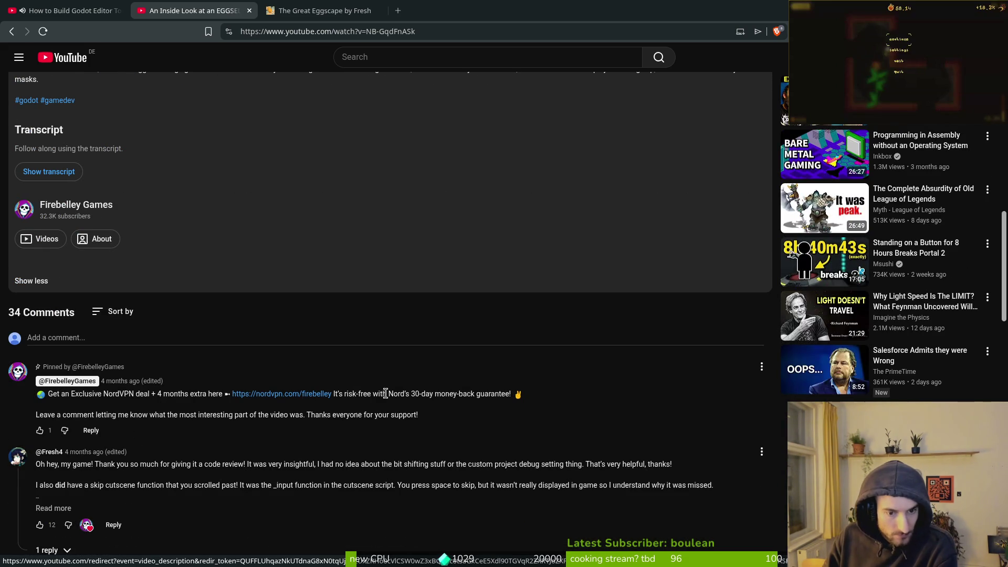
scroll(233, 447, "up", 10)
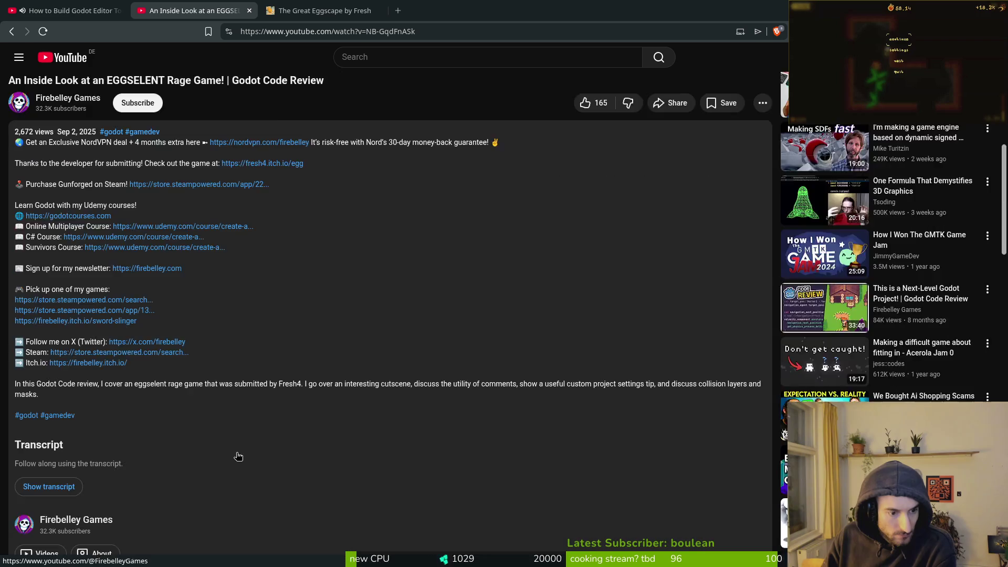
Switch back to the Godot editor tools tab and watch until the card tag counts output appears.
key("ctrl+shift+Tab")
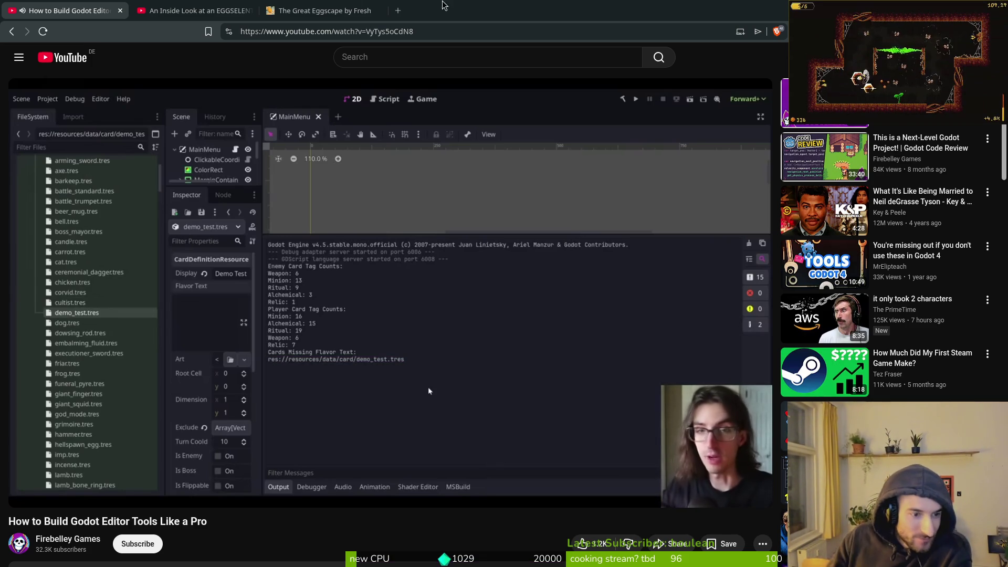
mouse_move(428, 392)
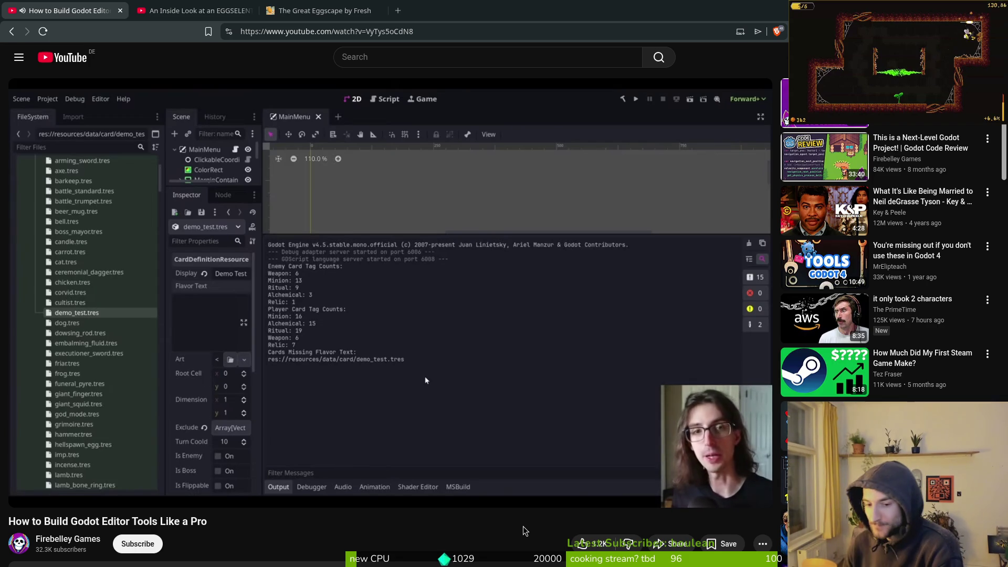
Close the Godot editor tools tab and skip the EGGSELENT review ahead five seconds.
left_click(120, 11)
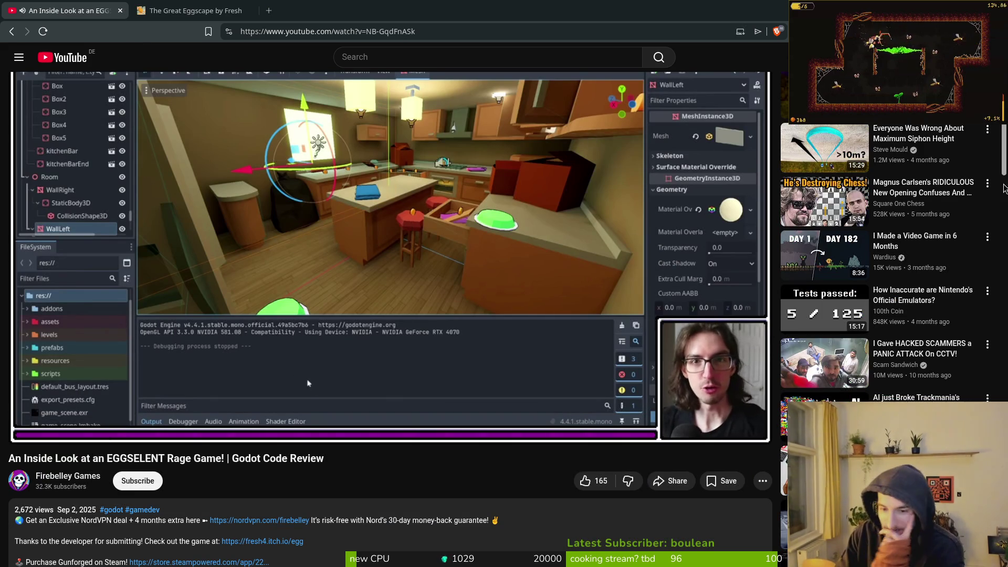
scroll(317, 265, "down", 2)
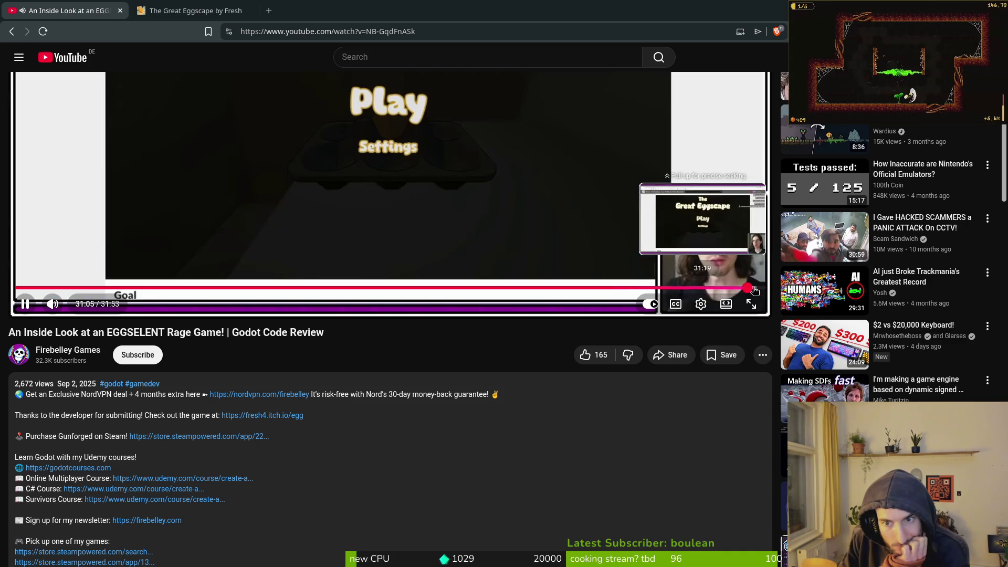
scroll(532, 424, "up", 3)
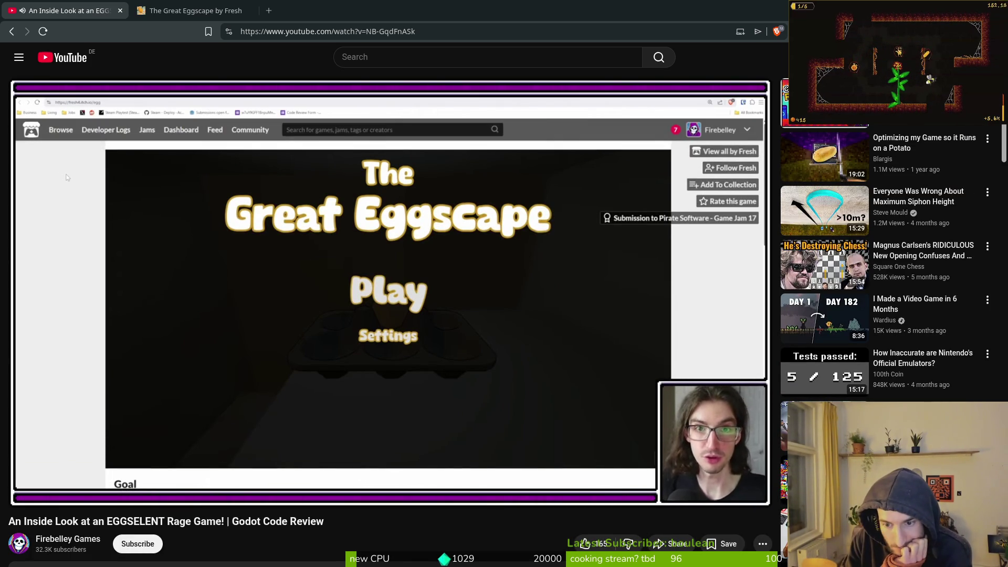
key("Right")
key("Right")
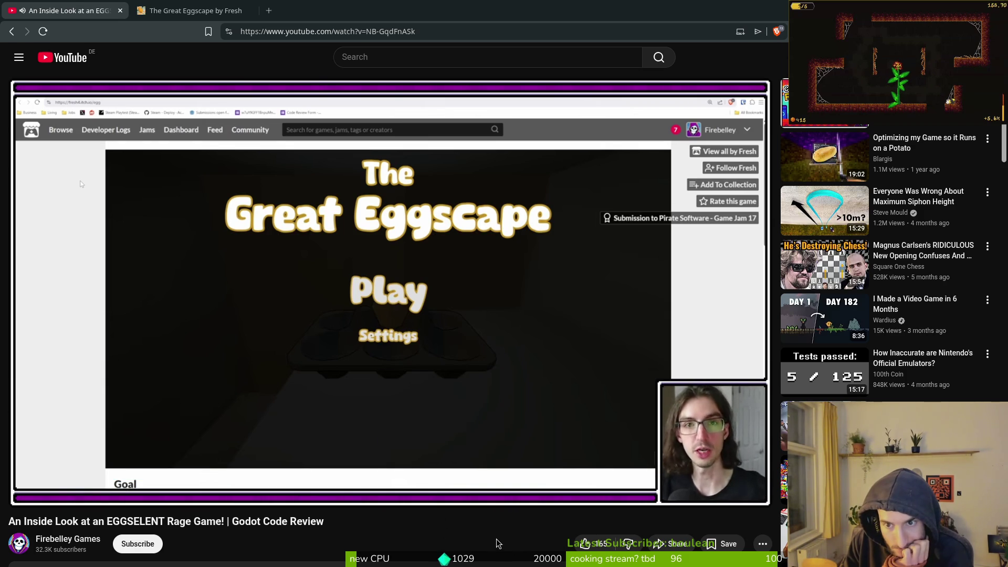
Browse the review's description and 34 comments to the end screen, then start the next code review.
scroll(164, 429, "down", 5)
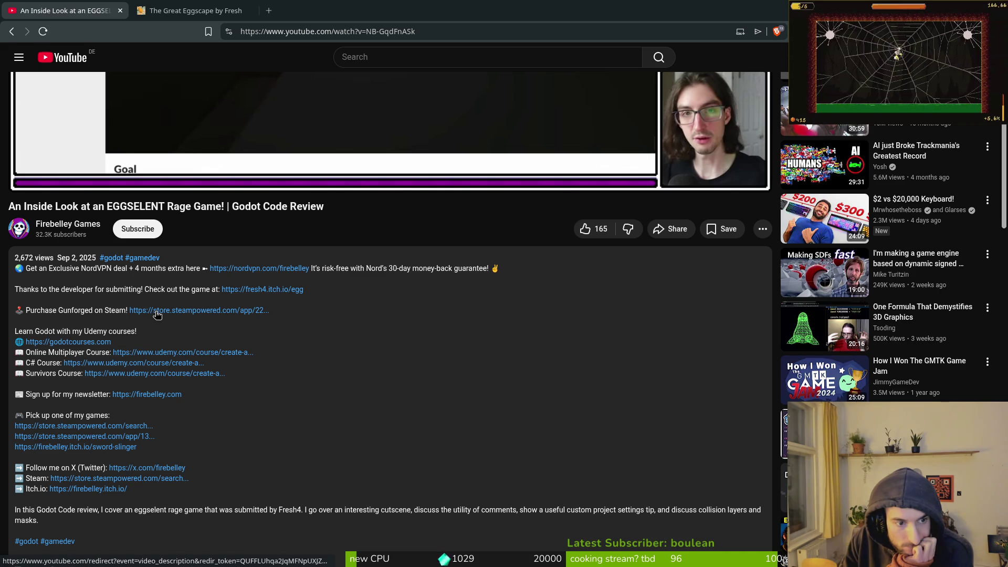
scroll(360, 342, "down", 3)
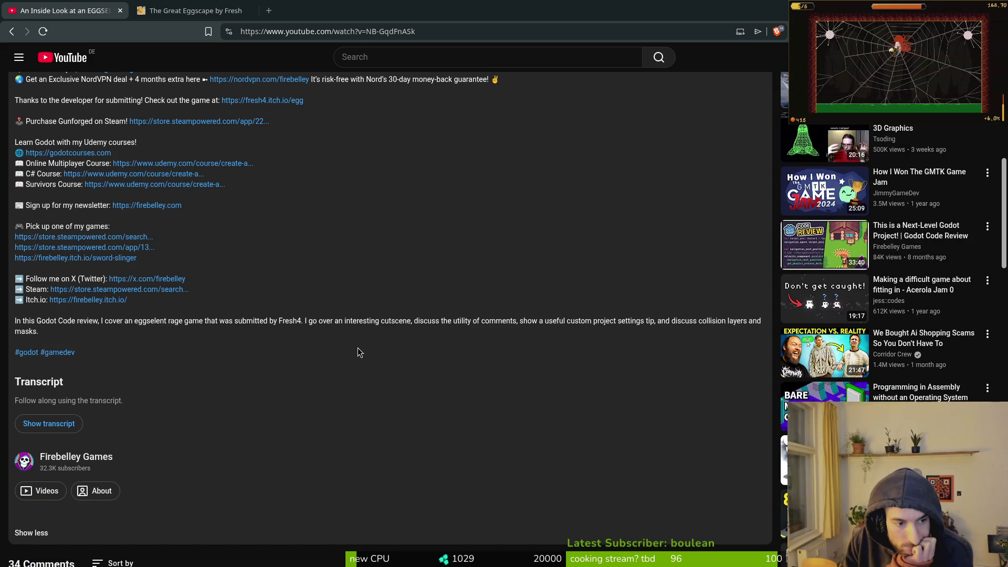
scroll(352, 362, "down", 3)
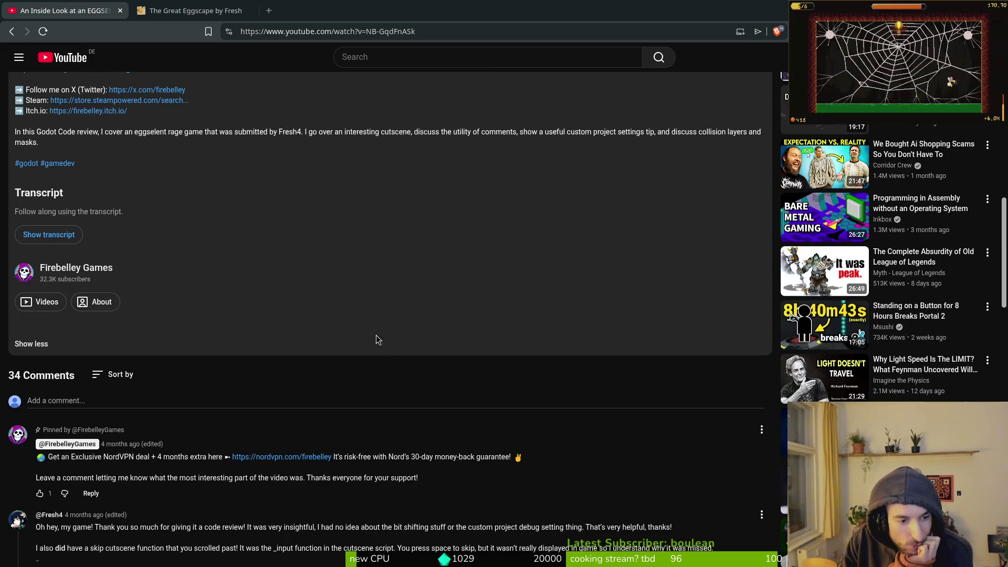
scroll(300, 459, "up", 10)
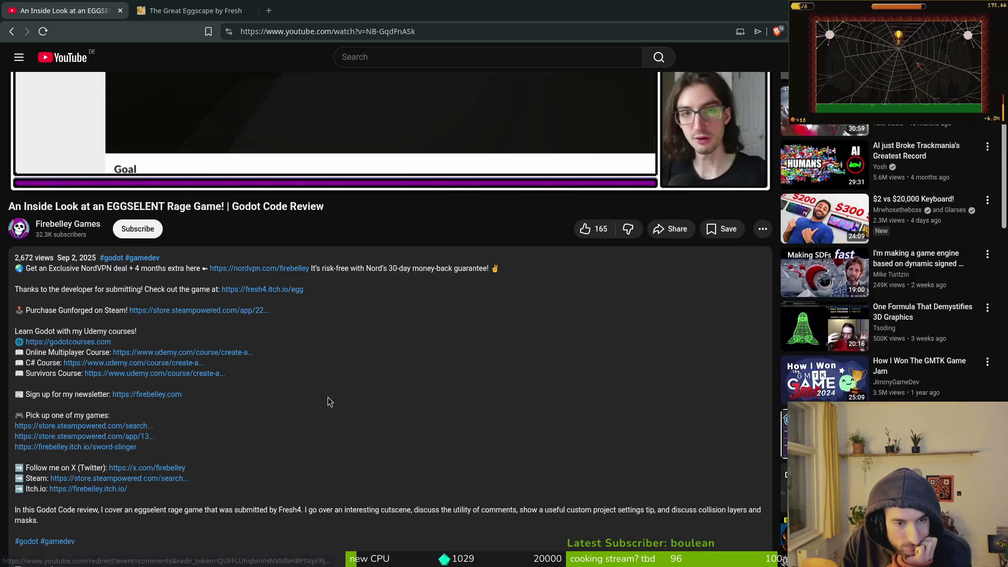
scroll(194, 488, "down", 3)
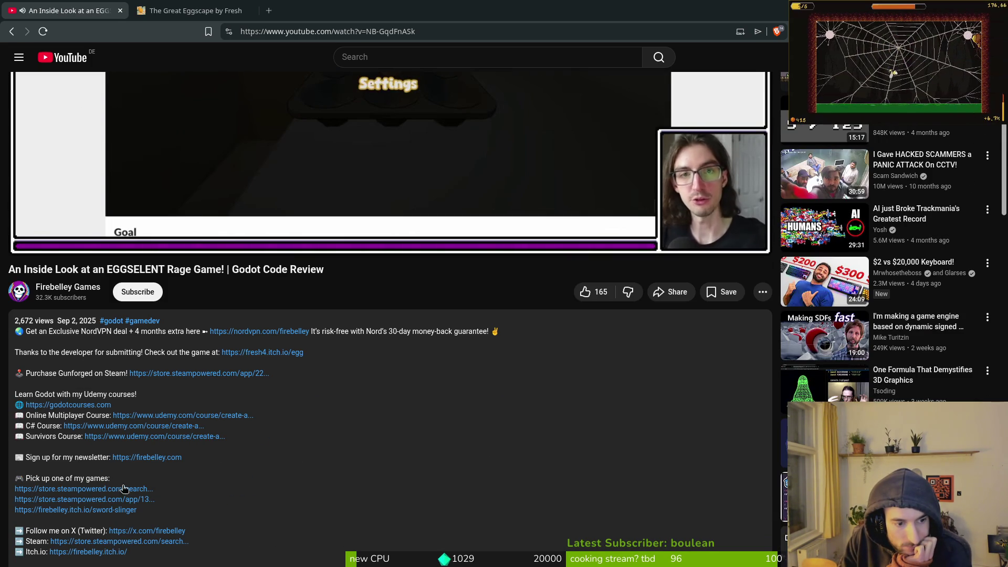
scroll(320, 469, "down", 1)
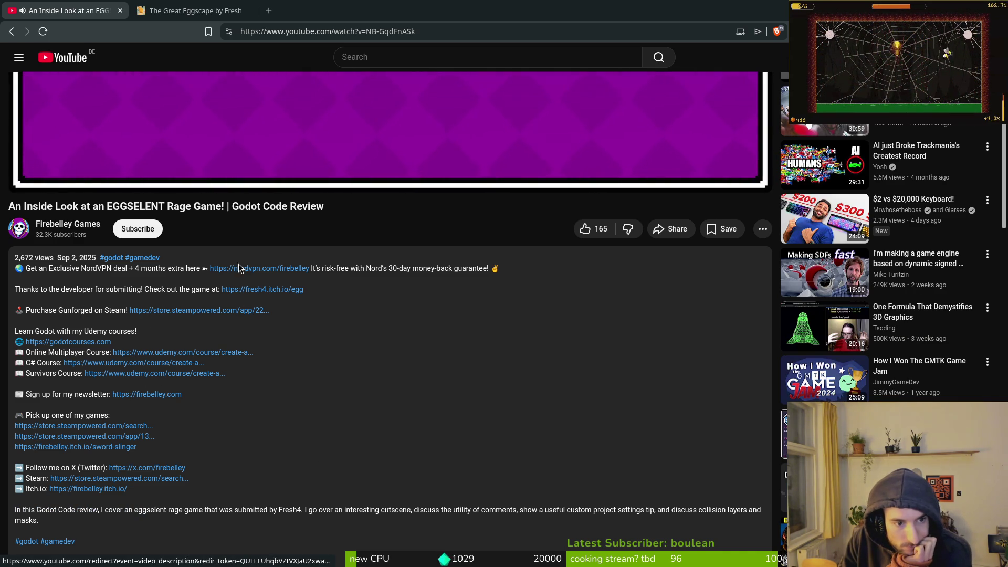
scroll(282, 436, "down", 3)
scroll(142, 364, "down", 4)
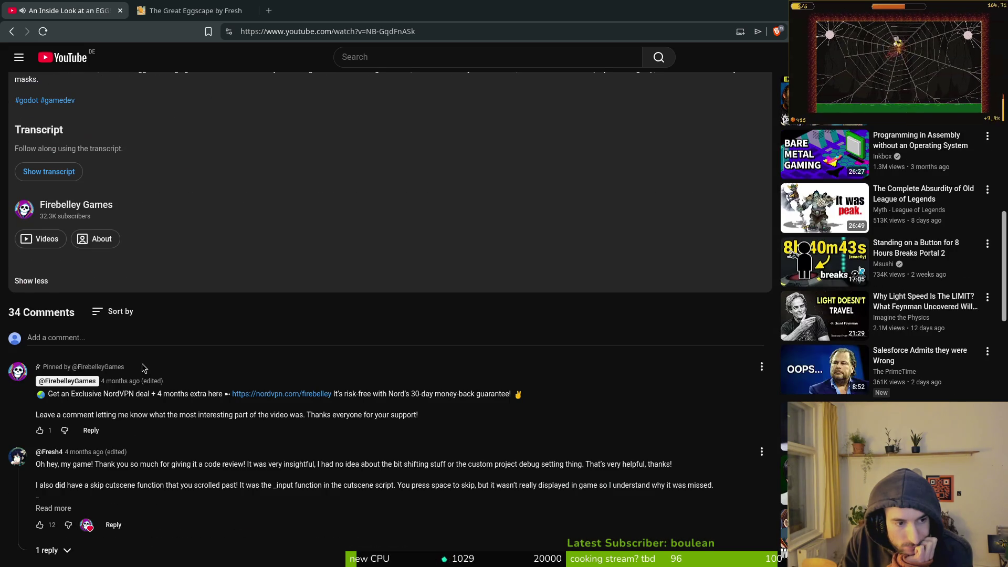
scroll(121, 457, "down", 4)
scroll(421, 453, "up", 15)
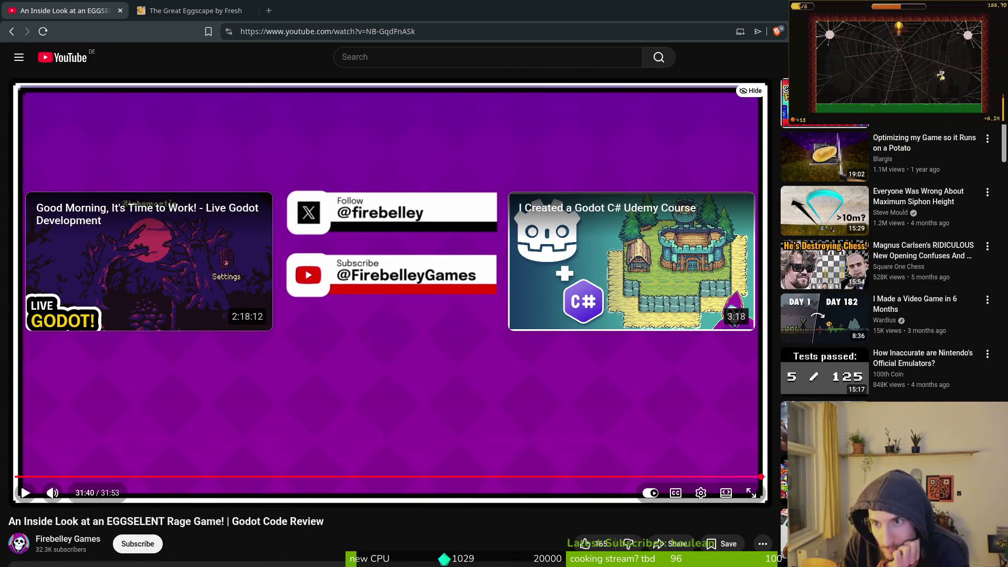
left_click(714, 305)
Expand the video's full description and open the forms.gle submission form link.
scroll(315, 388, "down", 3)
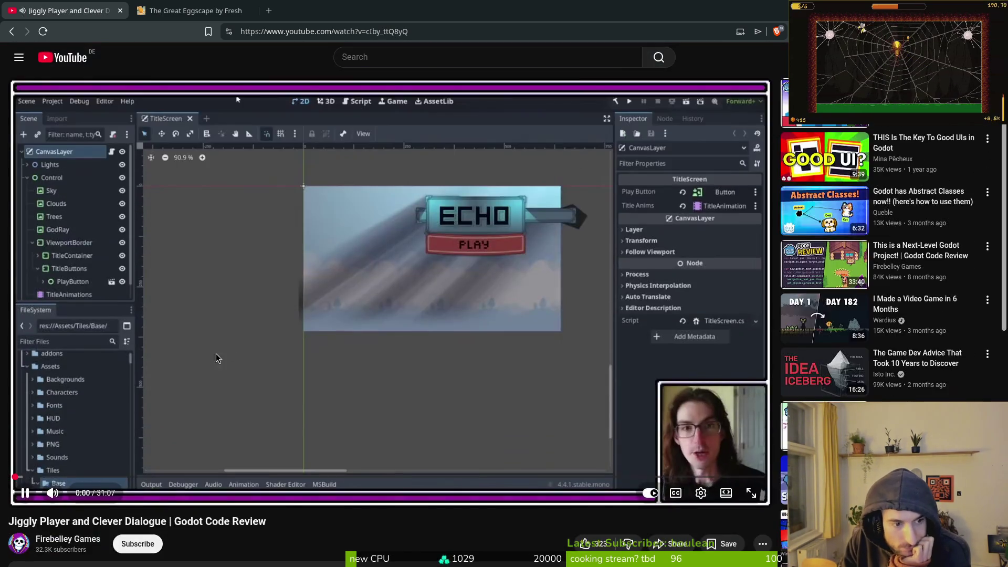
scroll(221, 368, "down", 4)
left_click(157, 353)
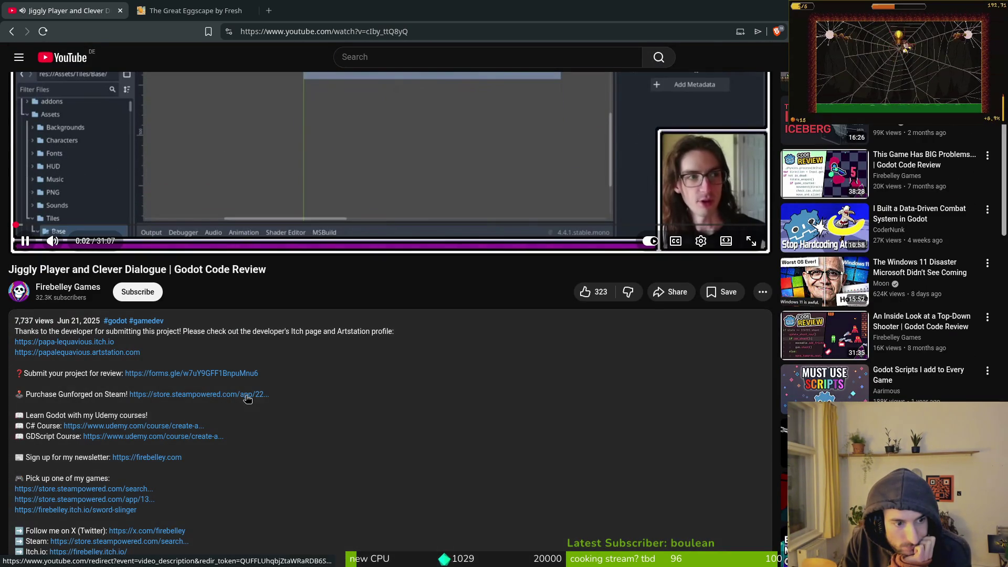
left_click(238, 380)
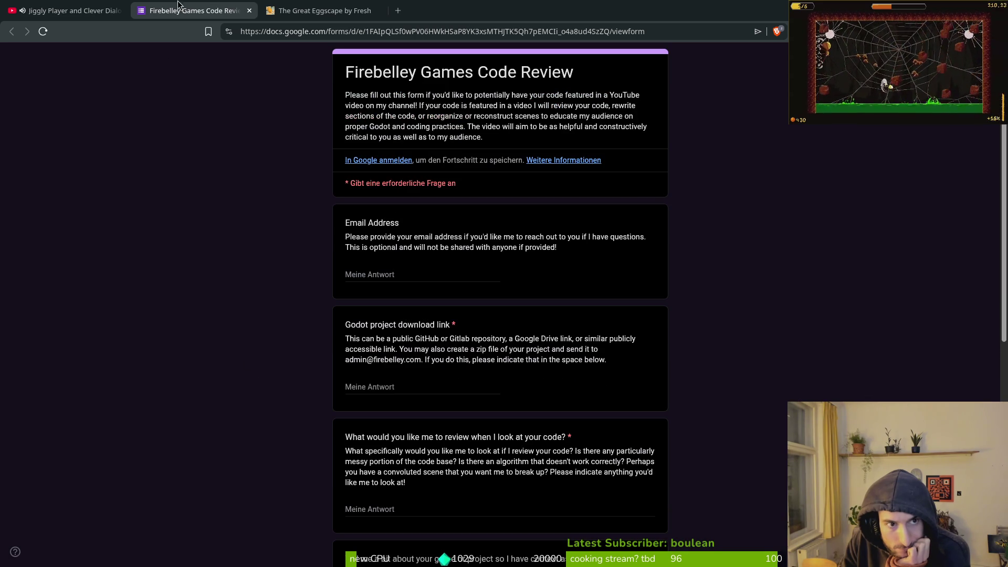
Close the submission form, then reopen and close it twice more to return to the video.
key("ctrl+w")
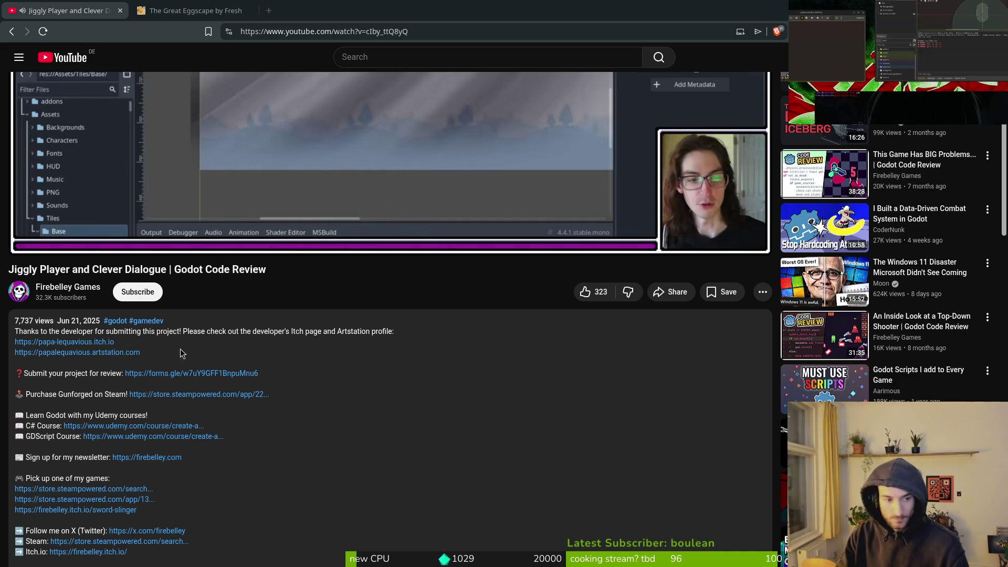
left_click(138, 374)
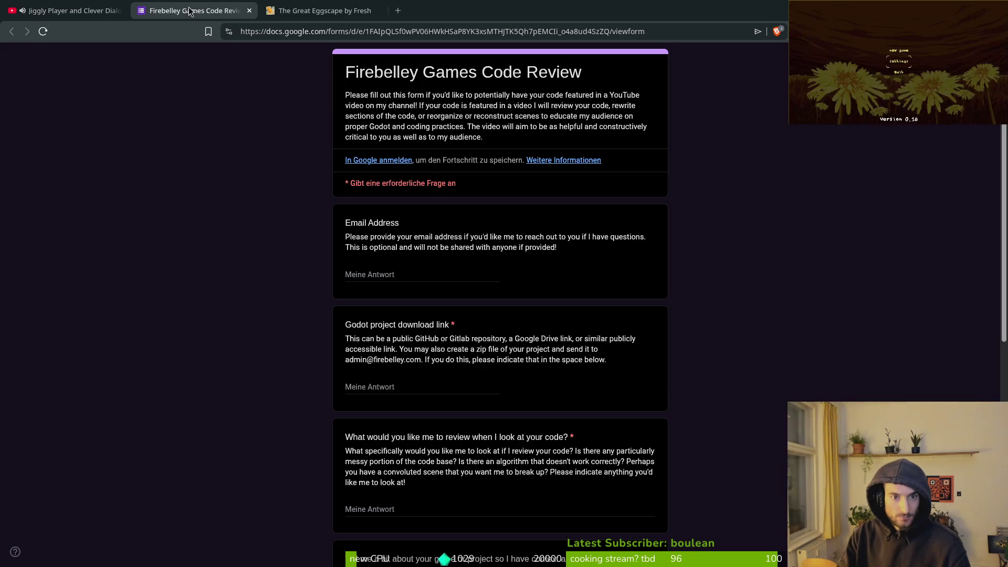
left_click(255, 10)
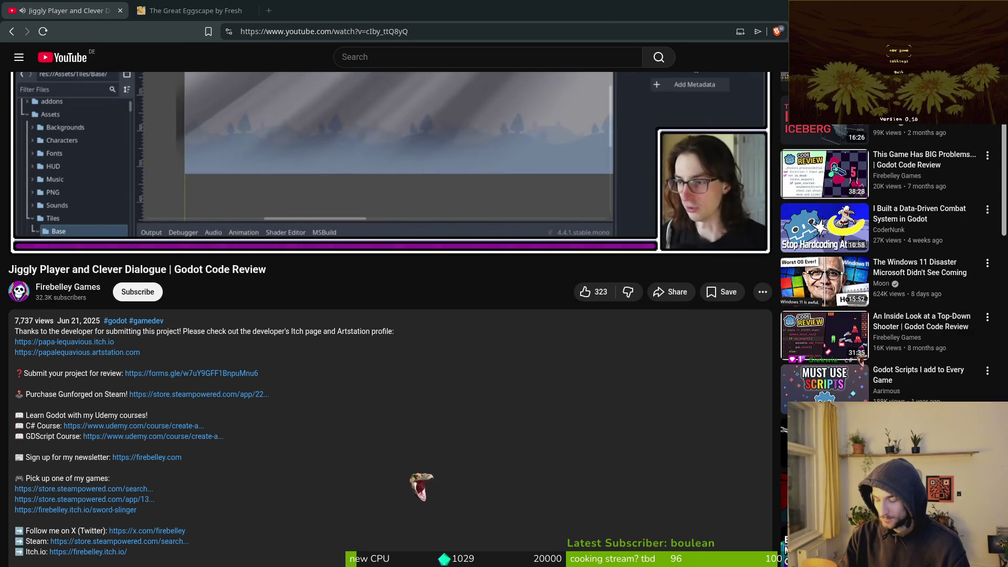
left_click(182, 374)
key("ctrl+w")
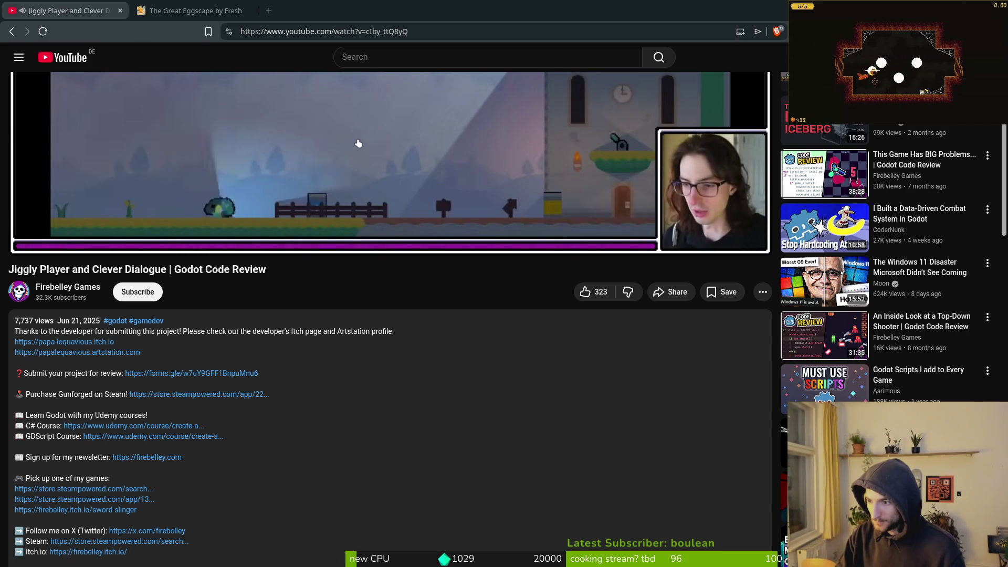
Open the description's forms.gle link as the Firebelley Games Code Review form in a new window.
mouse_move(336, 164)
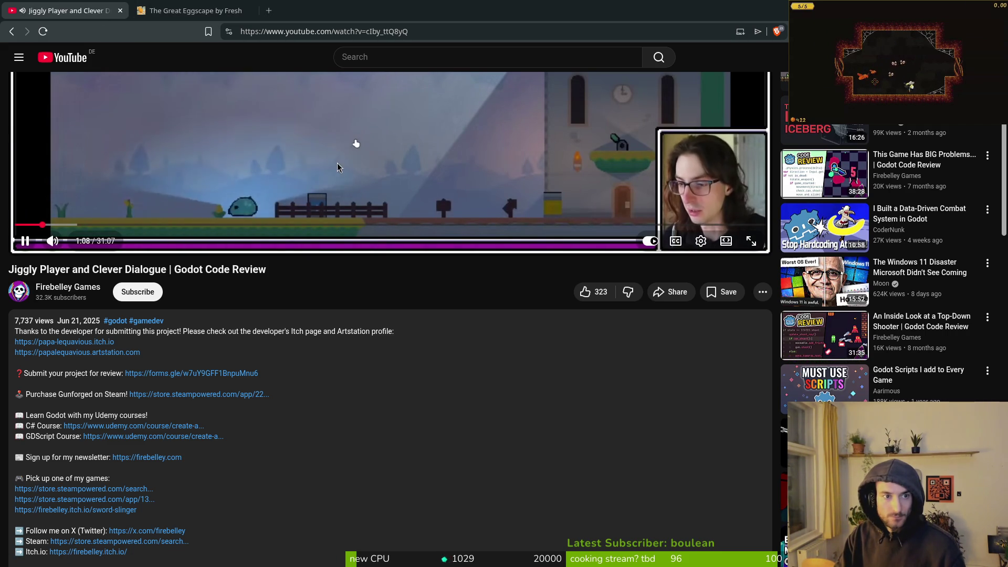
left_click(191, 373)
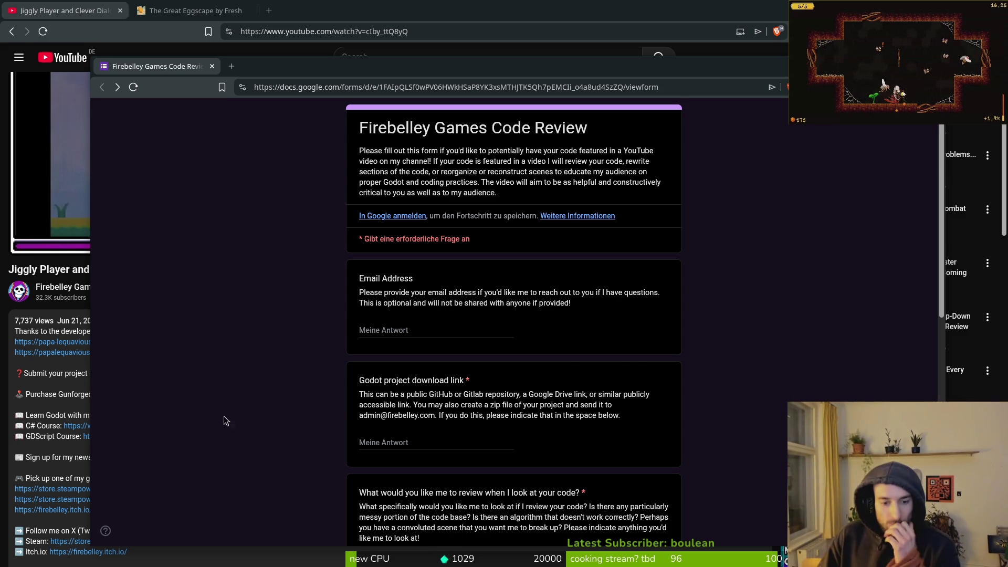
Paste the saved Steam assets path into the download-link answer, then clear it again.
scroll(313, 405, "down", 3)
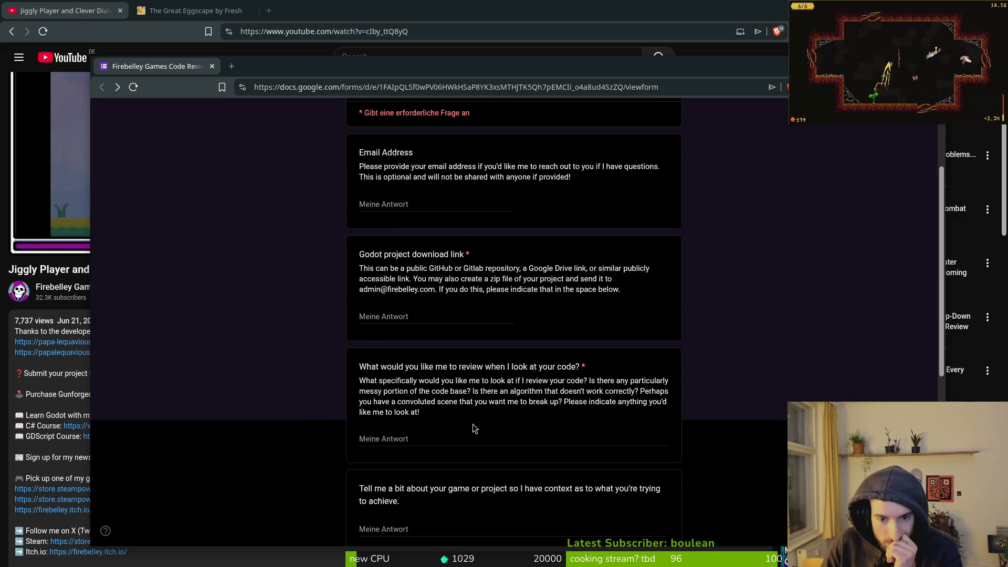
scroll(315, 410, "down", 1)
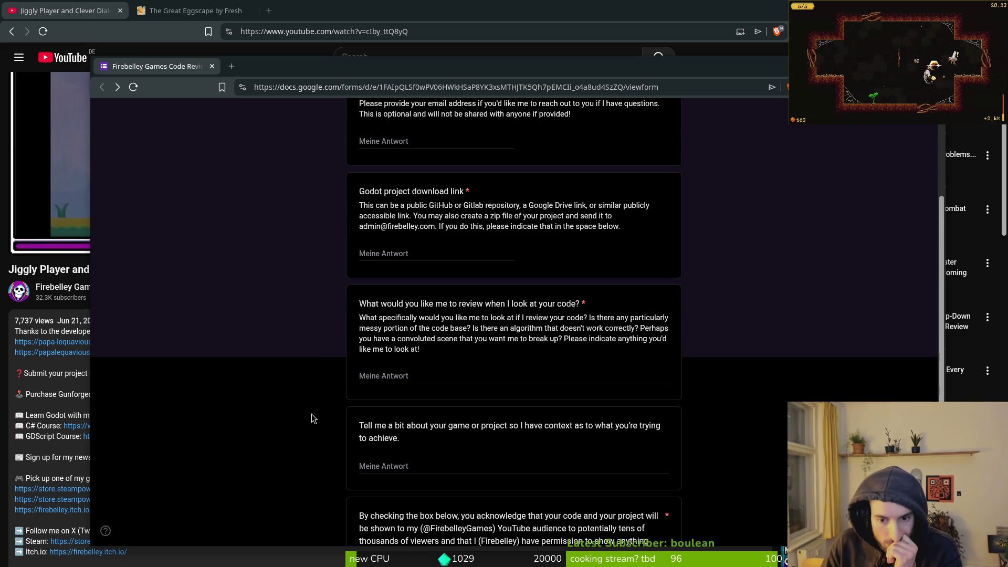
scroll(314, 419, "down", 2)
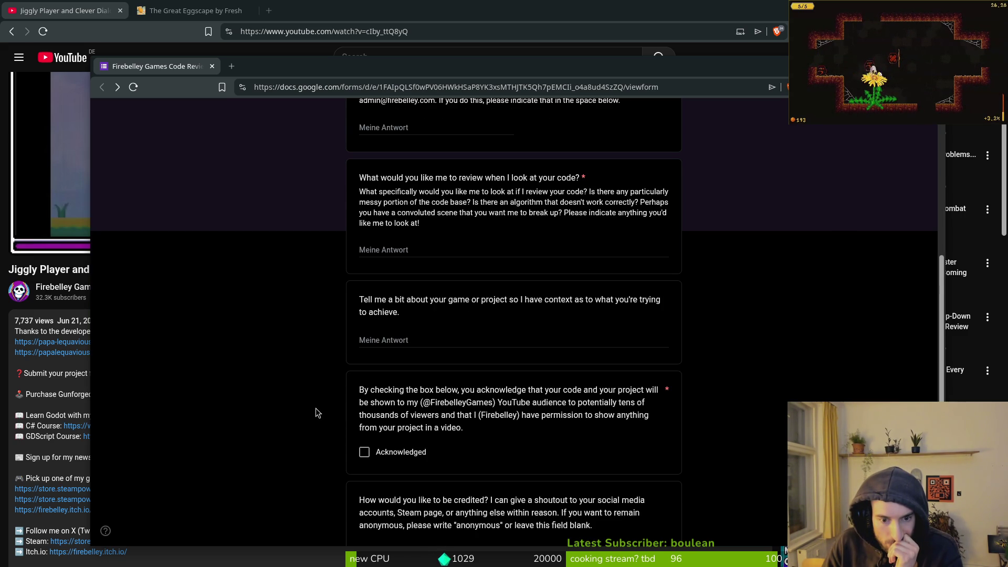
scroll(316, 412, "down", 1)
scroll(316, 408, "up", 6)
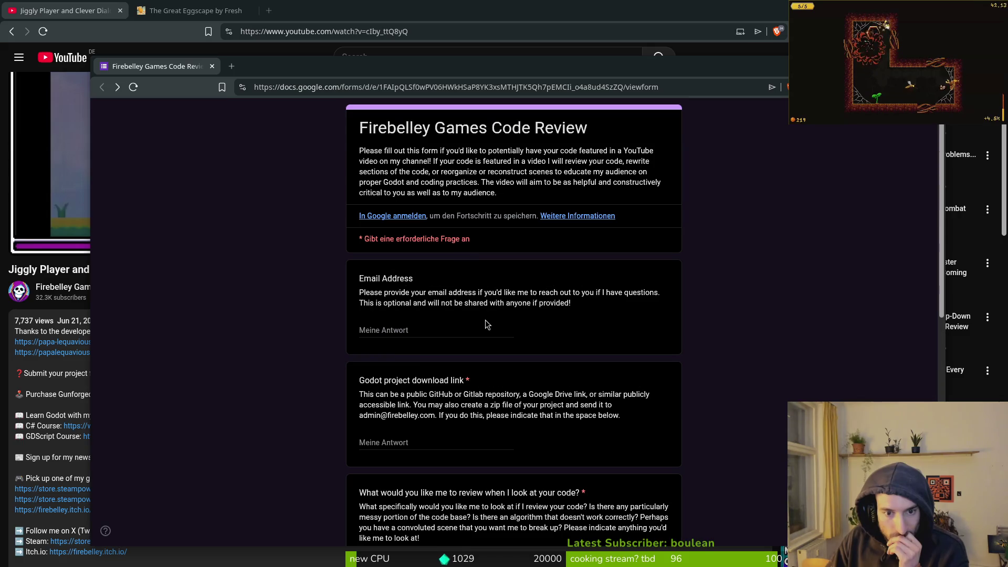
left_click(417, 439)
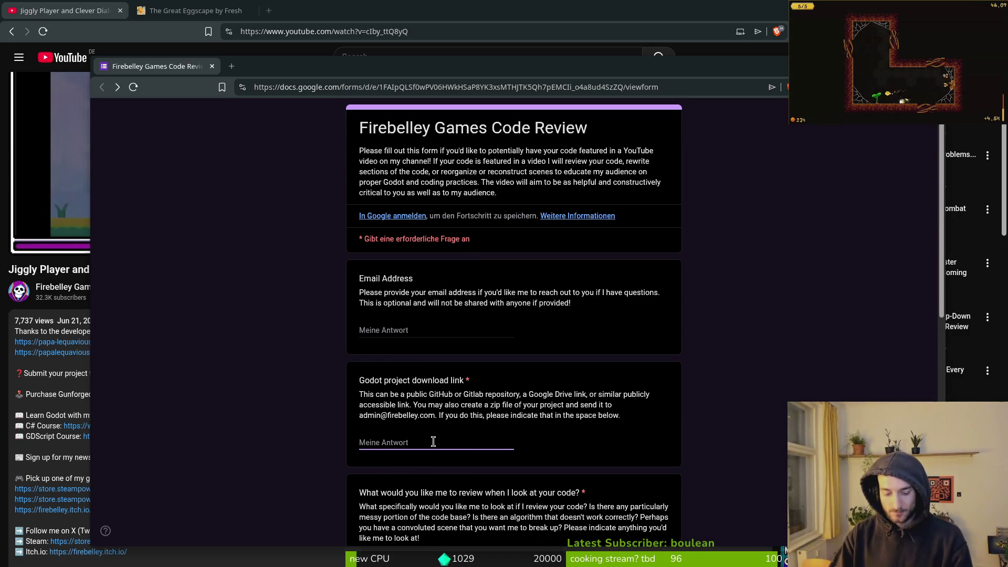
key("super+v")
type("stea")
key("Return")
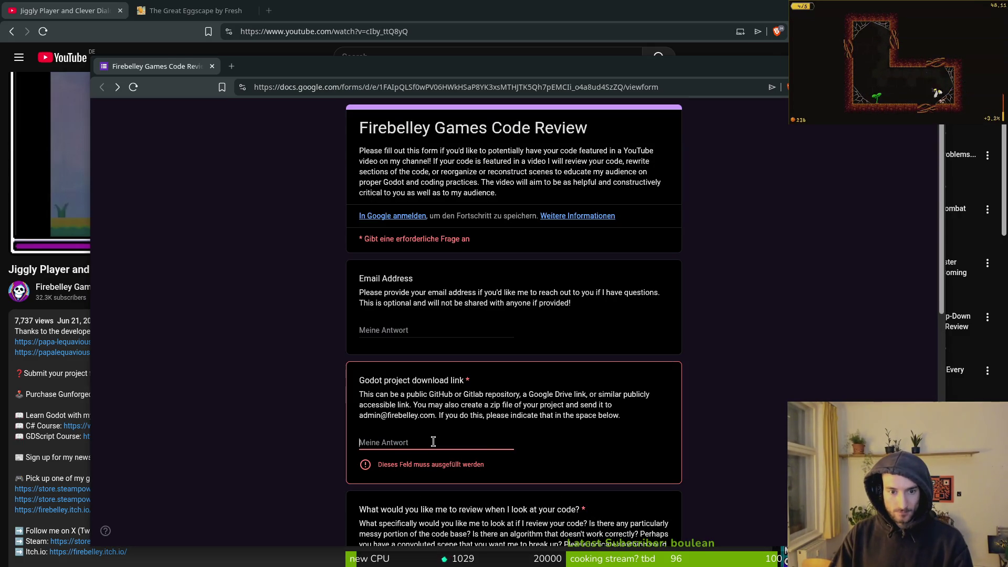
key("BackSpace")
key("BackSpace")
key("BackSpace")
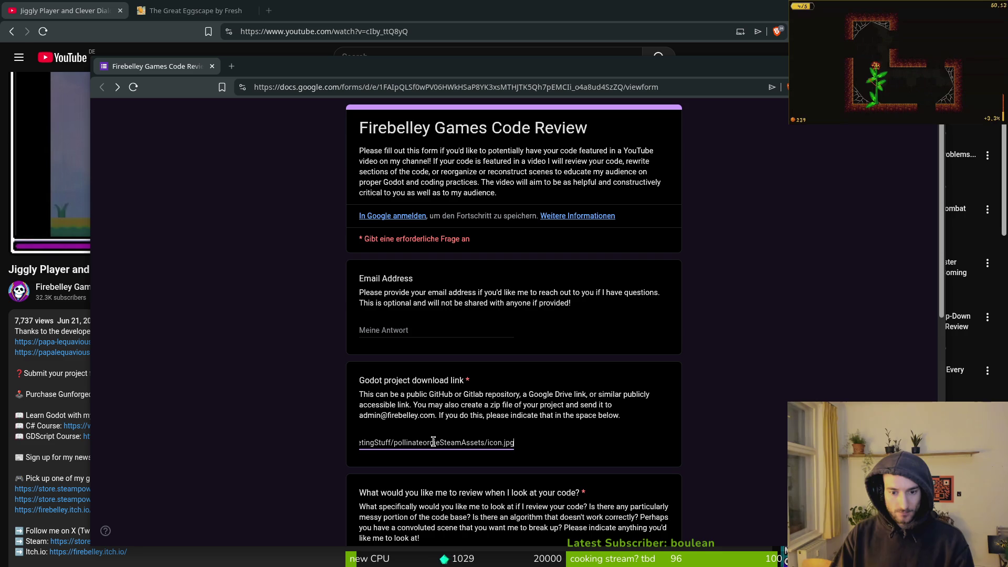
key("ctrl+BackSpace")
key("ctrl+BackSpace")
key("ctrl+BackSpace")
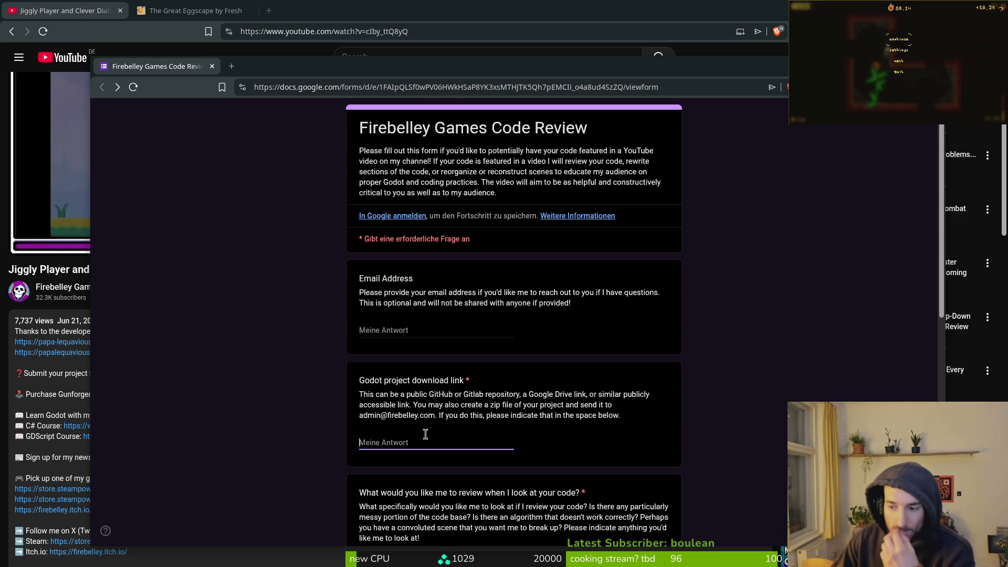
Bookmark the form in the gamedev folder, leave it unsubmitted, and close the YouTube page.
scroll(433, 442, "down", 3)
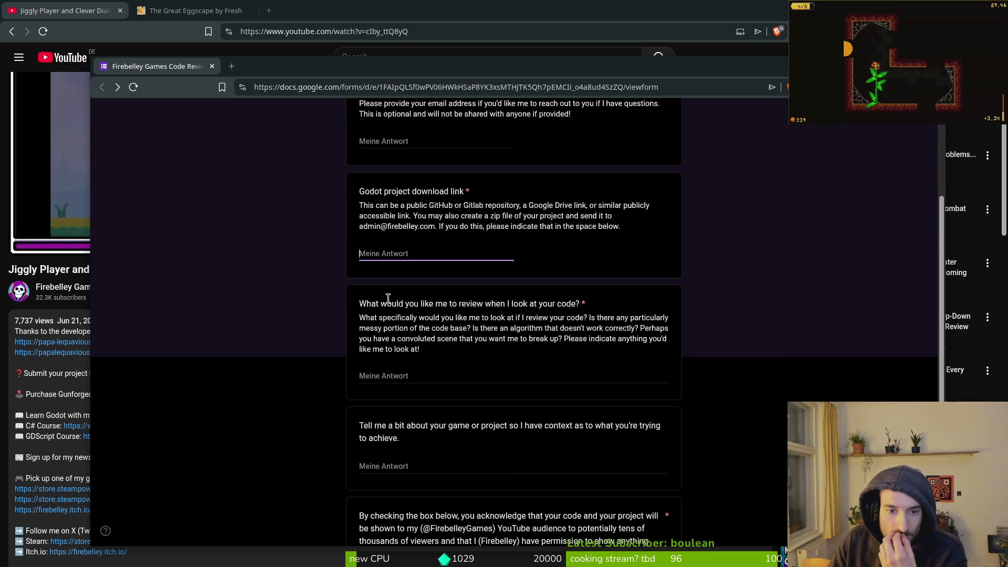
left_click(222, 87)
left_click(407, 159)
left_click(350, 201)
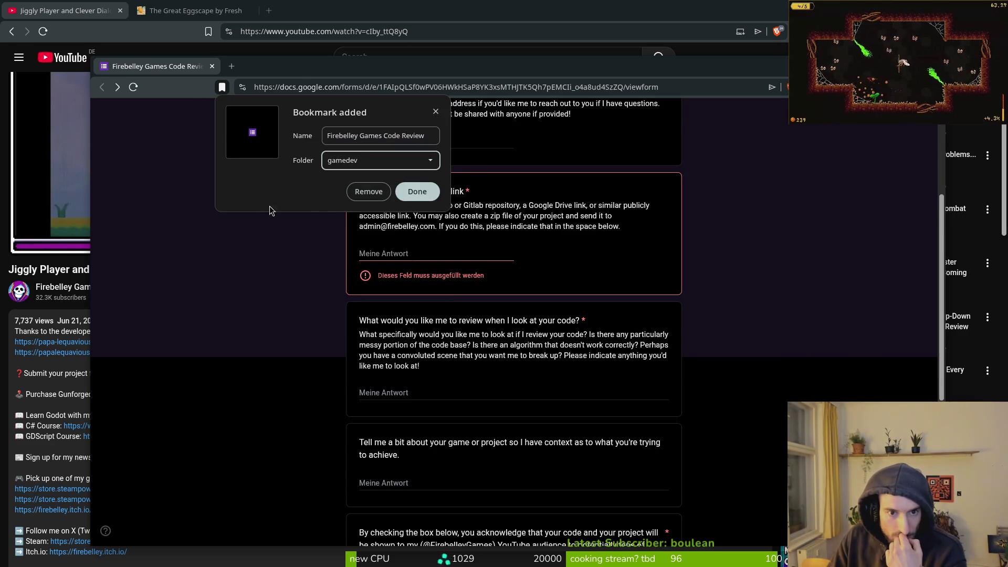
left_click(212, 66)
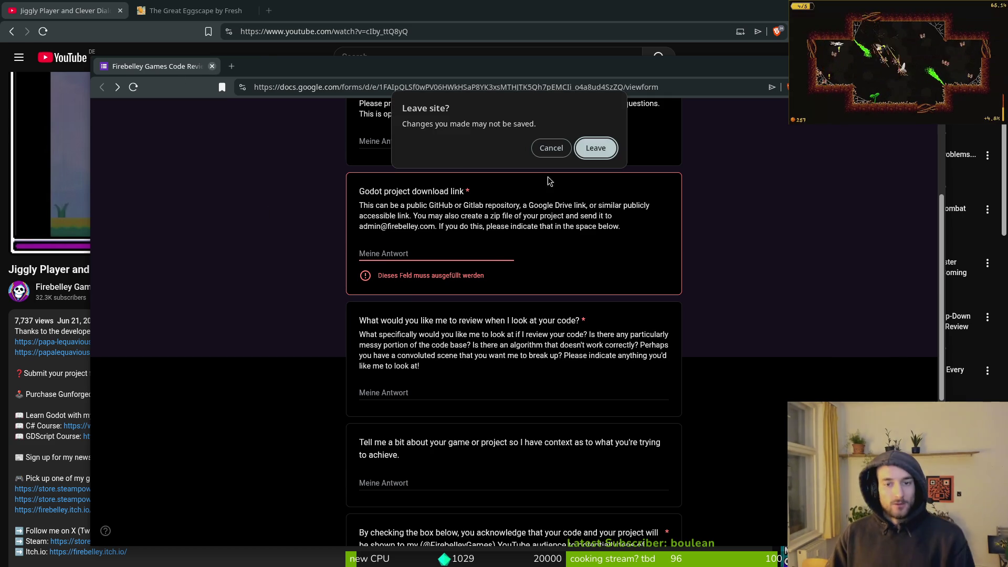
left_click(597, 148)
key("ctrl+w")
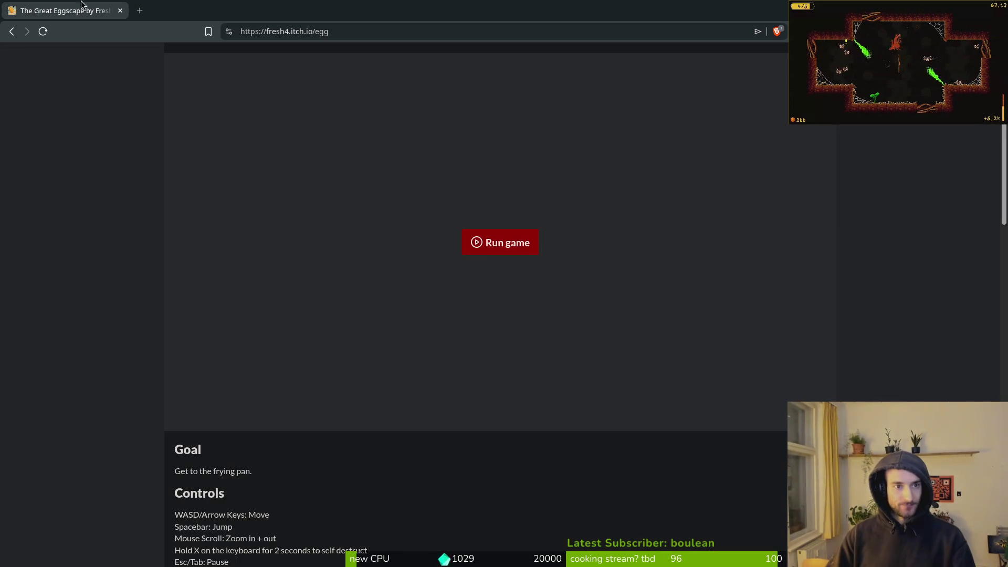
In Aseprite, close the wasp sprite sheet and the wasp file without saving changes.
key("alt+Tab")
scroll(630, 315, "down", 1)
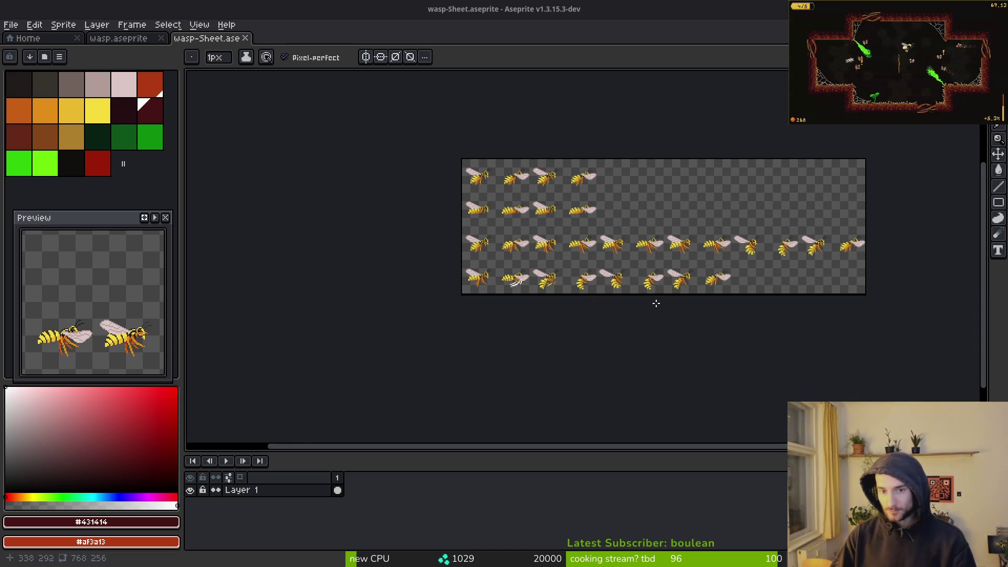
scroll(610, 318, "up", 1)
key("ctrl+shift+s")
key("Escape")
key("ctrl+w")
key("ctrl+w")
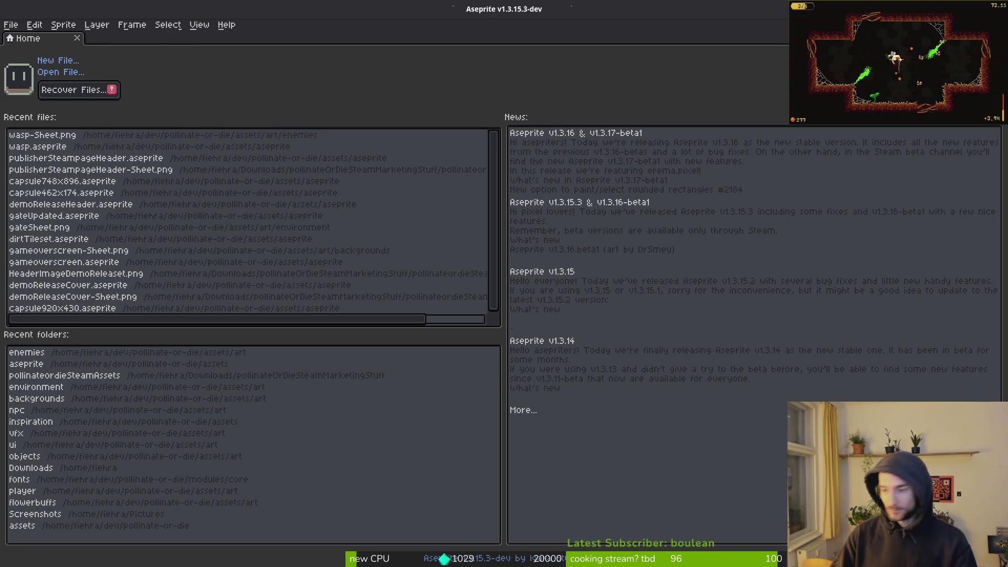
key("alt+Tab")
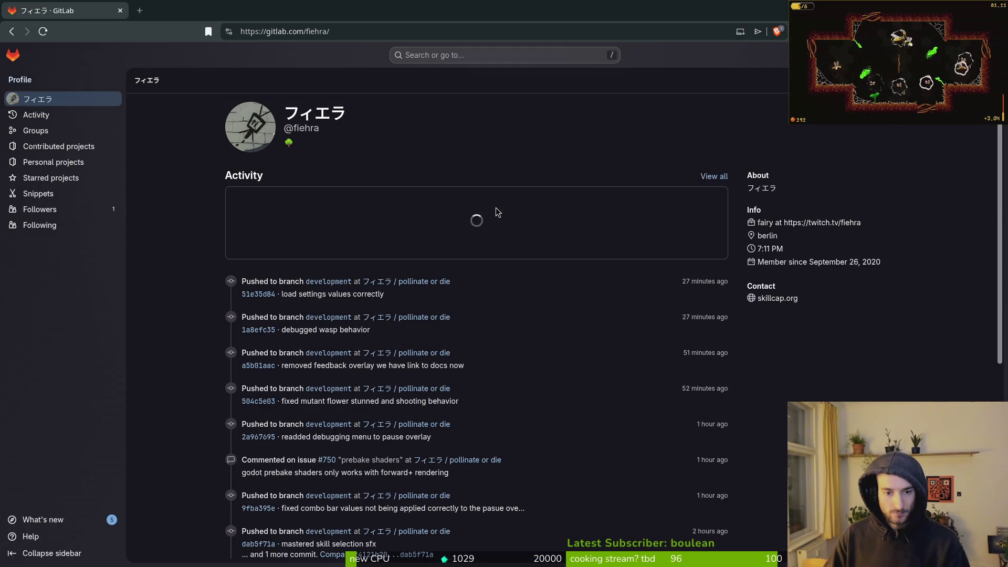
Open pollinate or die's issue list, queue issue #763 in a background tab, and start a new issue.
left_click(444, 281)
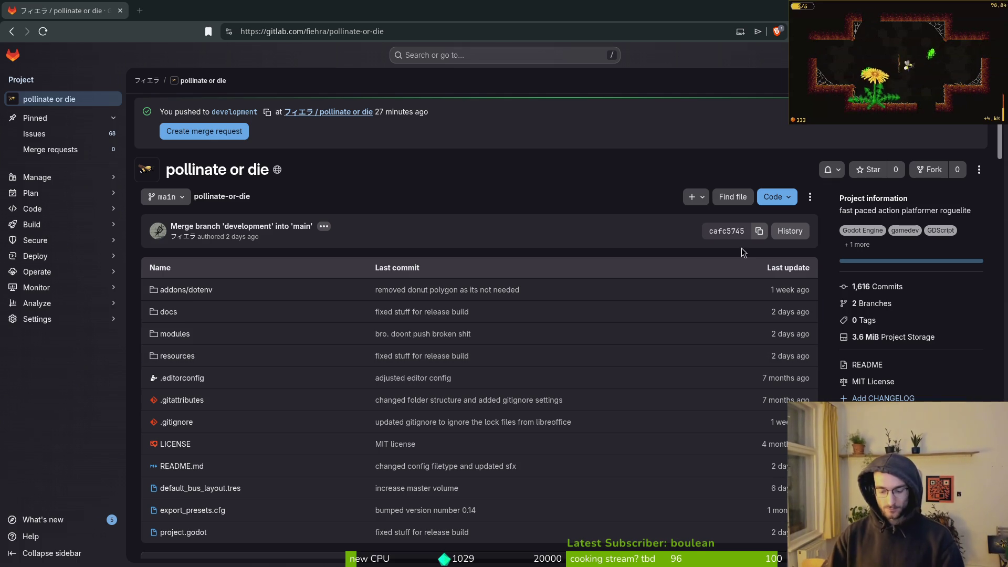
left_click(47, 133)
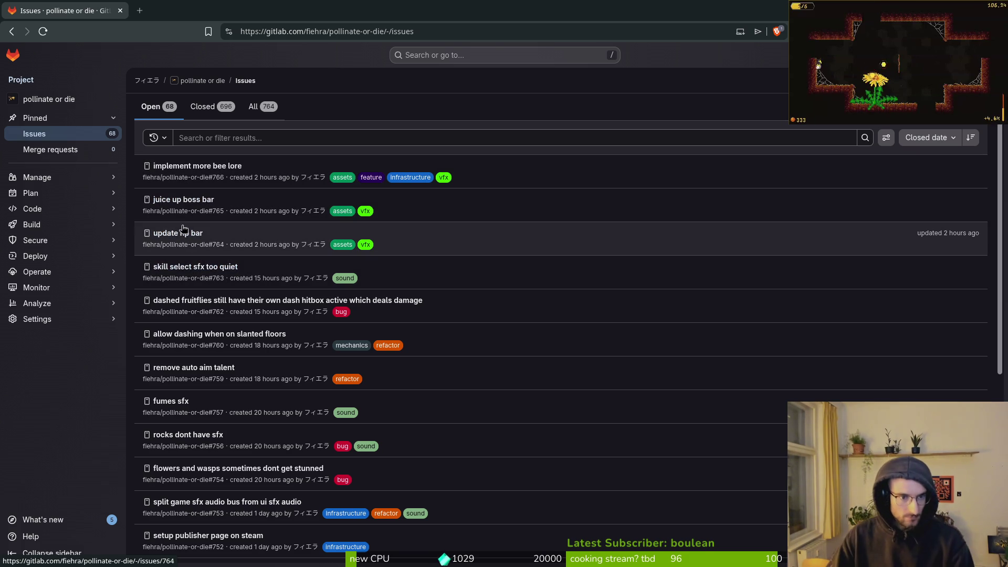
middle_click(209, 271)
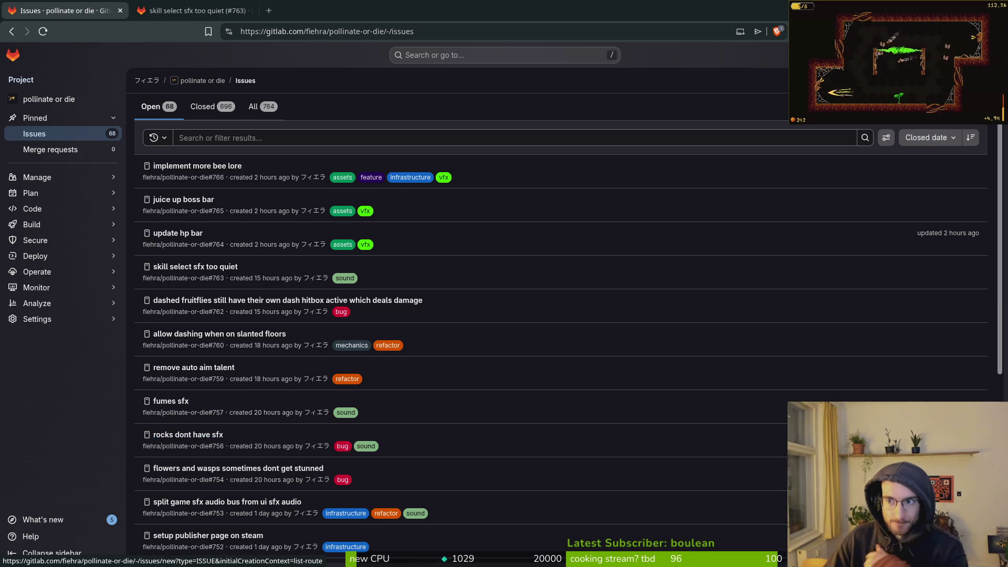
left_click(956, 107)
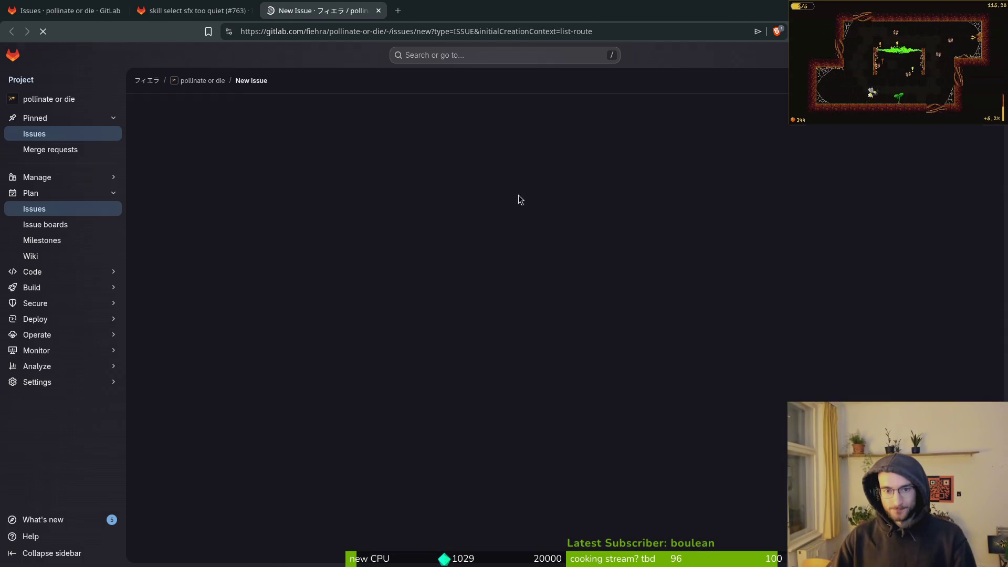
type("wasp shooting")
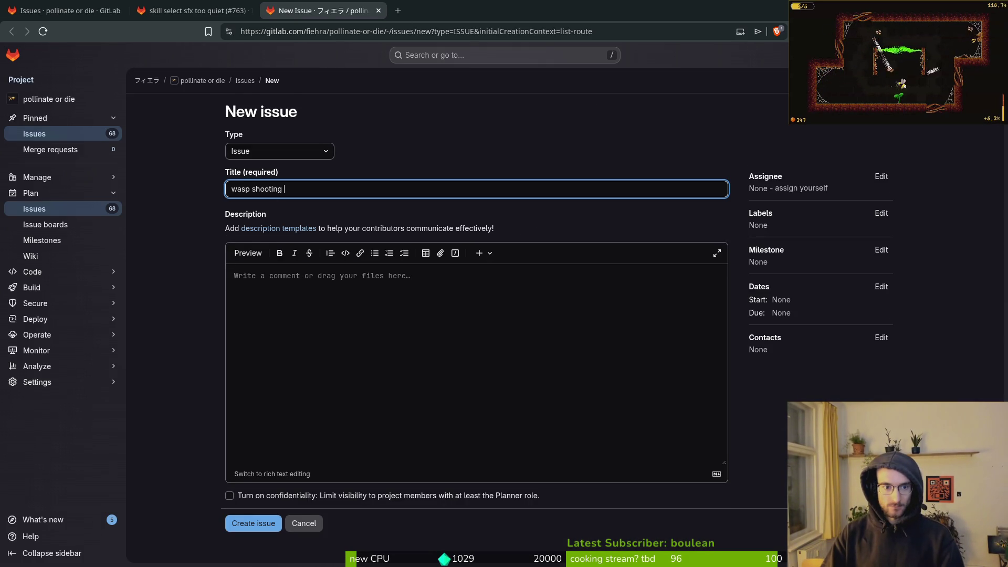
Create the issue 'wasp shooting sfx missing' with the sound label, then return to the issues list.
type("sfx missing")
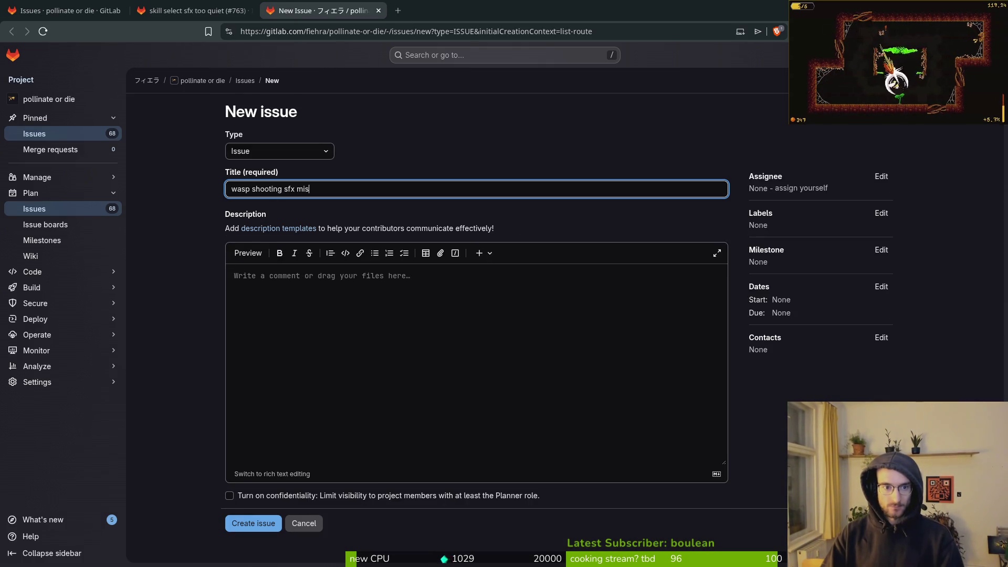
left_click(881, 213)
scroll(819, 325, "down", 3)
left_click(791, 317)
left_click(333, 551)
left_click(253, 523)
left_click(66, 10)
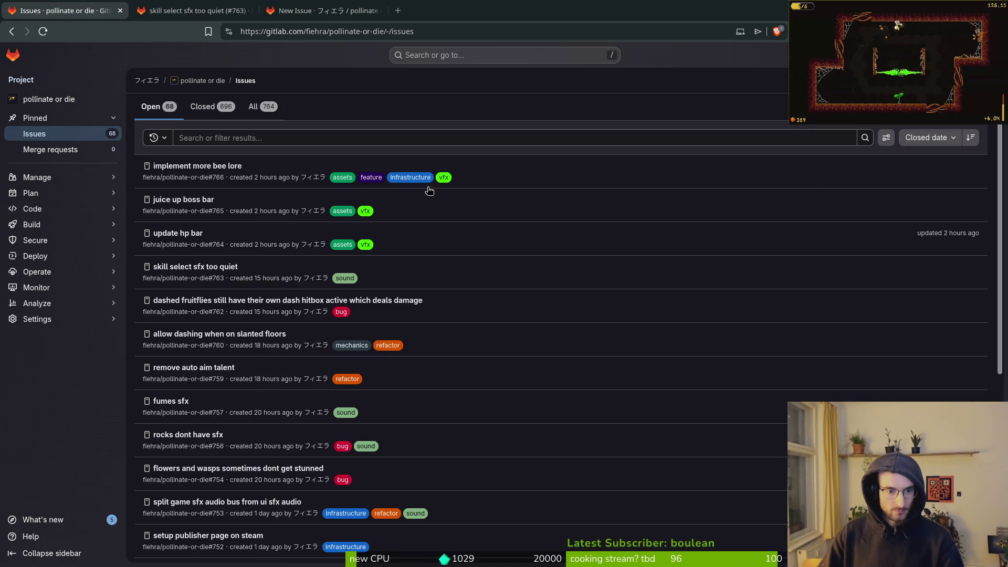
Open the flowers-and-wasps stun, Steam publisher page, and both music-switching issues in background tabs.
scroll(223, 399, "down", 2)
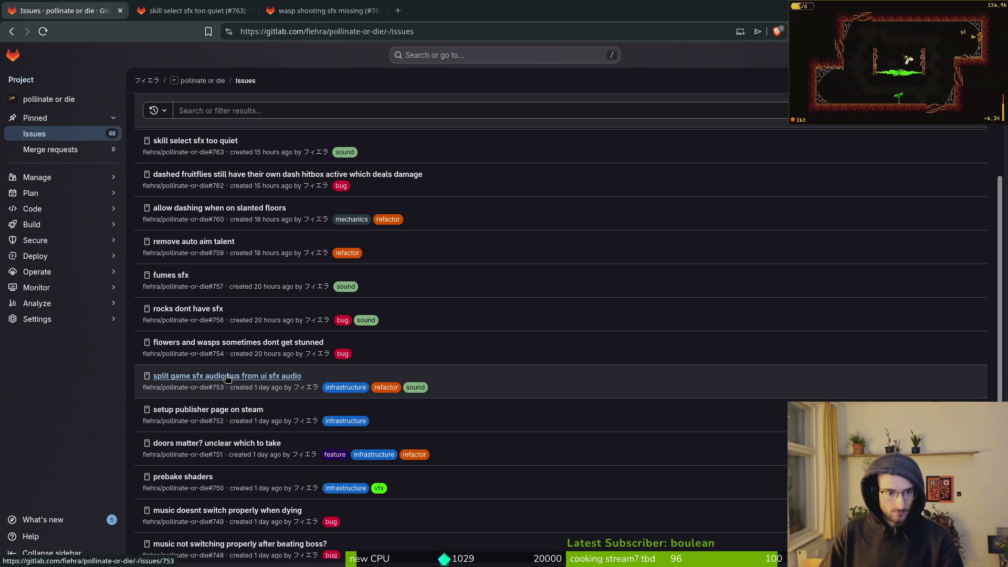
middle_click(276, 343)
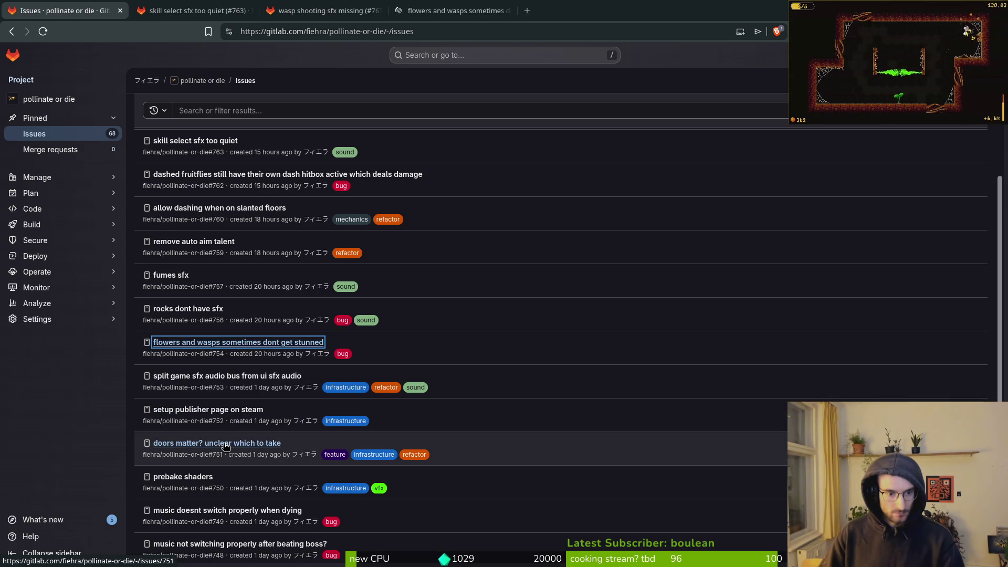
middle_click(210, 410)
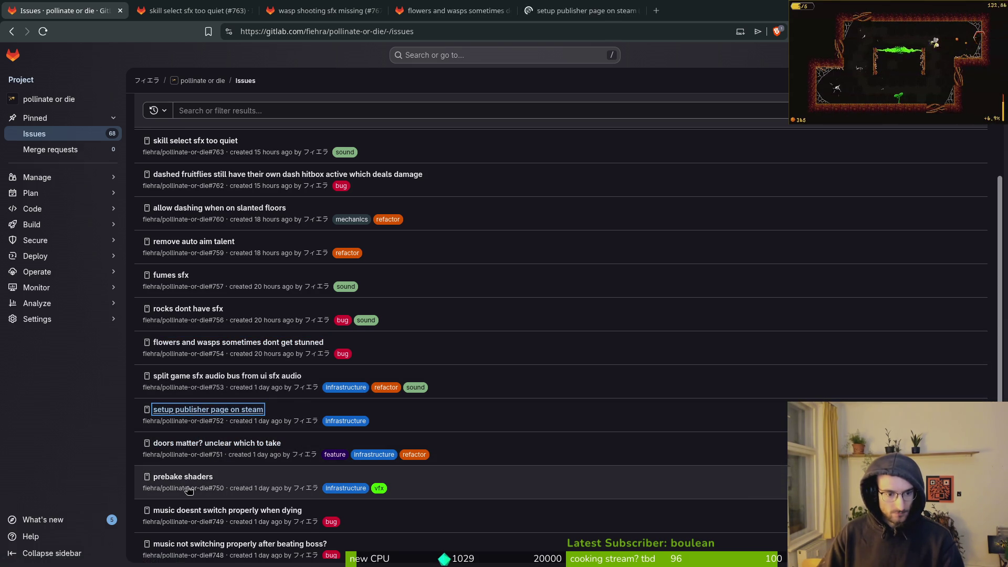
scroll(193, 486, "down", 1)
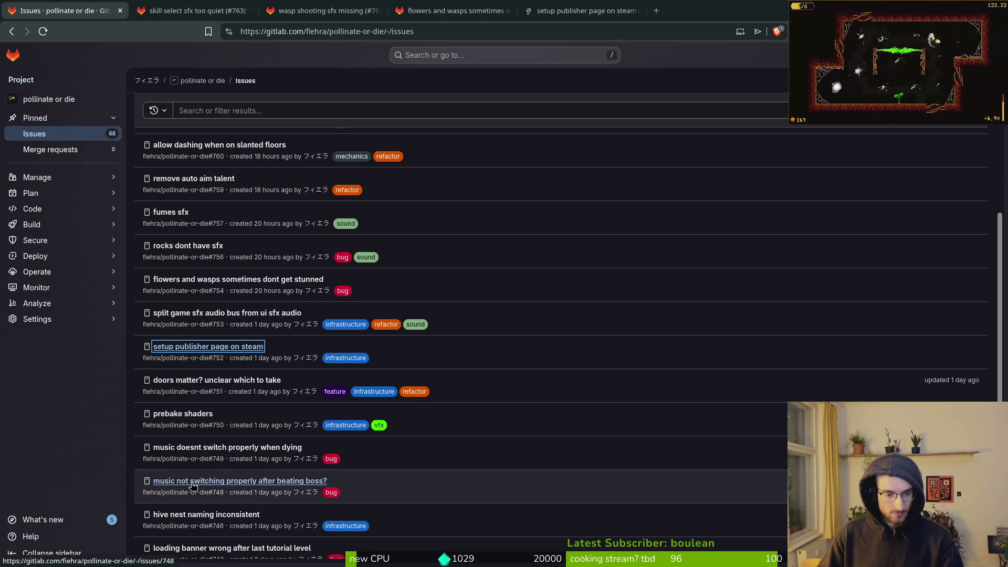
middle_click(202, 449)
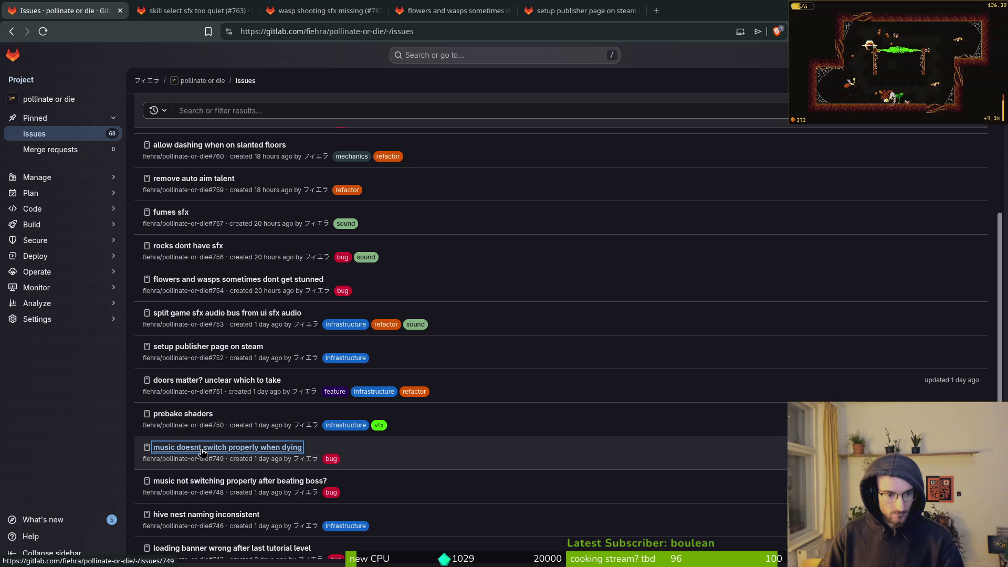
middle_click(208, 479)
Open the enemy-killed references issue in a background tab and move to the next issues page.
scroll(202, 462, "down", 1)
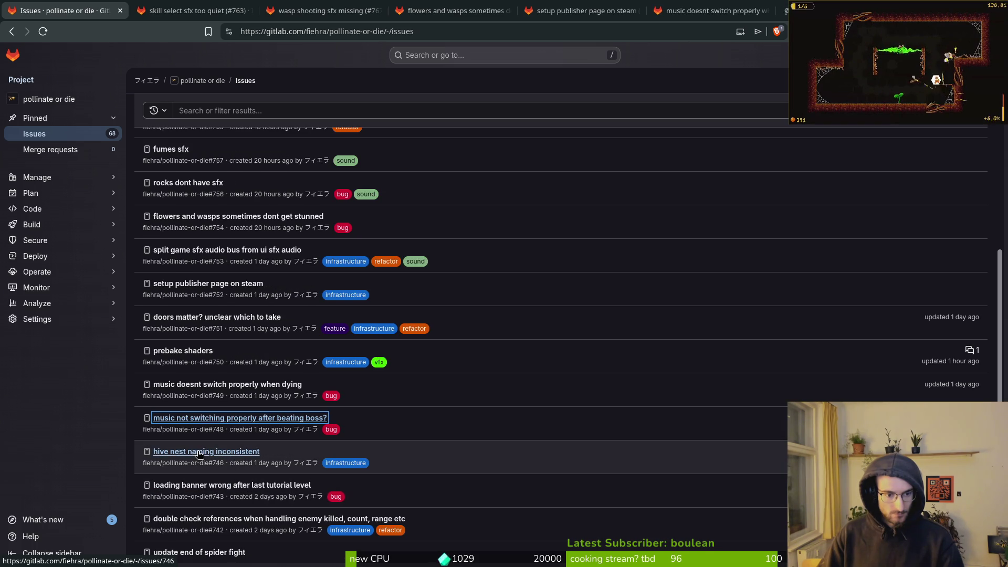
scroll(200, 455, "down", 1)
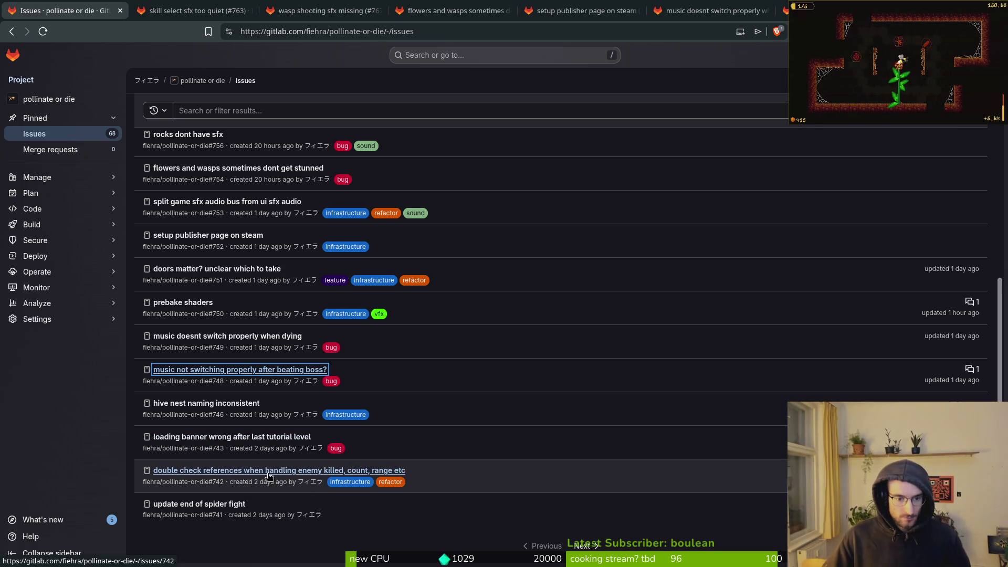
middle_click(235, 470)
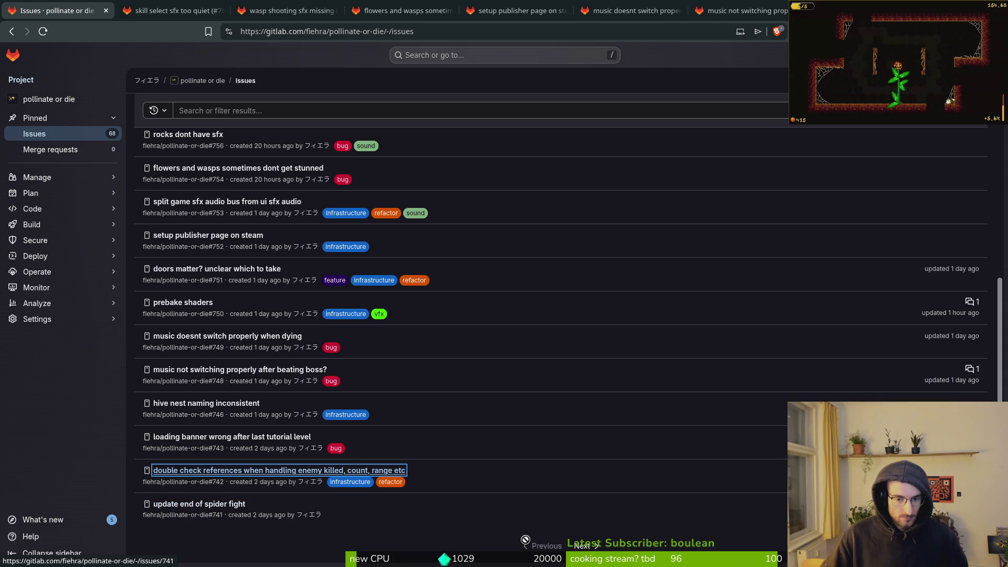
left_click(584, 546)
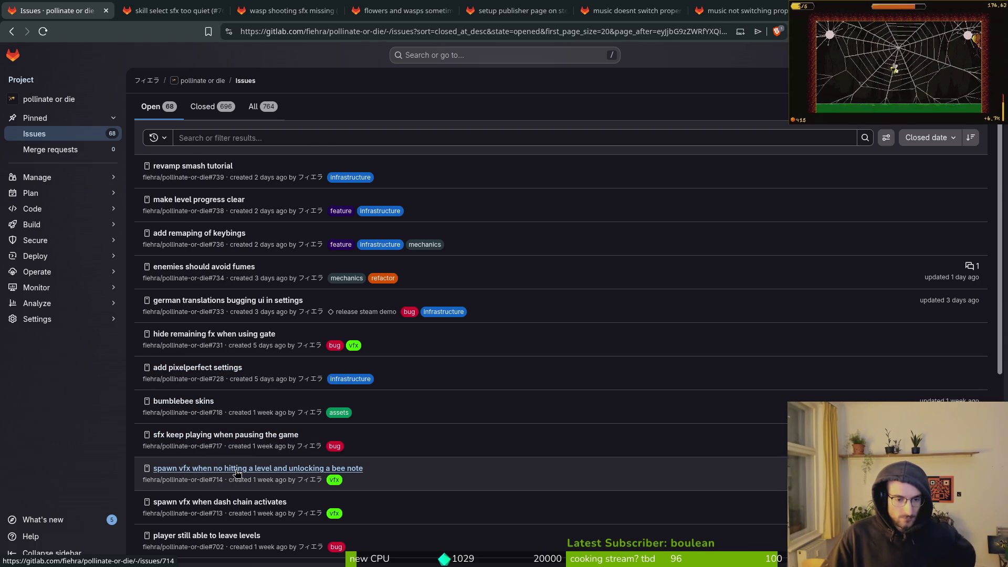
Scroll through the second page of open issues and advance to the page beginning with #666.
scroll(231, 472, "down", 2)
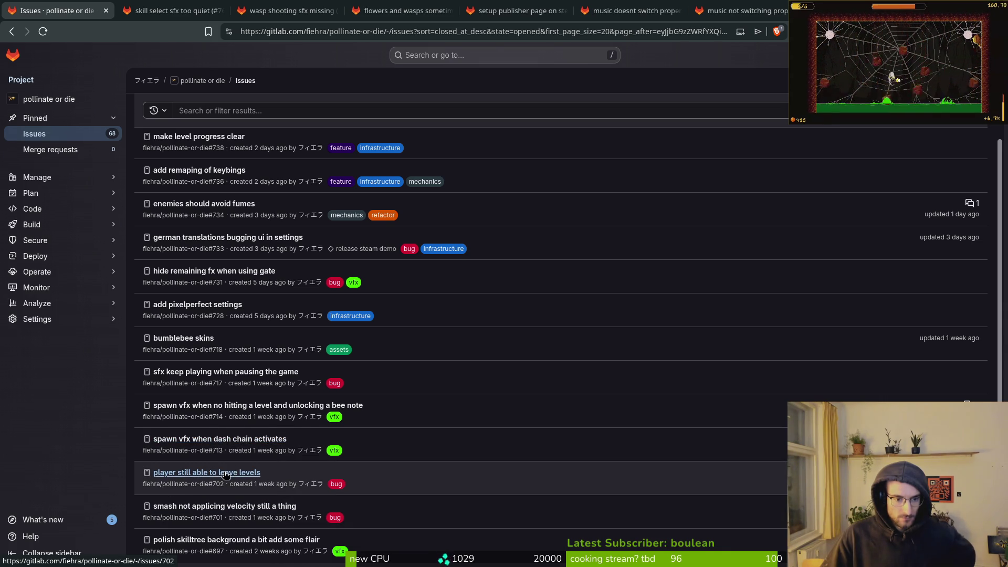
scroll(229, 506, "down", 2)
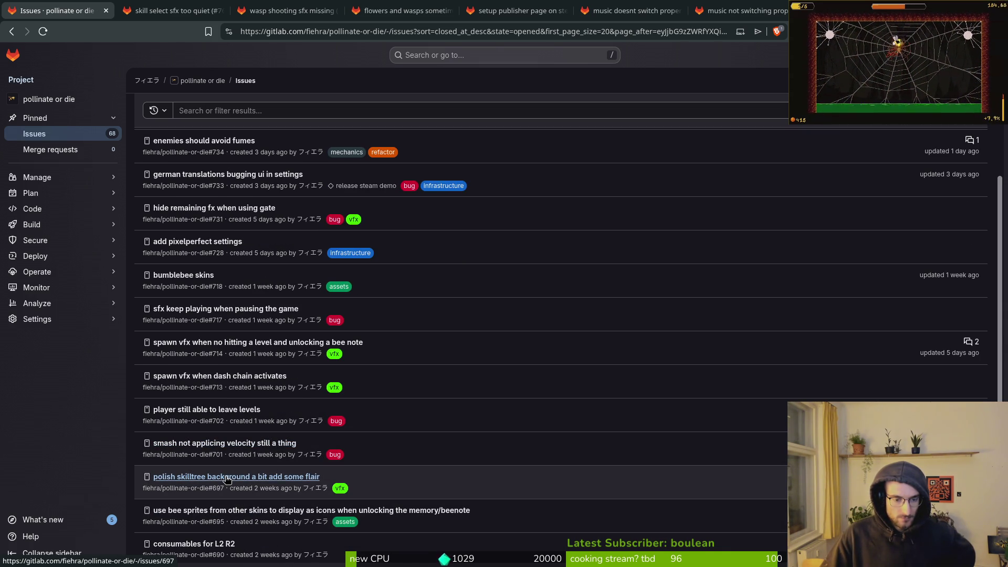
scroll(227, 479, "down", 2)
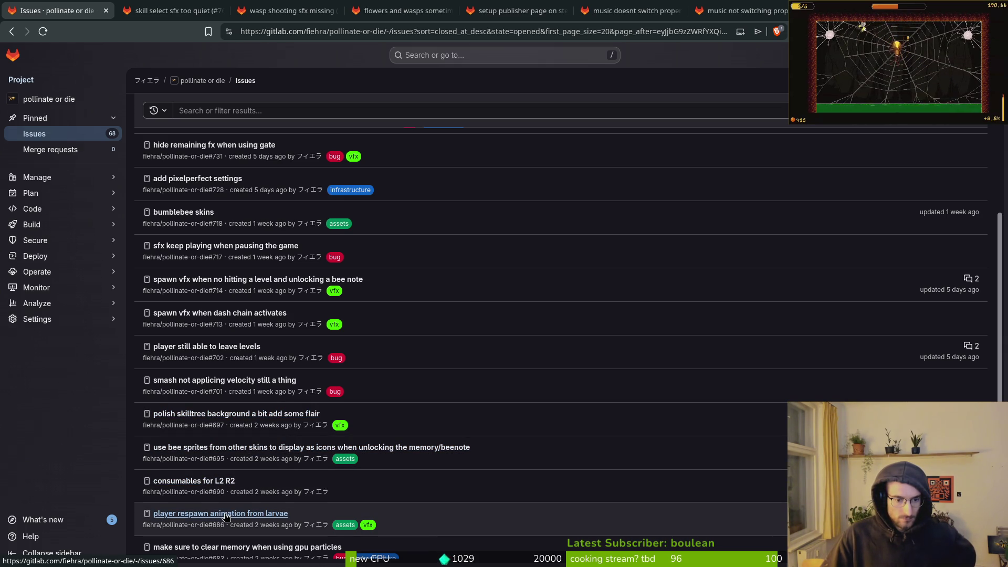
scroll(227, 517, "down", 2)
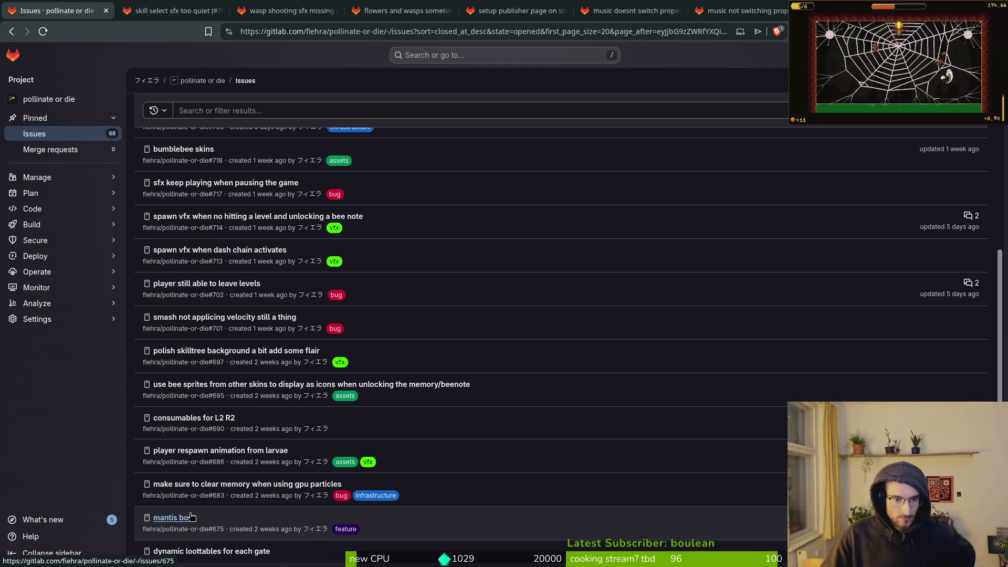
scroll(190, 517, "down", 2)
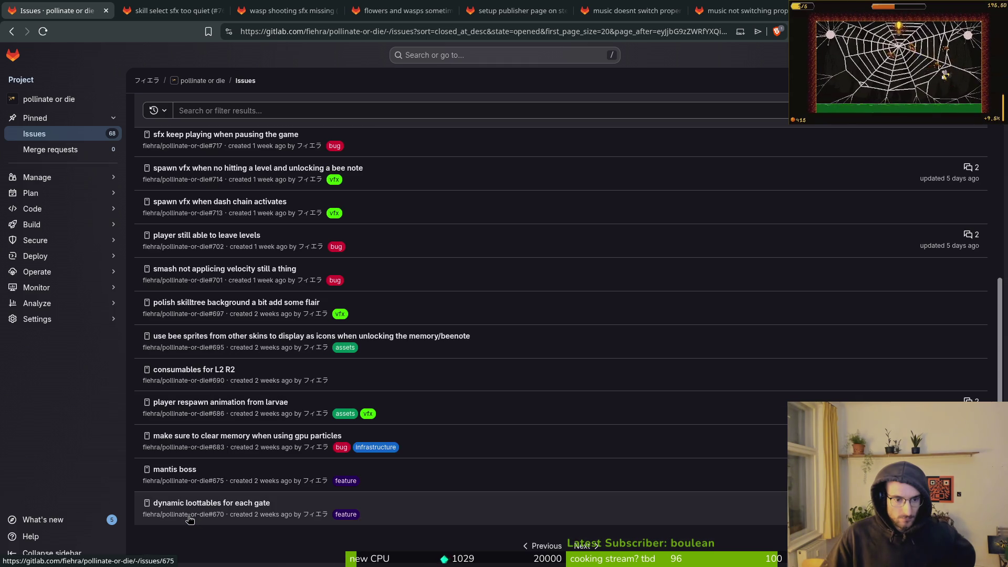
left_click(577, 546)
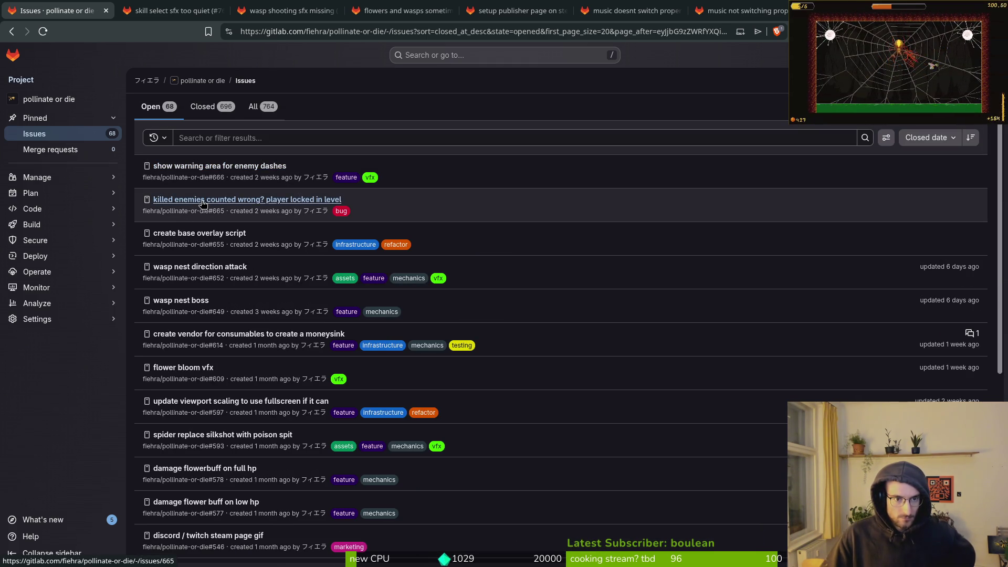
Open issue #665 'killed enemies counted wrong' in a background tab, view the last page, then go back.
middle_click(207, 200)
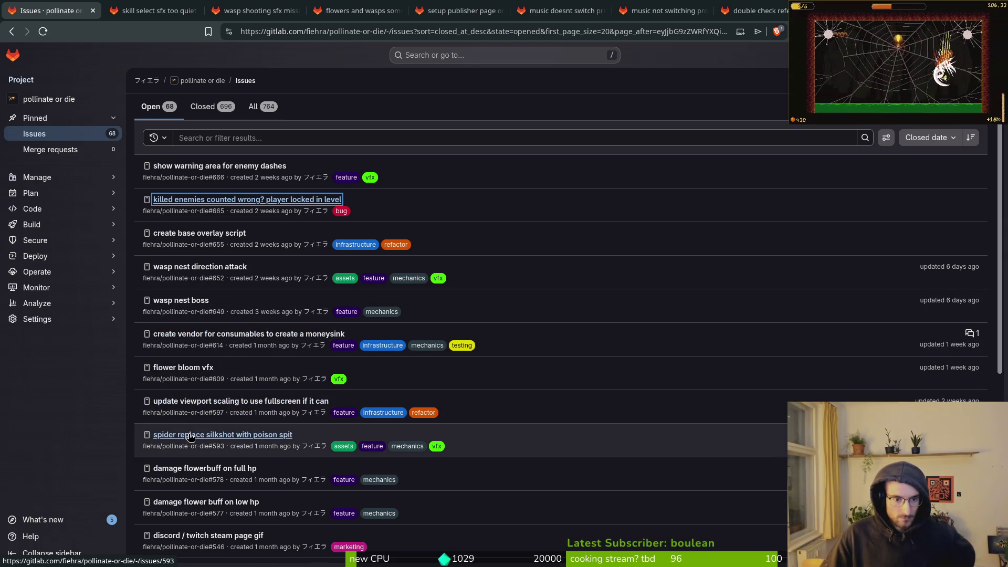
left_click(190, 435)
scroll(229, 406, "down", 1)
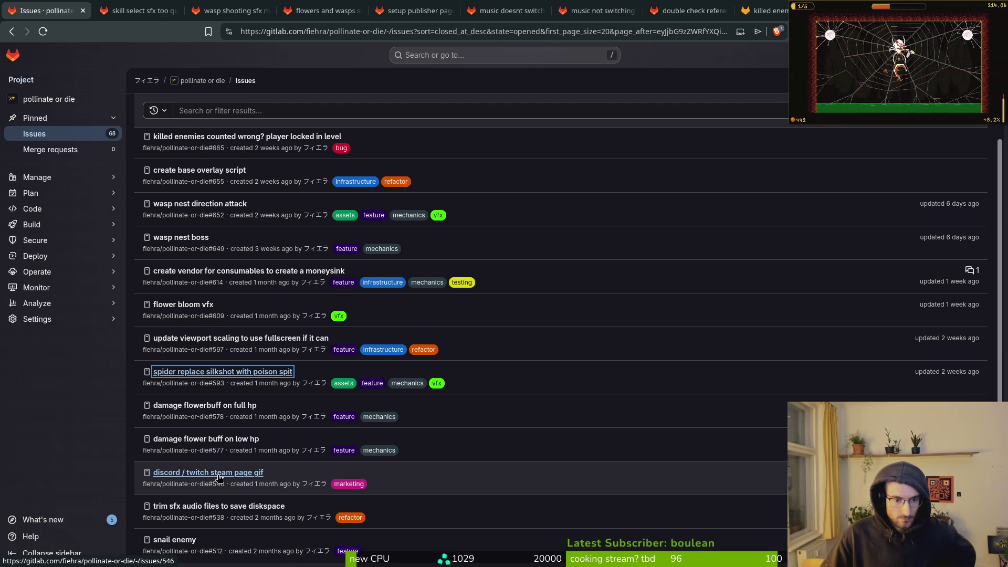
scroll(220, 478, "down", 1)
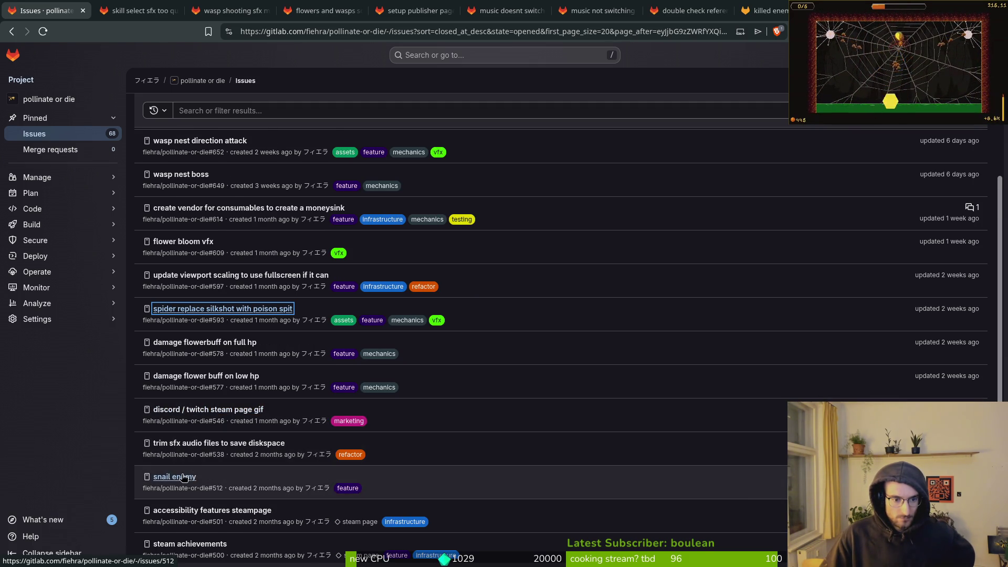
scroll(260, 464, "down", 1)
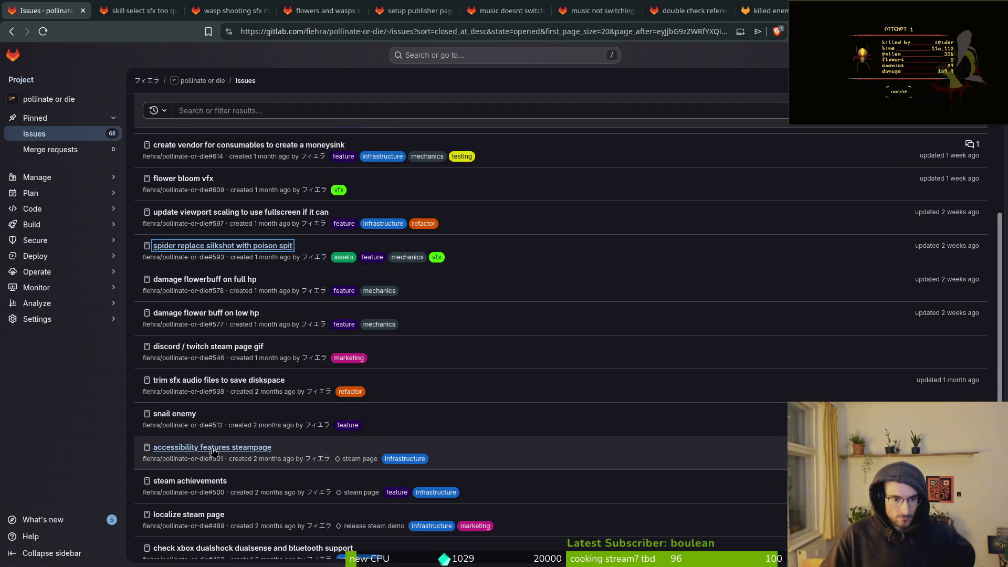
scroll(195, 484, "down", 1)
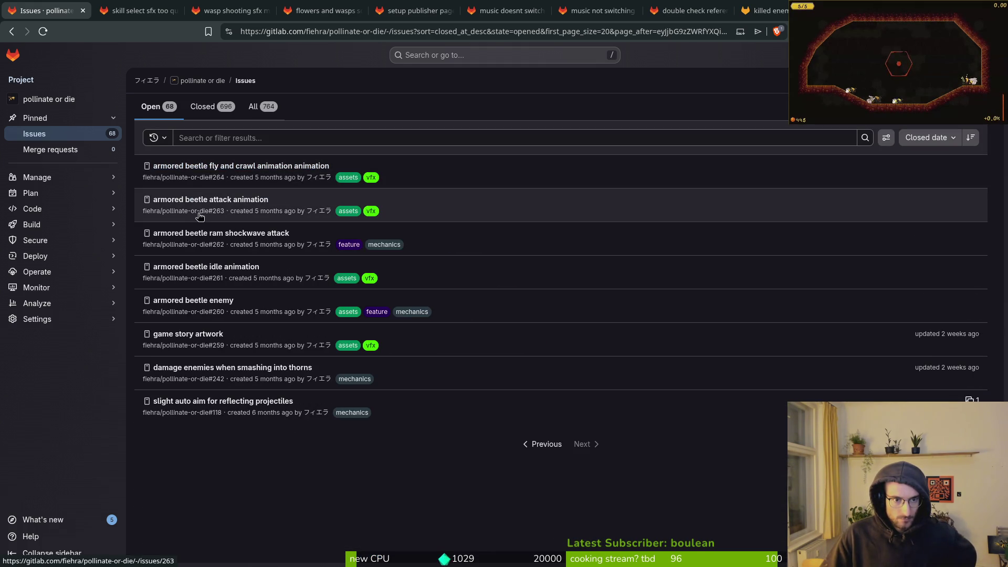
left_click(518, 439)
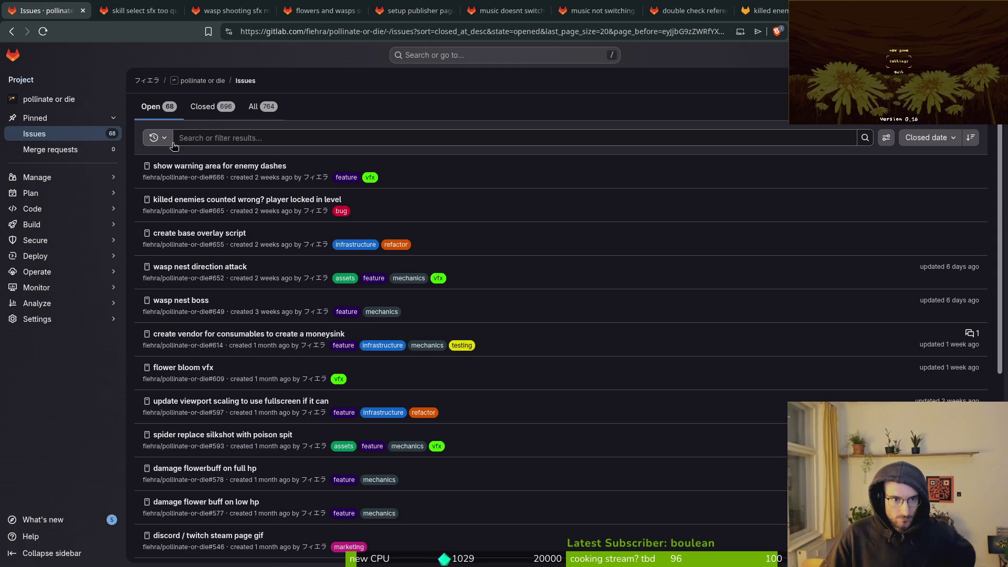
Filter the open issues with Label is 'bug', leaving 13 open bug issues.
left_click(886, 138)
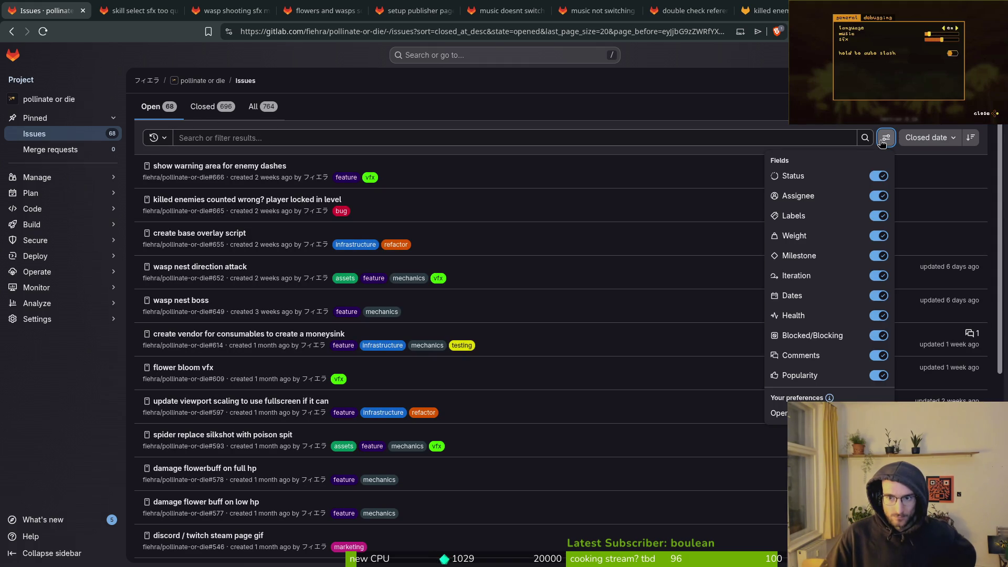
left_click(694, 138)
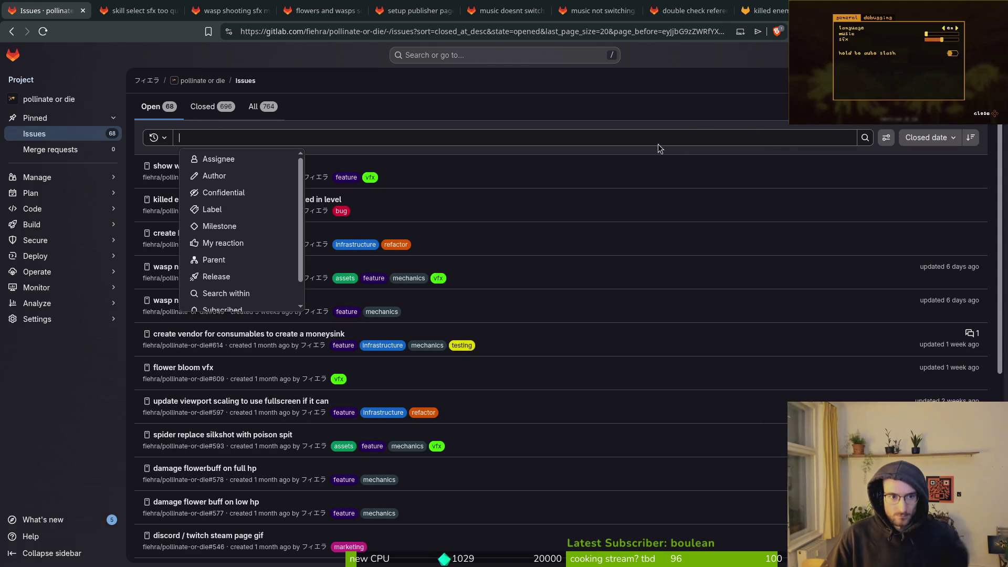
left_click(263, 211)
key("Return")
type("byg")
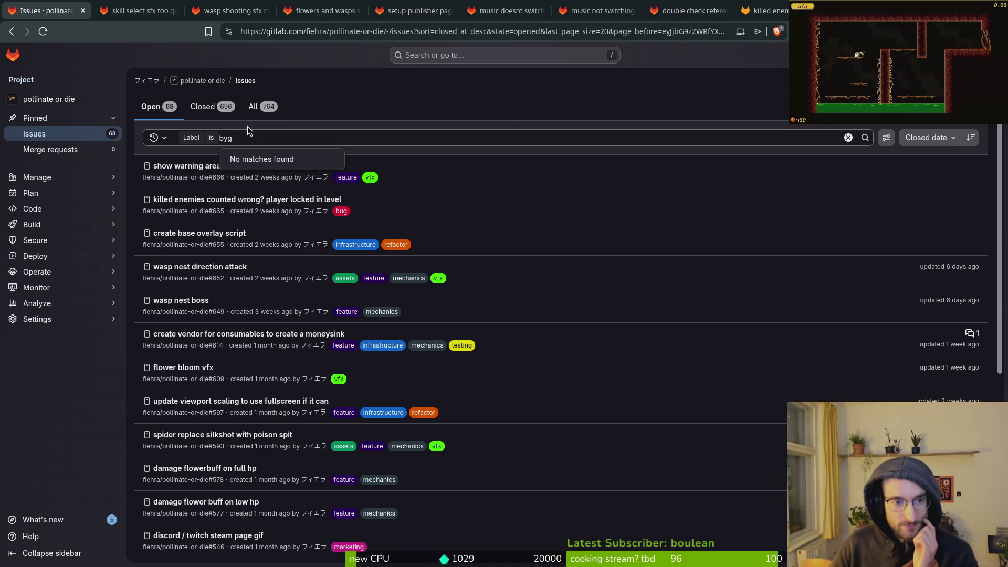
key("BackSpace")
type("g")
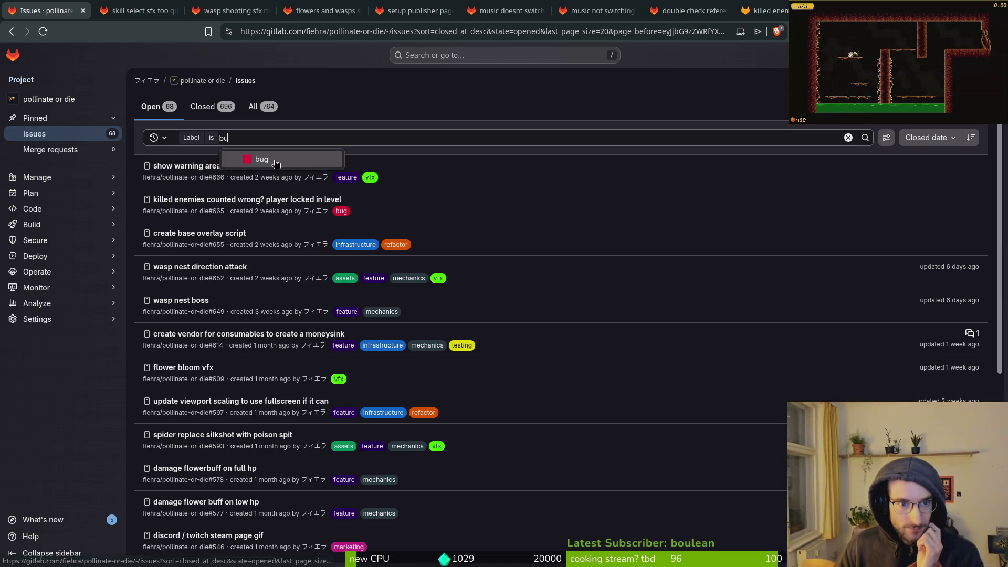
key("Return")
left_click(865, 138)
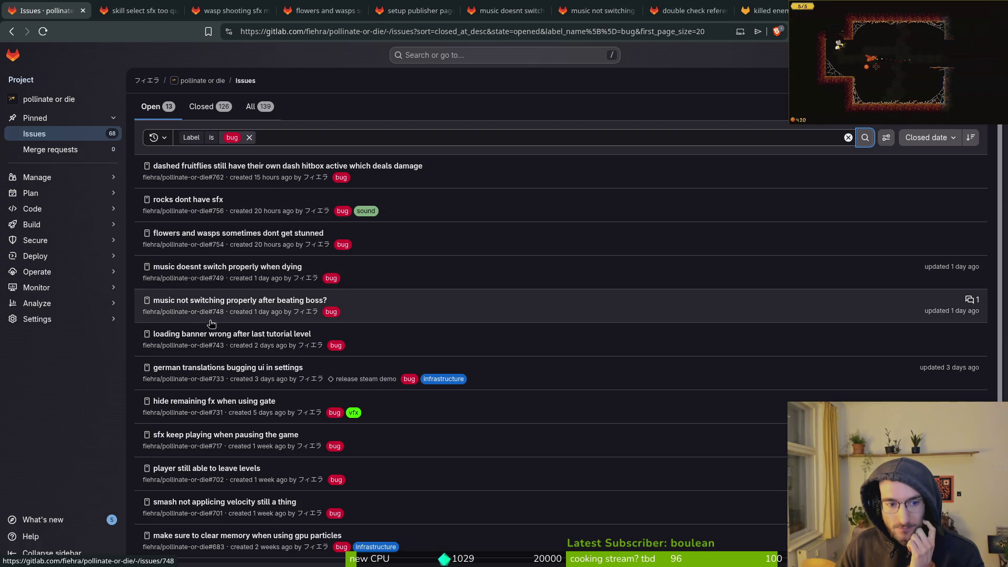
scroll(253, 462, "down", 2)
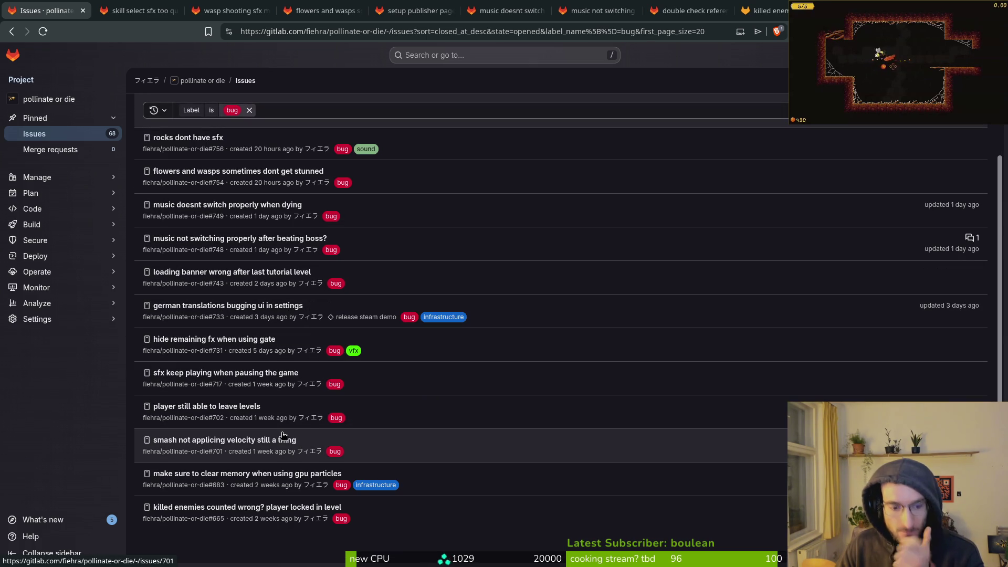
Close the skill-select sfx, wasp shooting sfx, flowers-and-wasps stun, #752 and #749 issues.
left_click(137, 11)
left_click(303, 510)
left_click(231, 11)
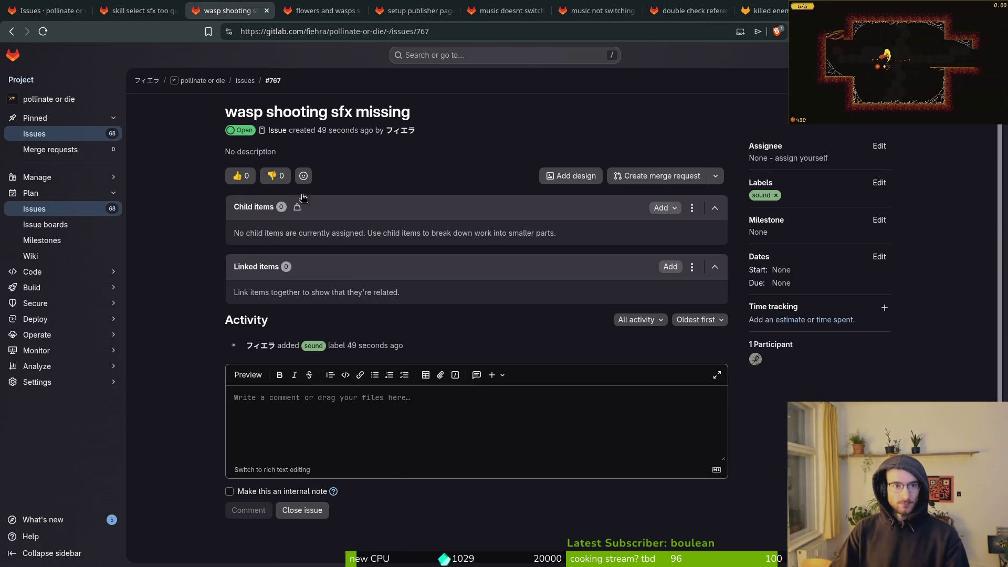
left_click(308, 510)
left_click(336, 11)
left_click(307, 511)
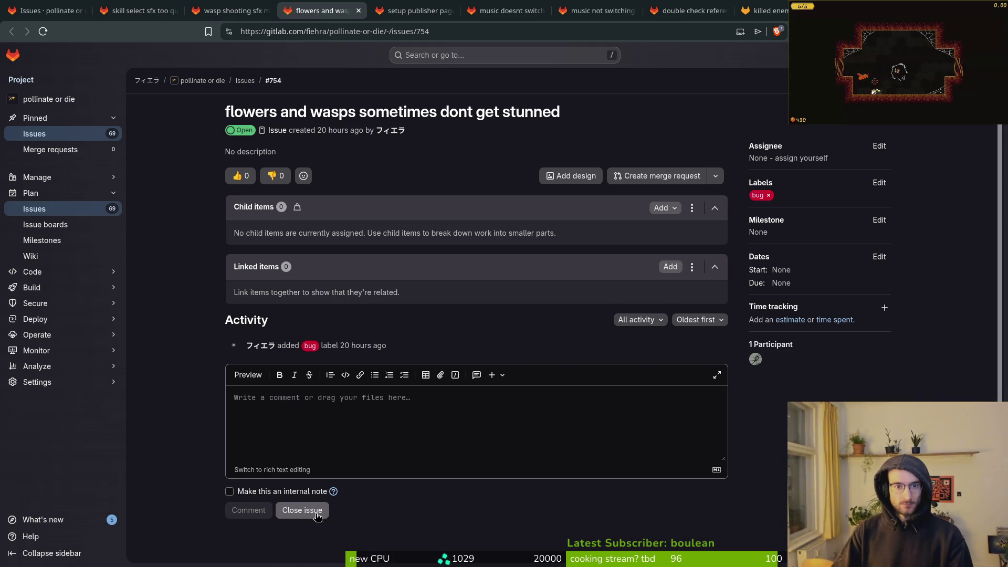
left_click(412, 10)
left_click(303, 510)
left_click(508, 12)
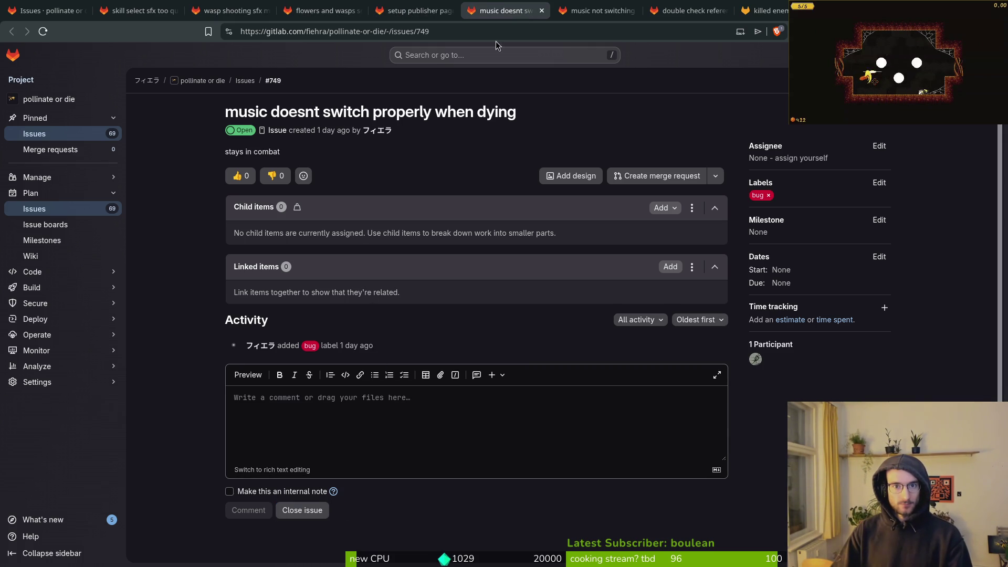
left_click(302, 510)
left_click(596, 10)
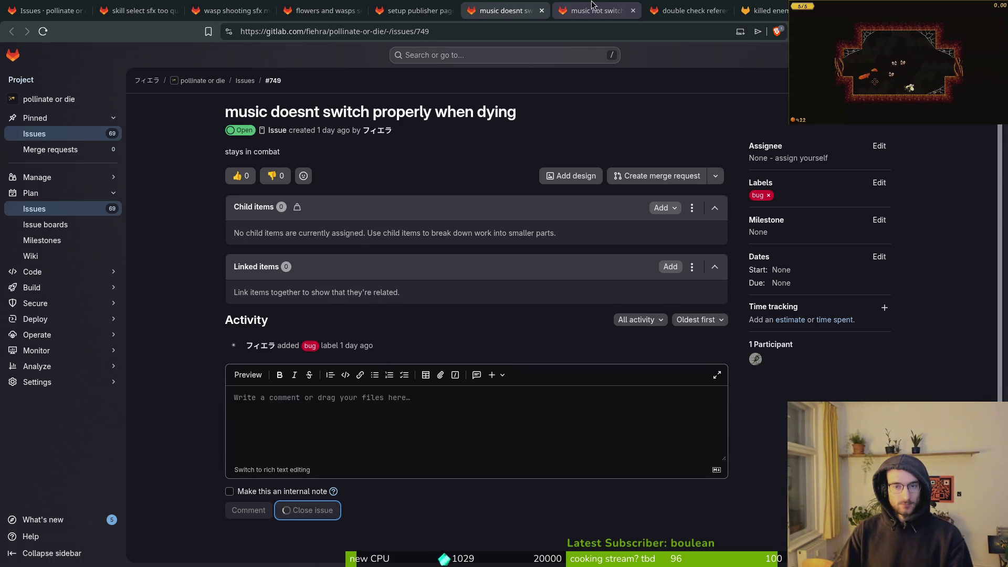
left_click(305, 558)
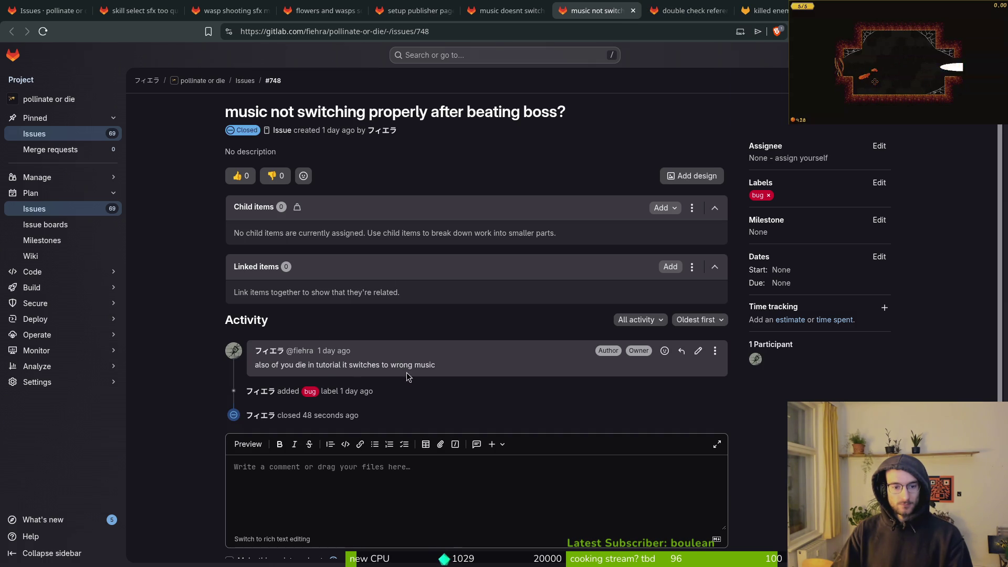
Copy the dying-in-tutorial comment text and start editing issue #748's title and description.
left_click_drag(445, 369, 267, 362)
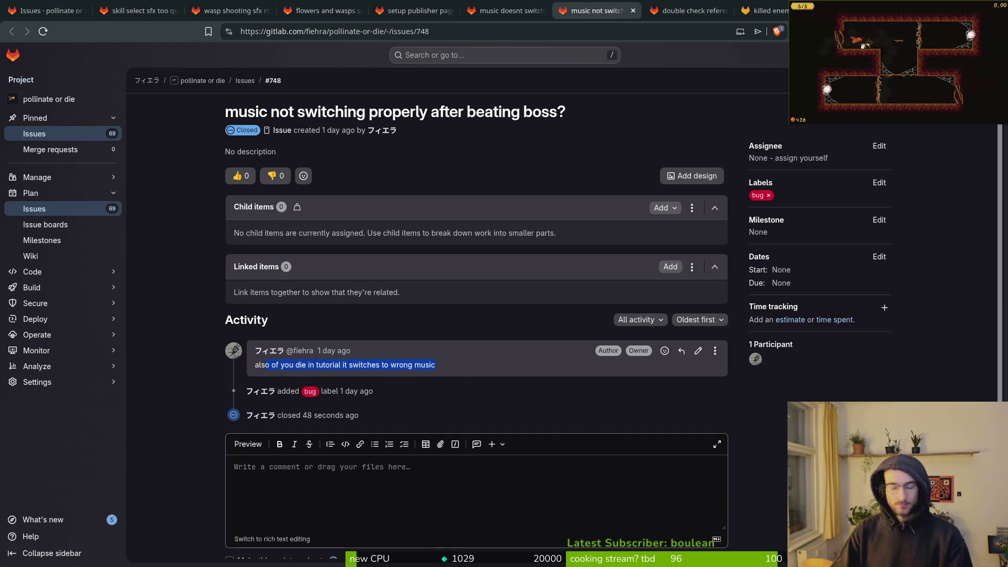
key("alt+Tab")
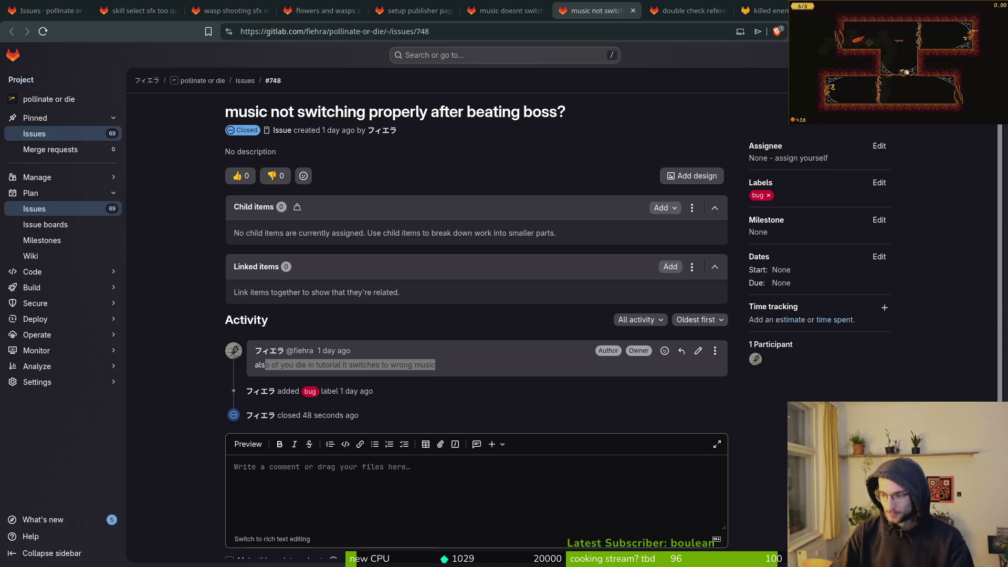
scroll(441, 365, "down", 1)
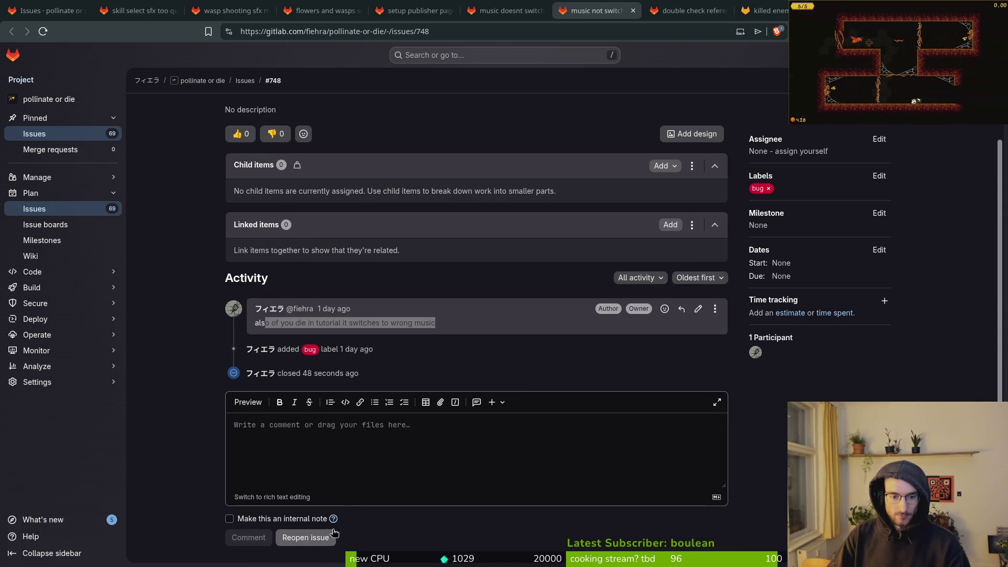
scroll(459, 197, "up", 1)
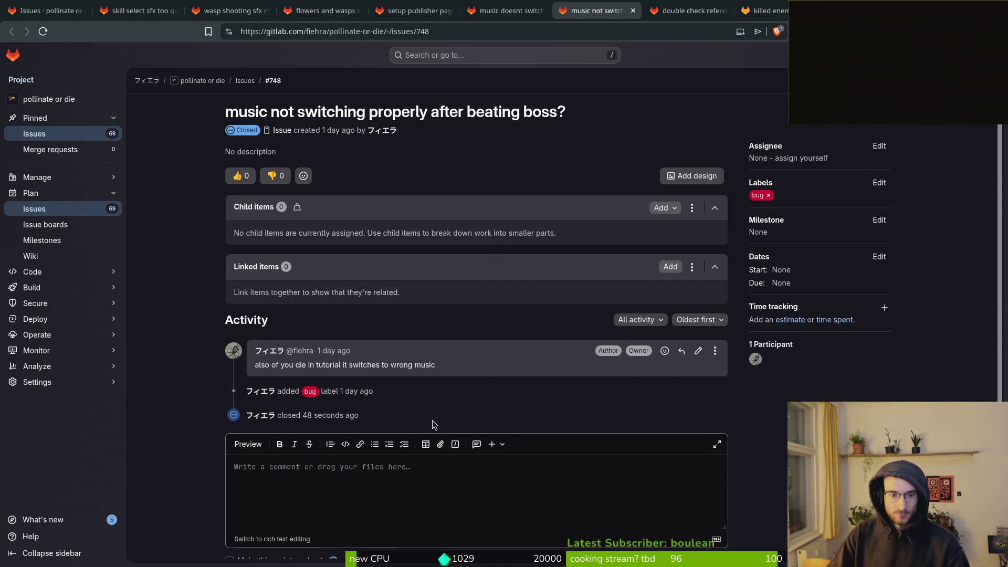
key("e")
scroll(441, 420, "down", 3)
key("ctrl+c")
scroll(457, 241, "up", 3)
Replace issue #748's title with 'dying in tutorial it switches to wrong music'.
left_click(320, 234)
key("ctrl+v")
triple_click(446, 117)
key("ctrl+v")
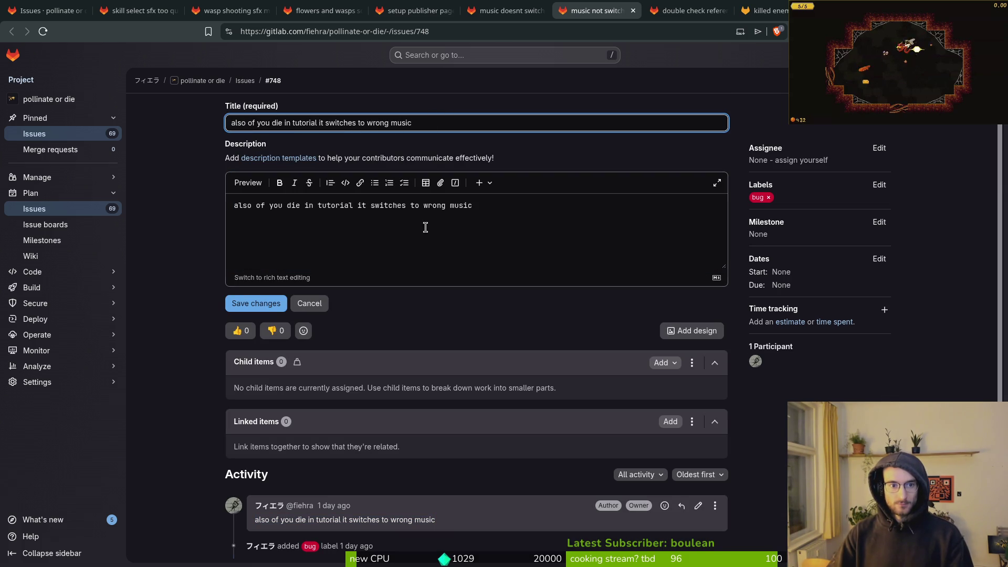
key("BackSpace")
key("Delete")
key("Delete")
key("Delete")
type("dying")
Clear the issue description and save the changes.
left_click(493, 221)
key("ctrl+a")
key("BackSpace")
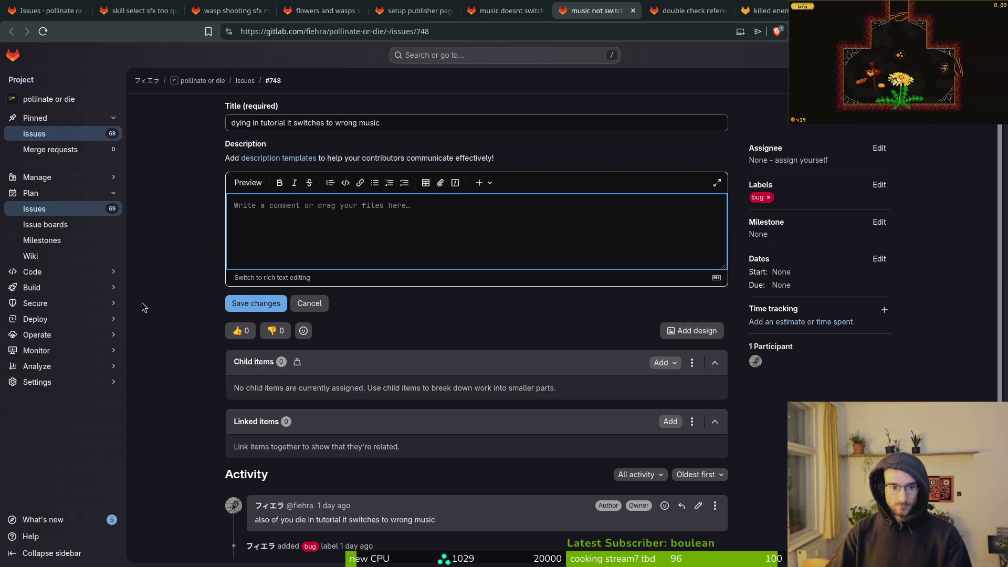
left_click(256, 304)
scroll(300, 545, "down", 3)
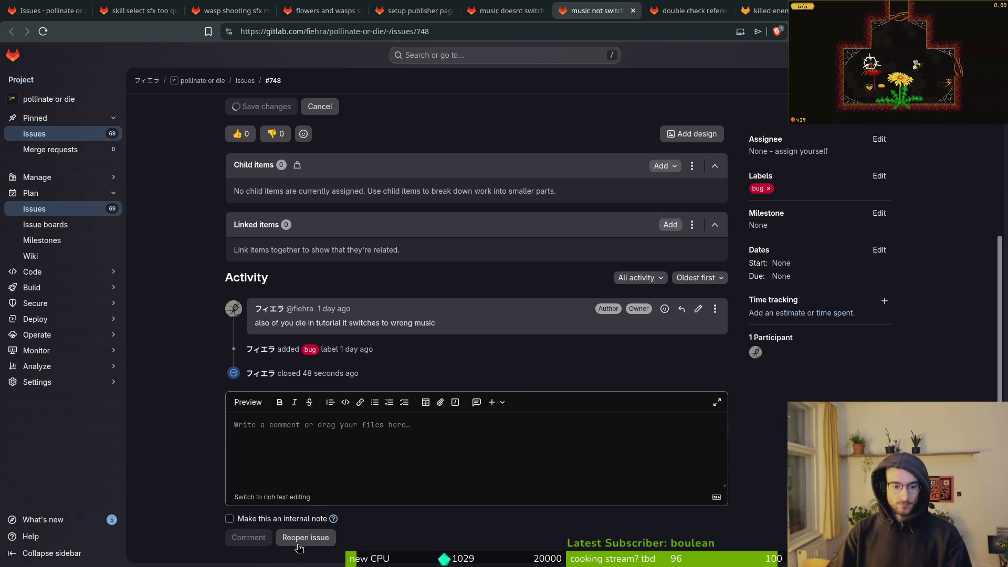
key("ctrl+Tab")
Close issues #742, #665 and the spider poison spit issue.
left_click(305, 510)
key("ctrl+Tab")
left_click(307, 510)
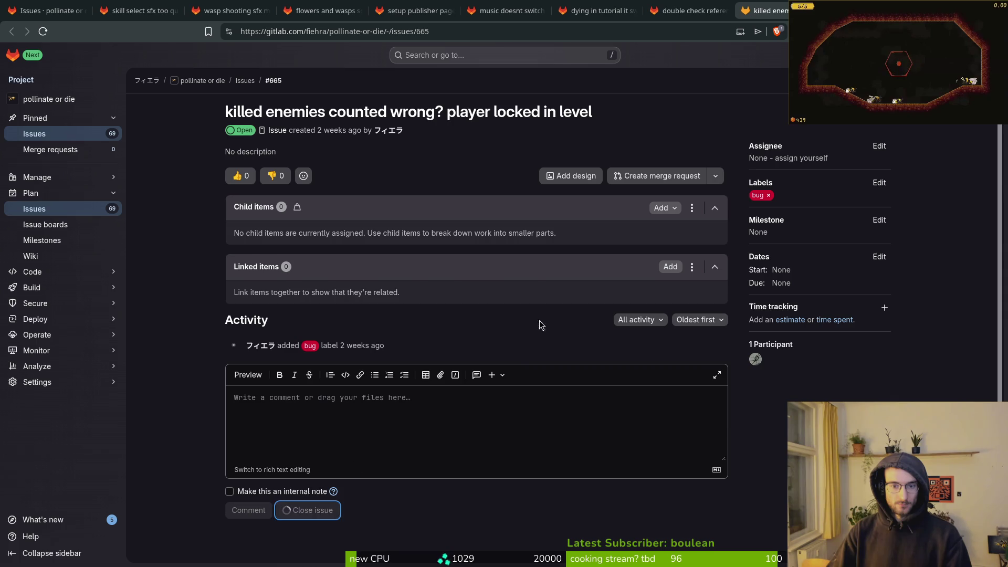
key("ctrl+Tab")
scroll(269, 376, "down", 2)
scroll(295, 205, "up", 2)
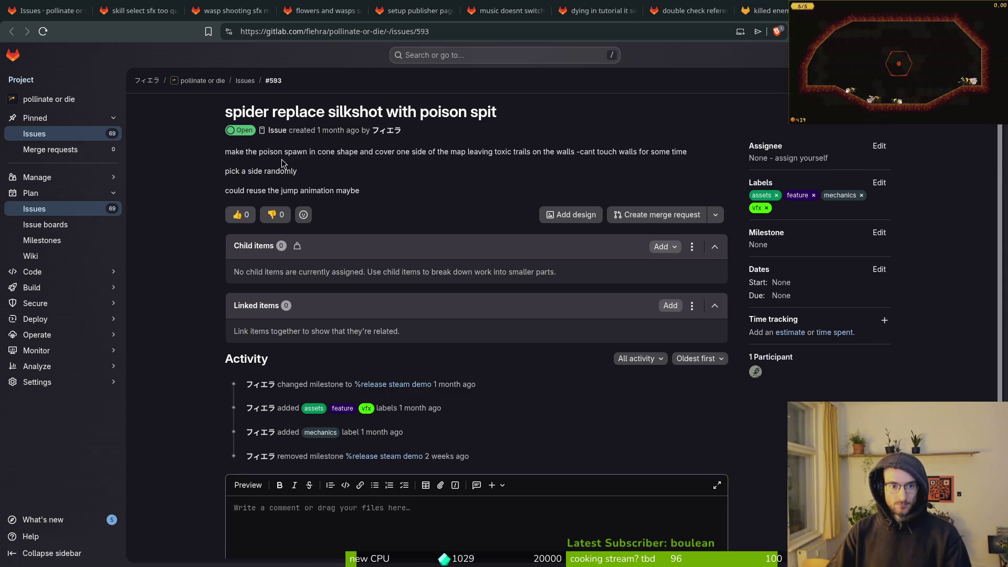
scroll(362, 180, "down", 2)
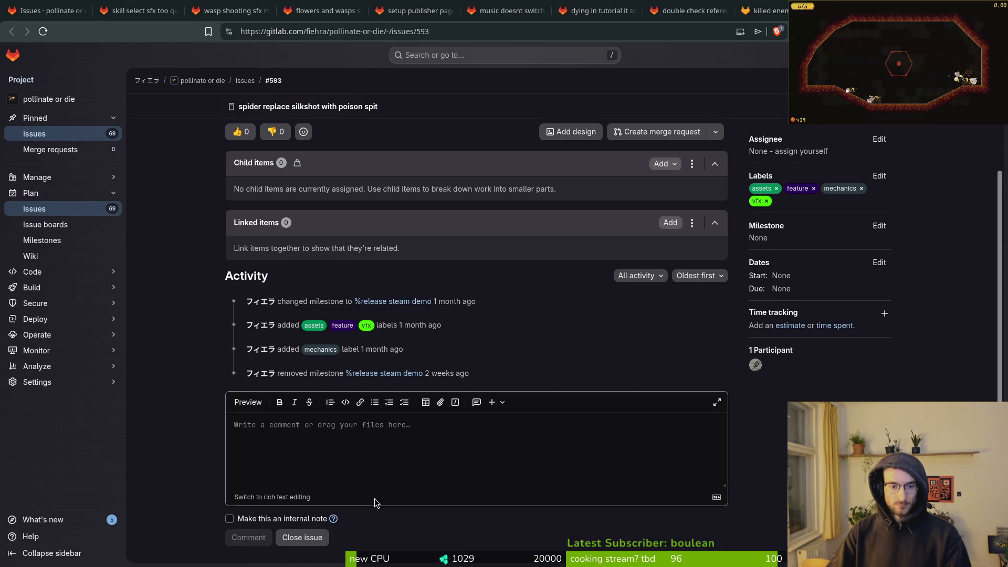
left_click(303, 538)
Close the finished issue tabs, remove the 'Label is bug' filter, and close the browser.
left_click(221, 4)
key("ctrl+w")
key("ctrl+w")
key("ctrl+w")
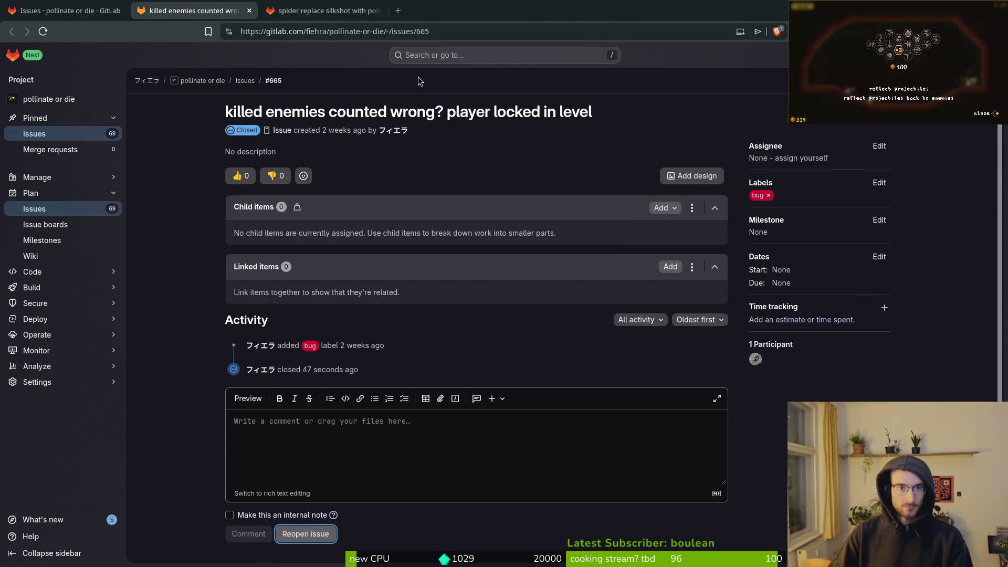
key("ctrl+w")
key("ctrl+w")
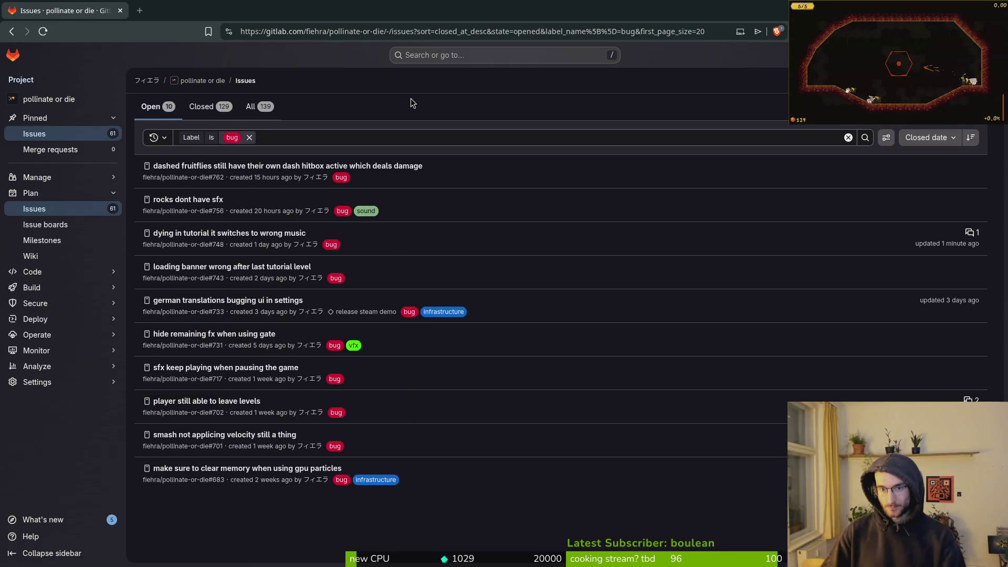
left_click(249, 138)
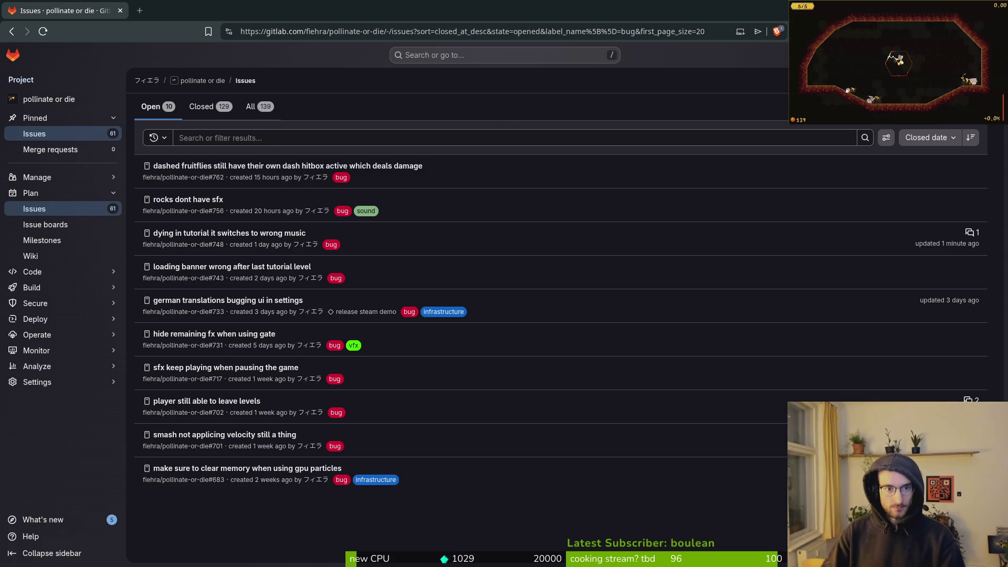
left_click(120, 12)
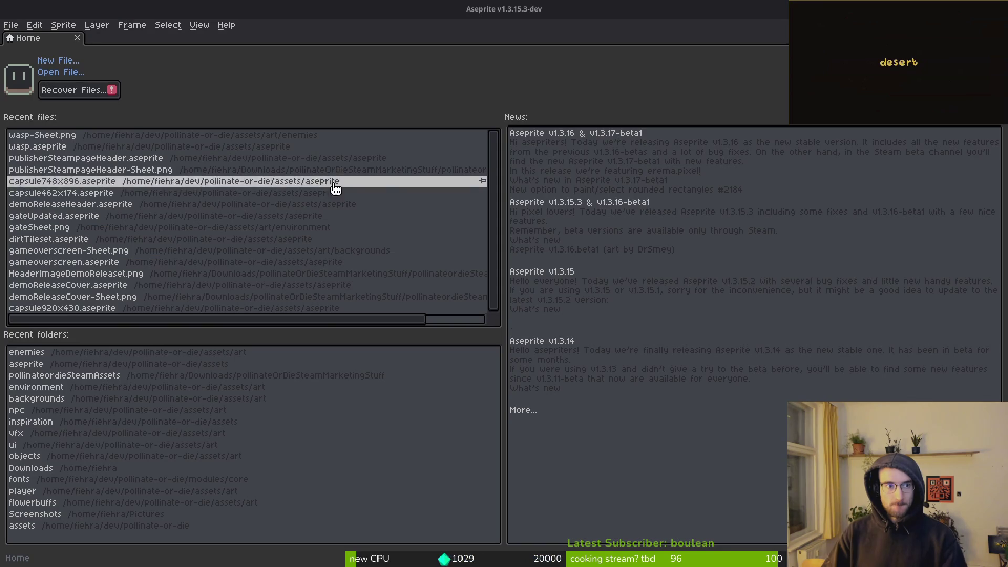
Open dirtTileset.aseprite from the project's assets/aseprite folder.
key("ctrl+q")
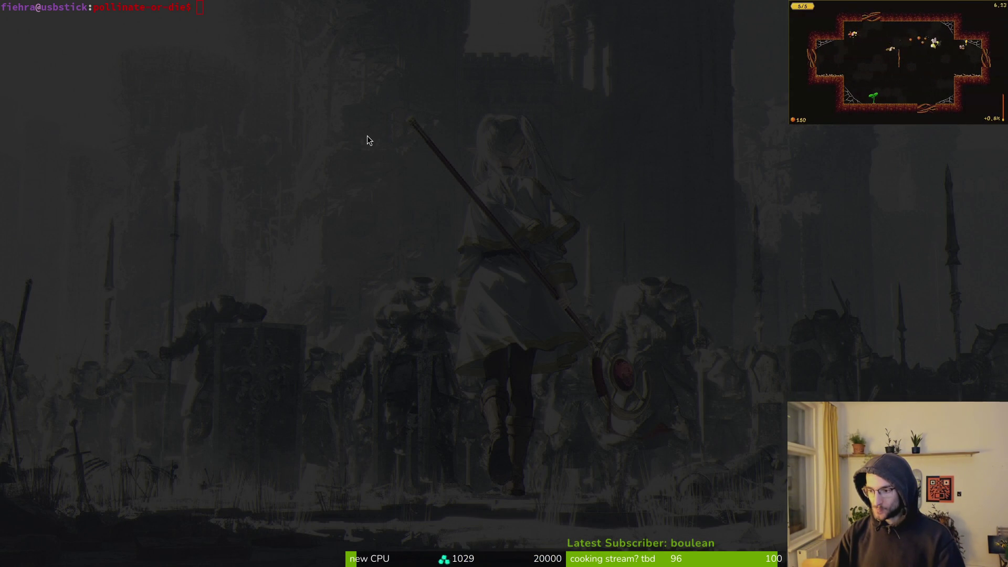
key("super+2")
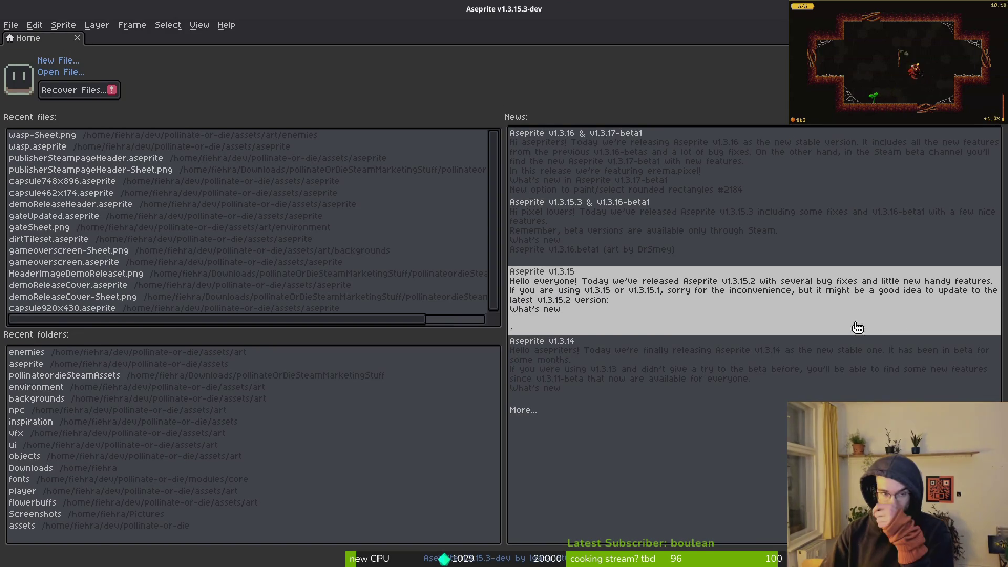
key("ctrl+o")
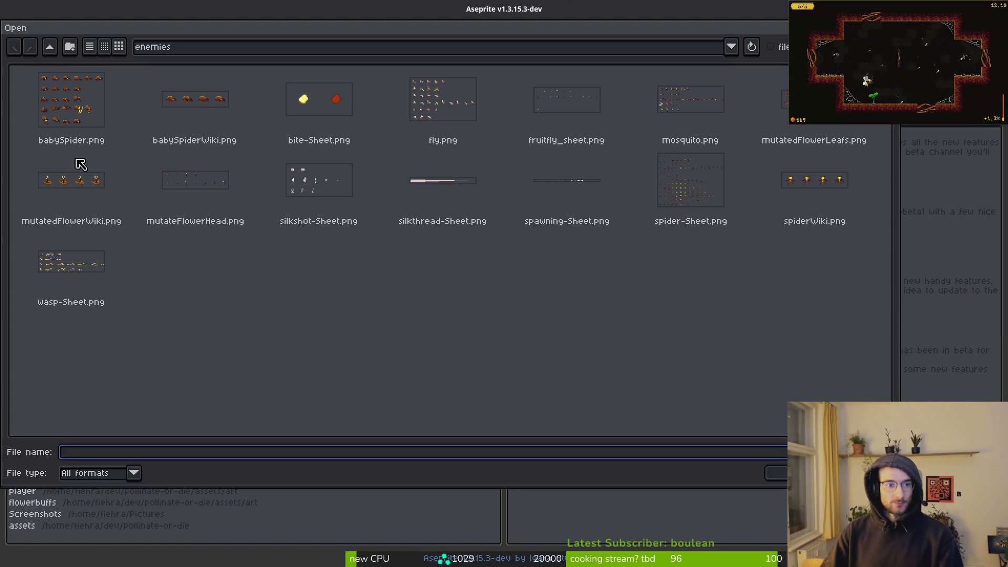
left_click(50, 46)
left_click(50, 47)
double_click(117, 102)
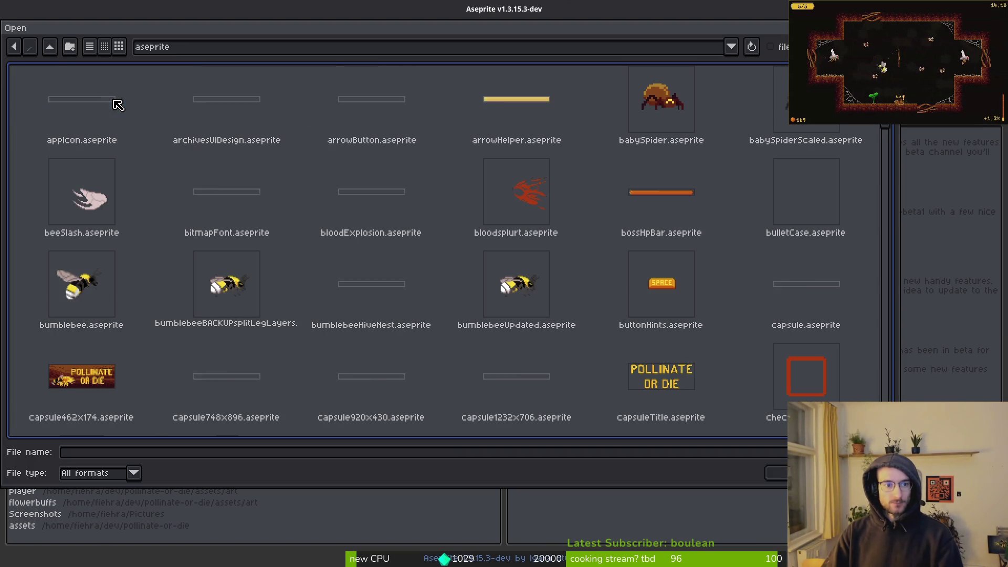
scroll(490, 281, "down", 8)
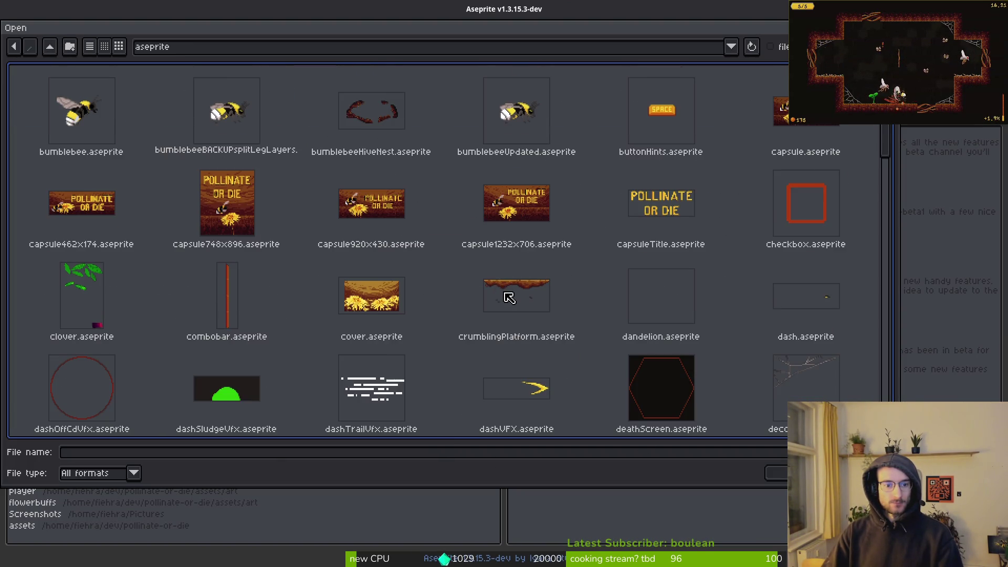
left_click(518, 307)
key("Return")
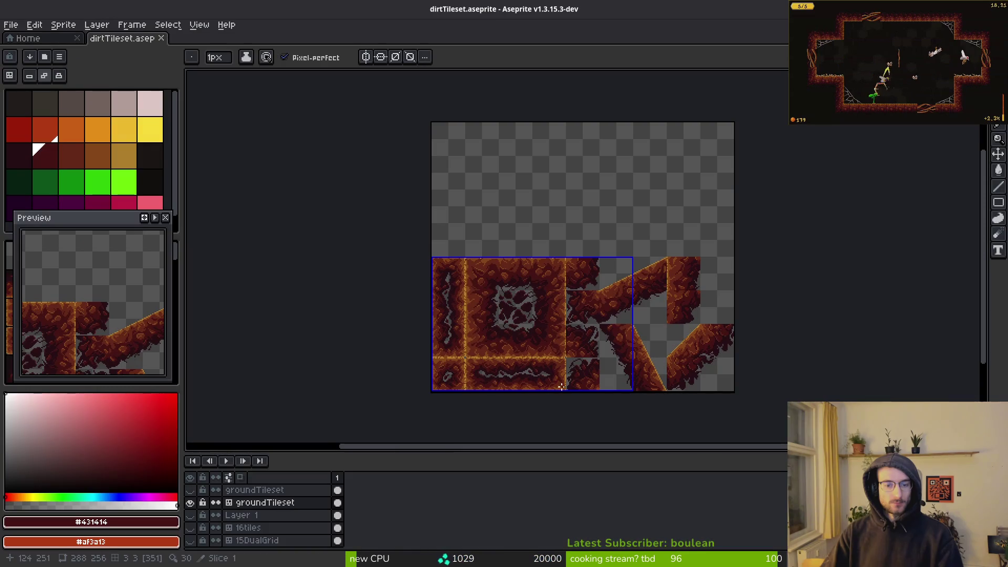
left_click(11, 24)
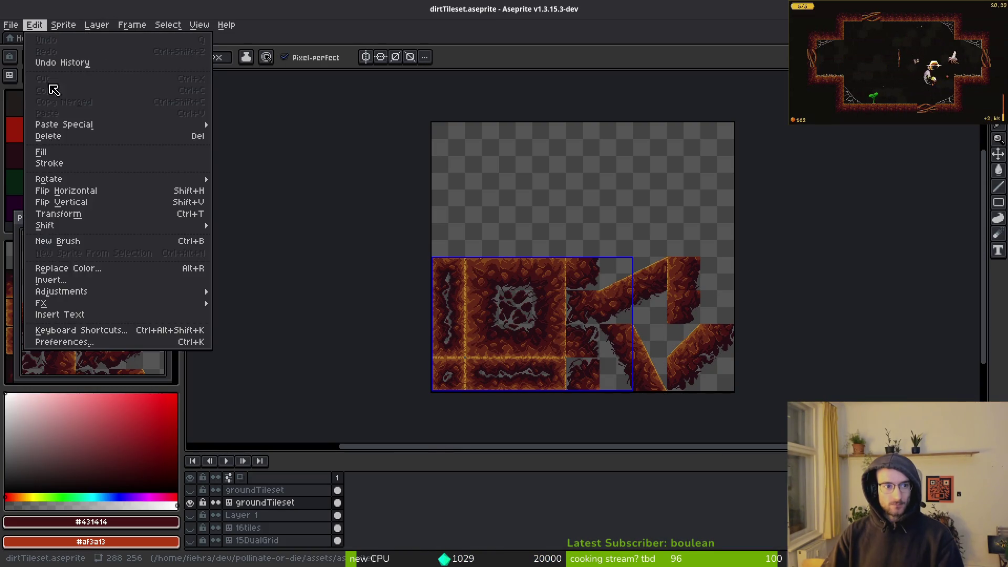
Save the dirt tileset as a new file named grasTileset.
left_click(34, 90)
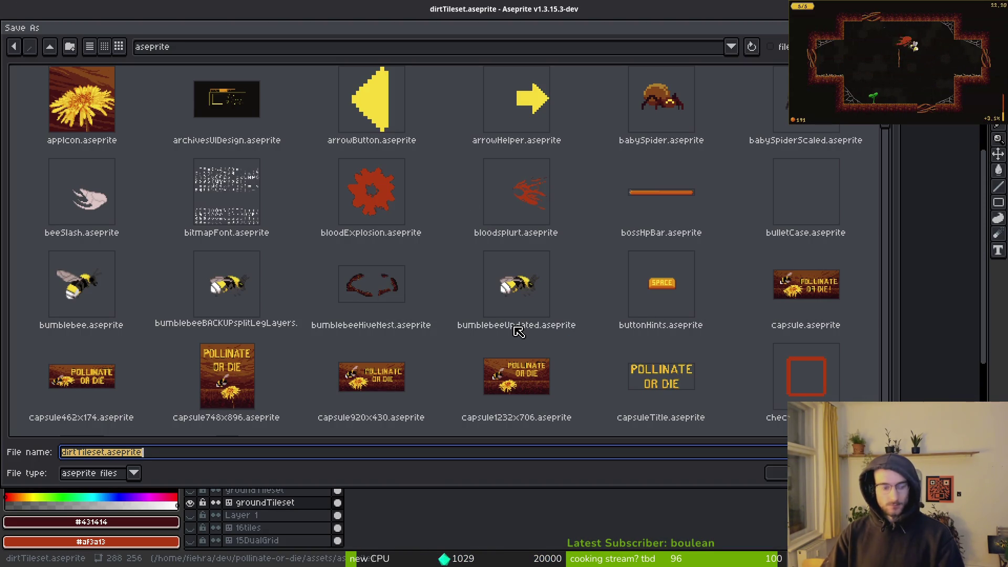
type("grs")
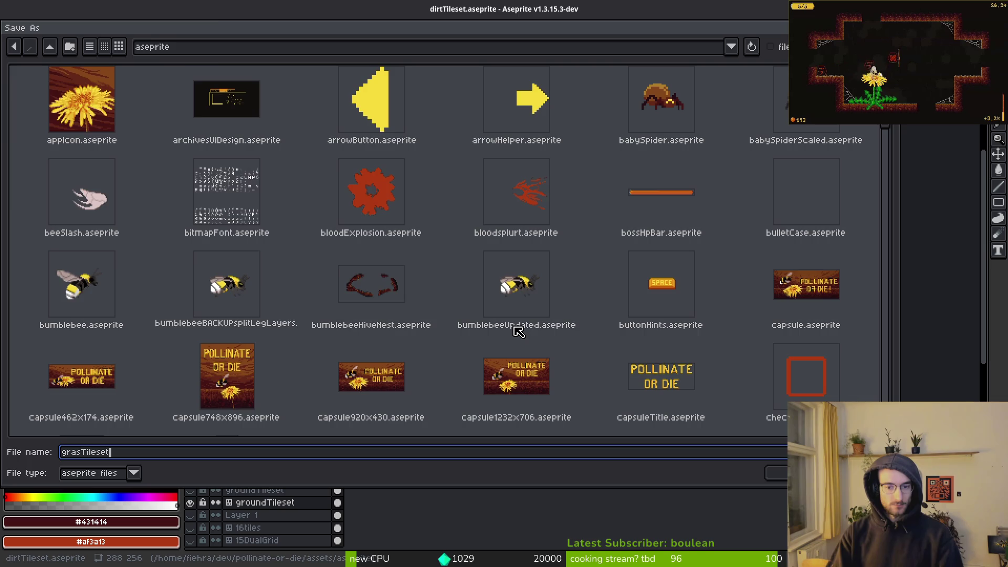
key("Return")
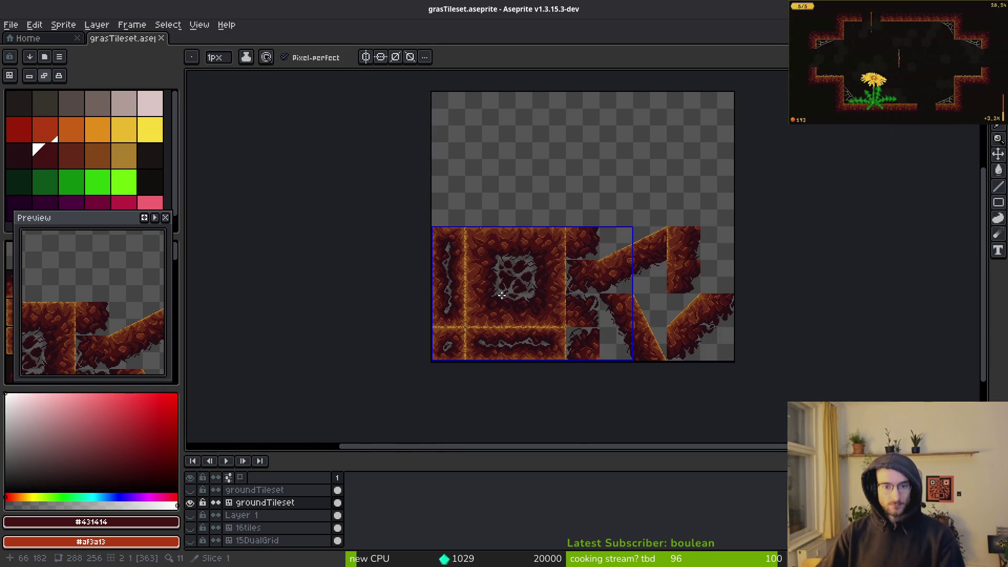
scroll(507, 291, "up", 3)
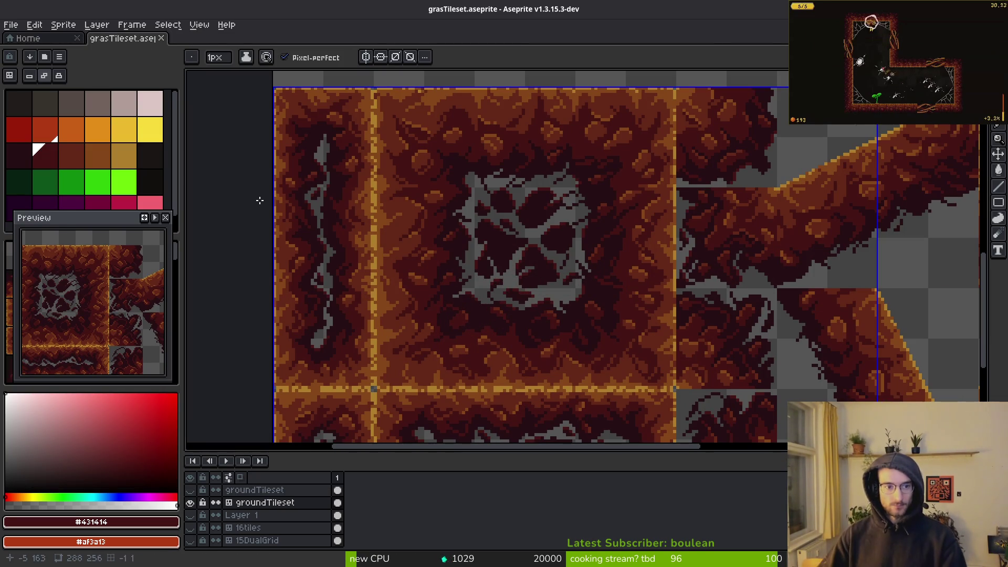
scroll(368, 315, "up", 2)
Replace the golden border colour with bright green and the lighter brown with a darker green.
key("i")
left_click(405, 232)
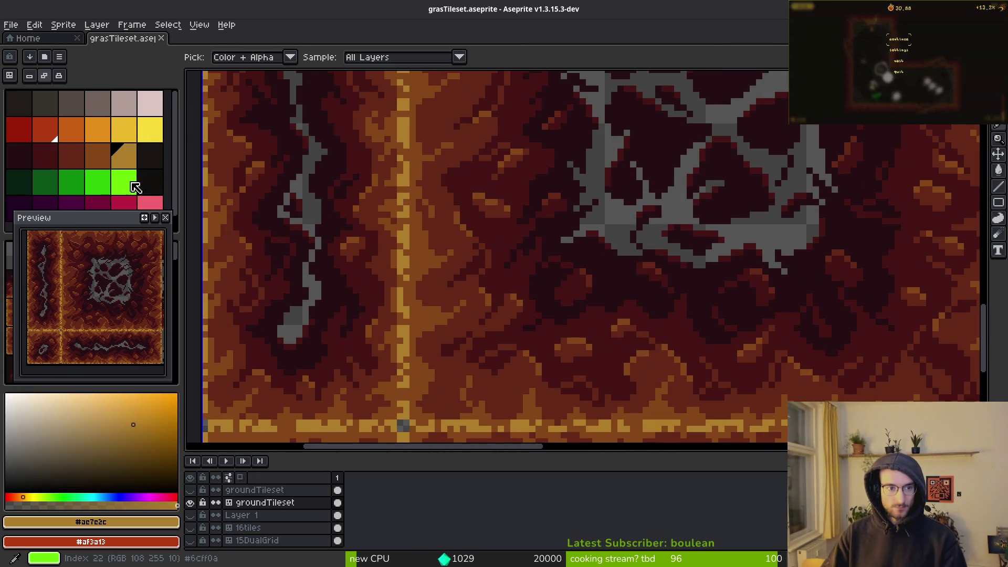
left_click(139, 183)
key("b")
key("shift+r")
left_click(349, 94)
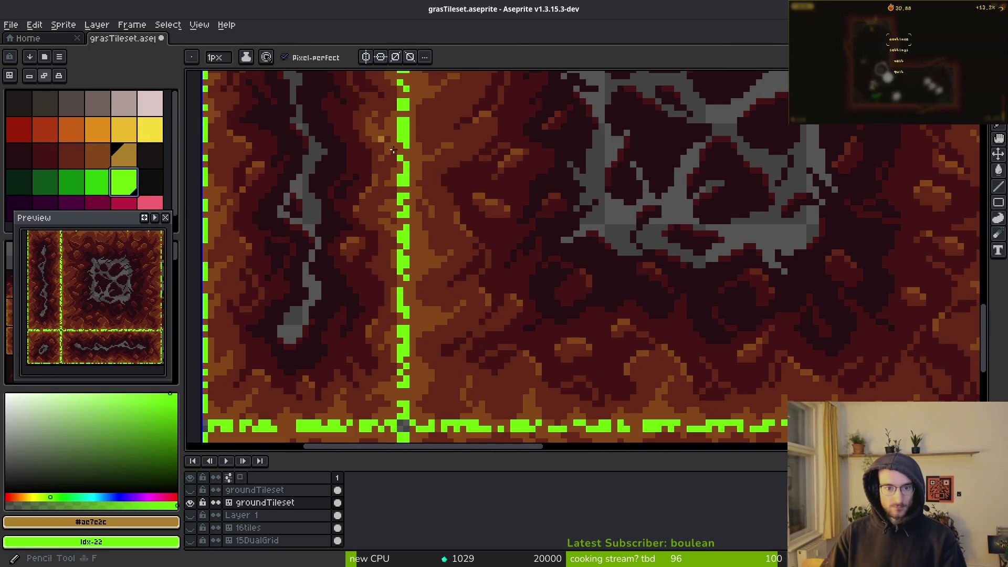
left_click(431, 266, "alt")
right_click(97, 181)
key("shift+r")
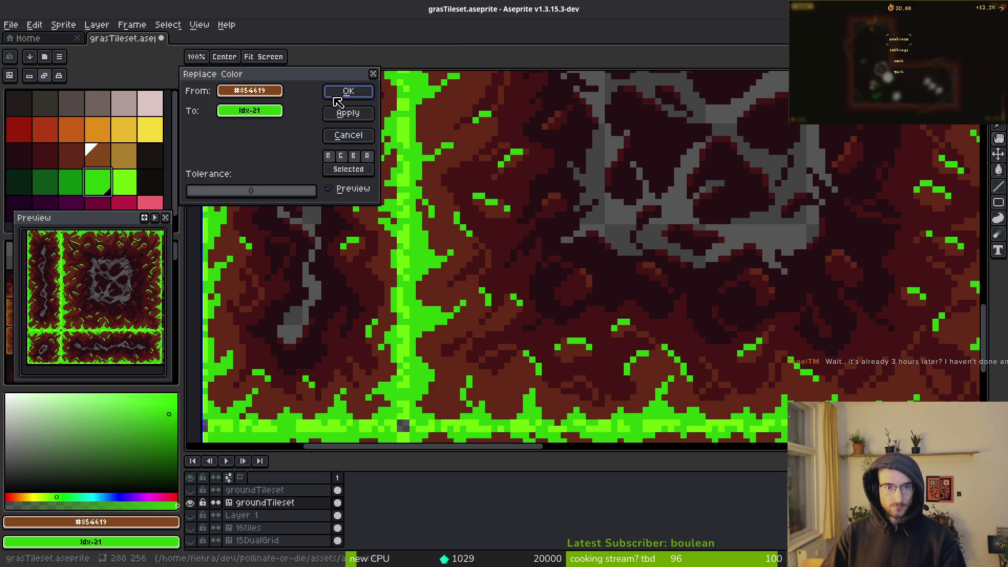
left_click(336, 97)
Replace the red-brown and dark maroon shades with medium and deeper greens.
left_click(70, 155)
right_click(70, 181)
key("shift+r")
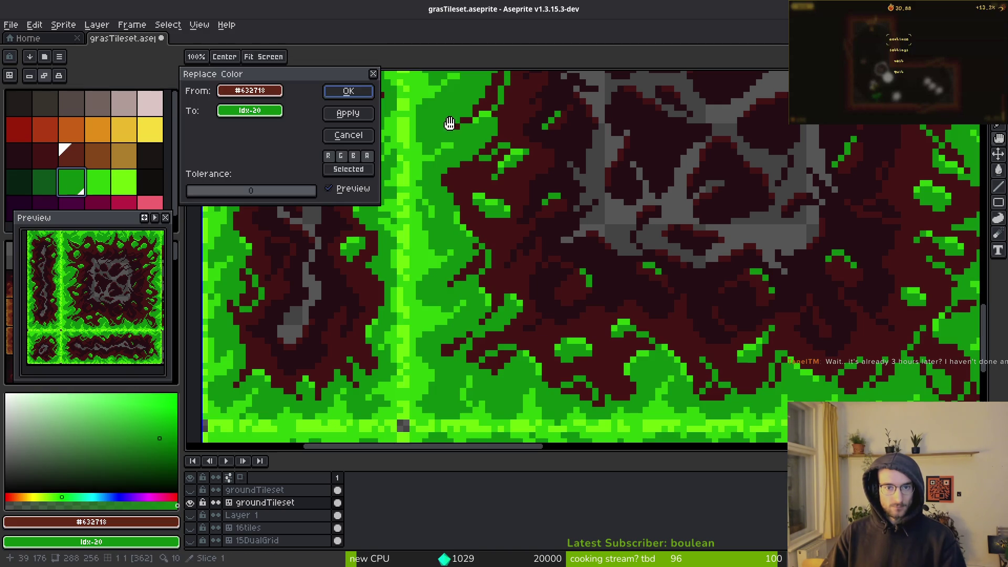
key("Escape")
left_click(497, 221, "alt")
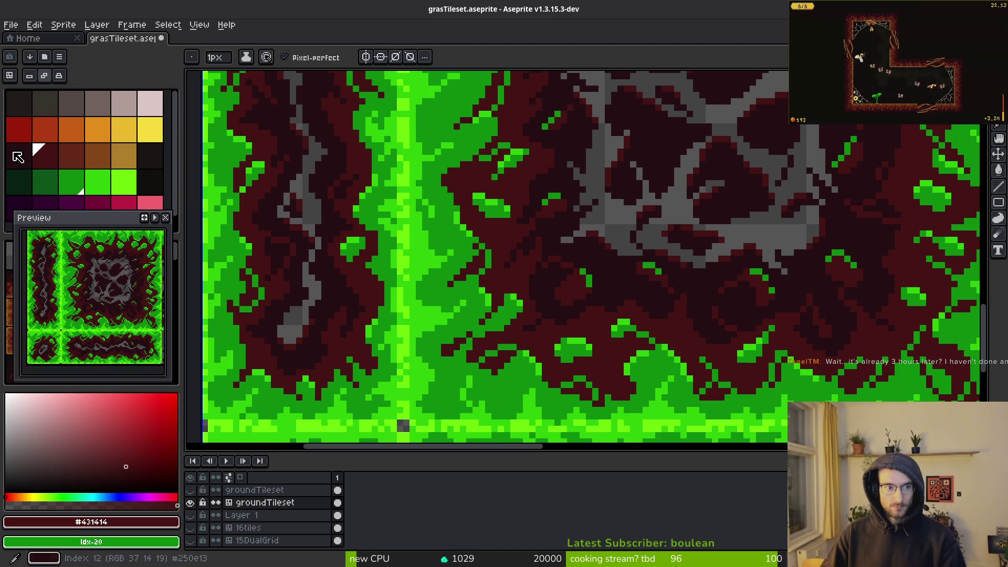
left_click(18, 156)
right_click(45, 181)
key("shift+r")
left_click(346, 95)
Replace the darkest brown with the darkest green and review the recoloured tiles.
left_click(623, 267, "alt")
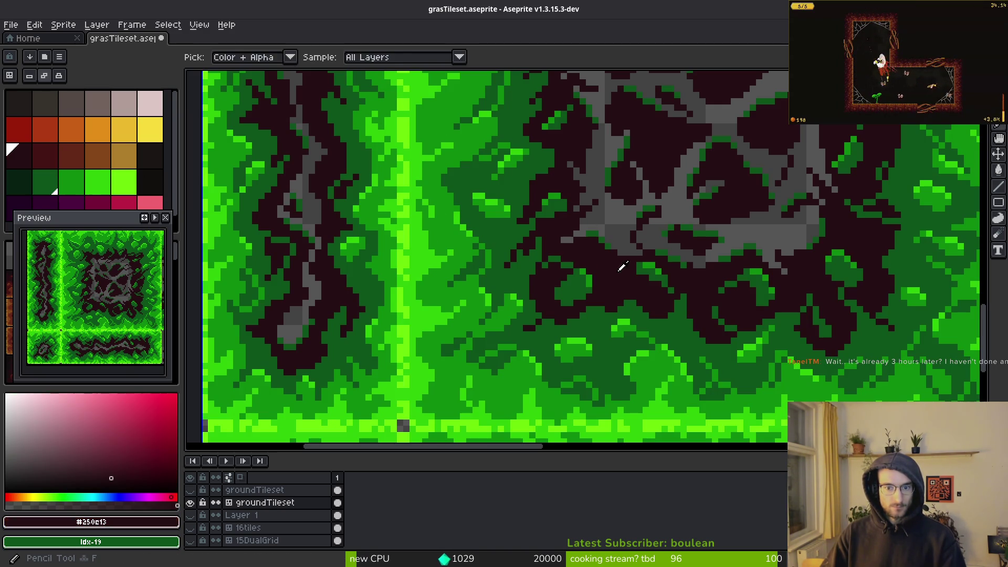
right_click(444, 176, "alt")
key("shift+r")
key("Return")
scroll(728, 254, "down", 3)
scroll(727, 254, "down", 2)
scroll(646, 265, "up", 4)
scroll(657, 275, "down", 1)
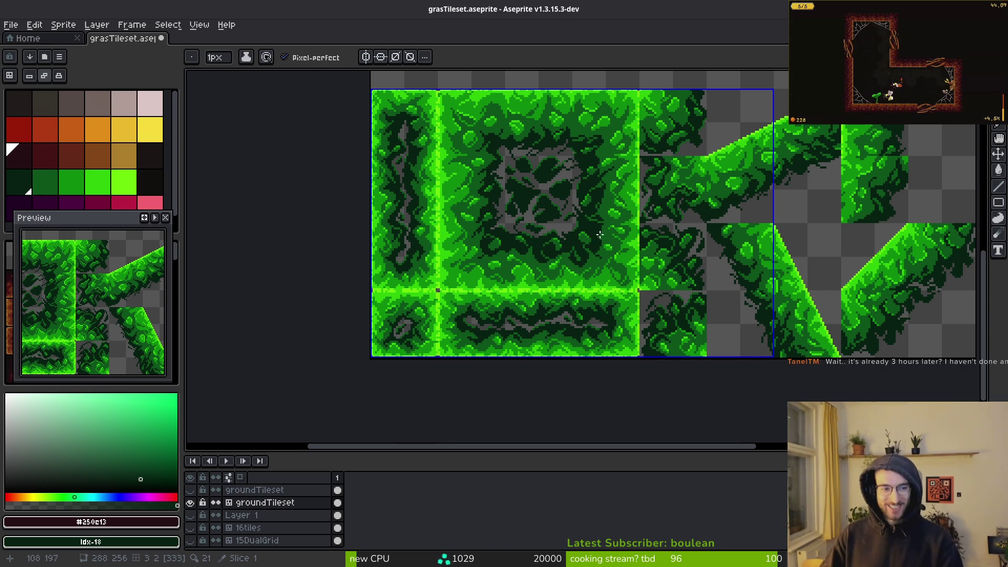
scroll(613, 249, "down", 2)
scroll(613, 249, "up", 4)
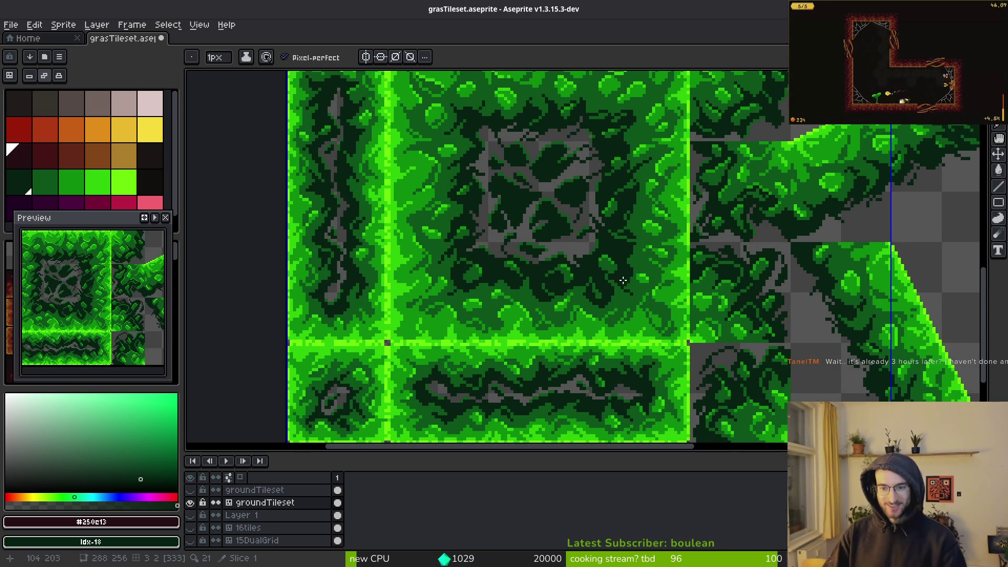
scroll(576, 291, "down", 3)
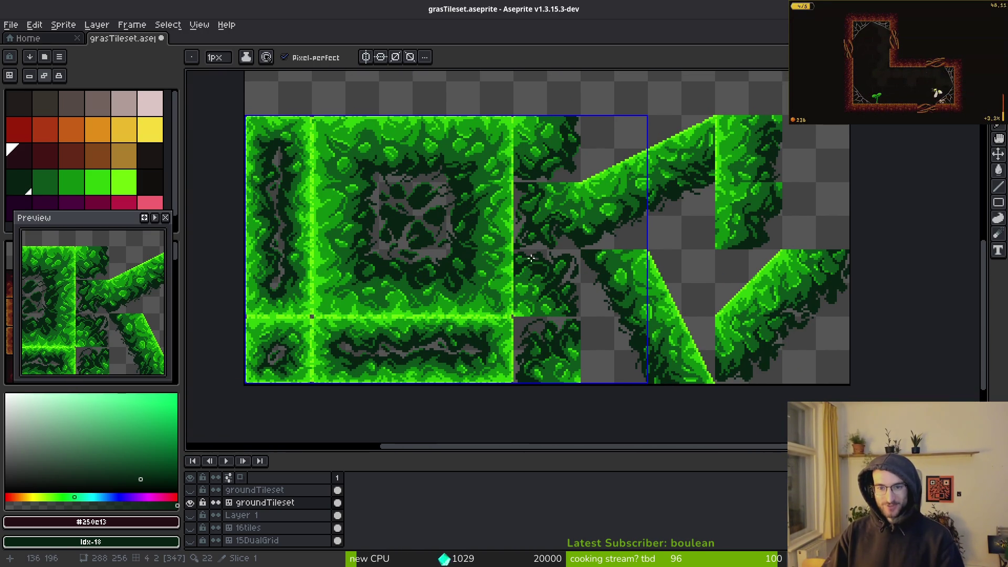
scroll(562, 144, "down", 2)
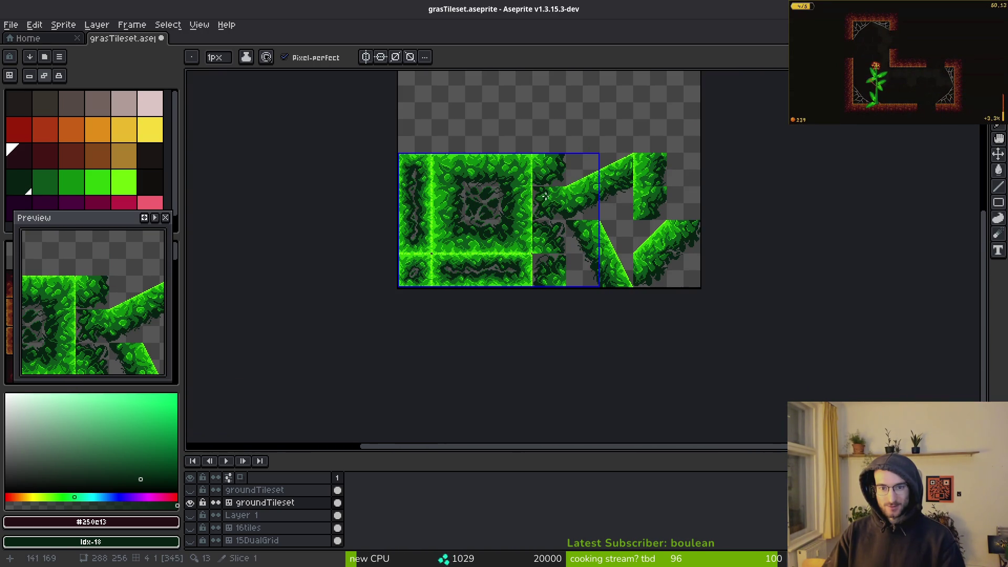
Close the preview panel and check the groundTileset layer properties without changing them.
left_click(165, 217)
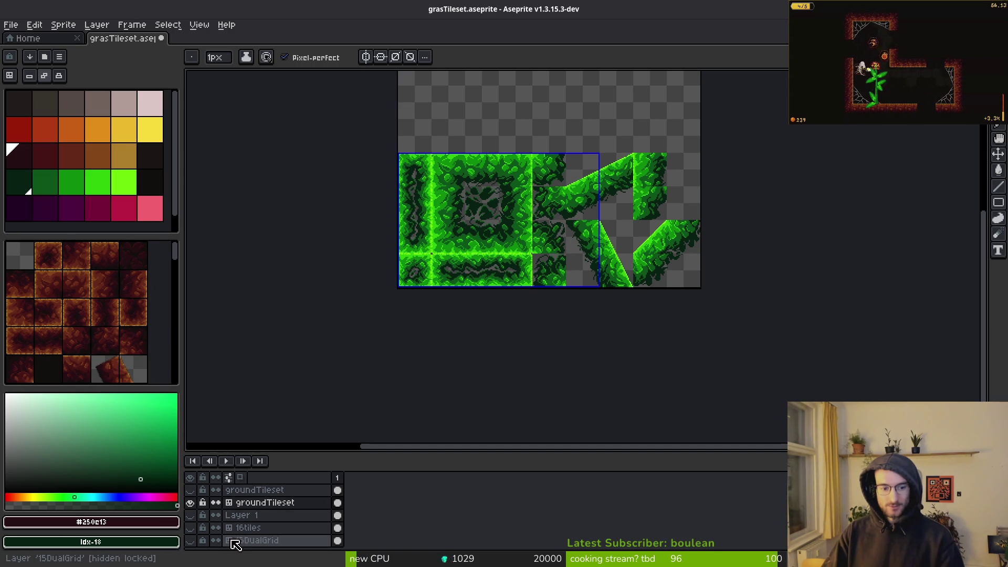
left_click(242, 504)
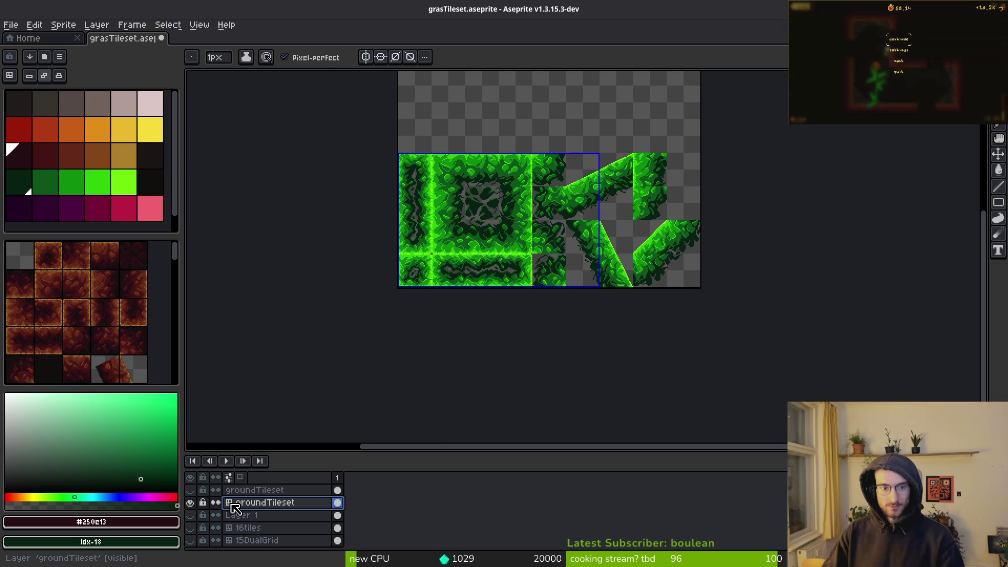
right_click(240, 512)
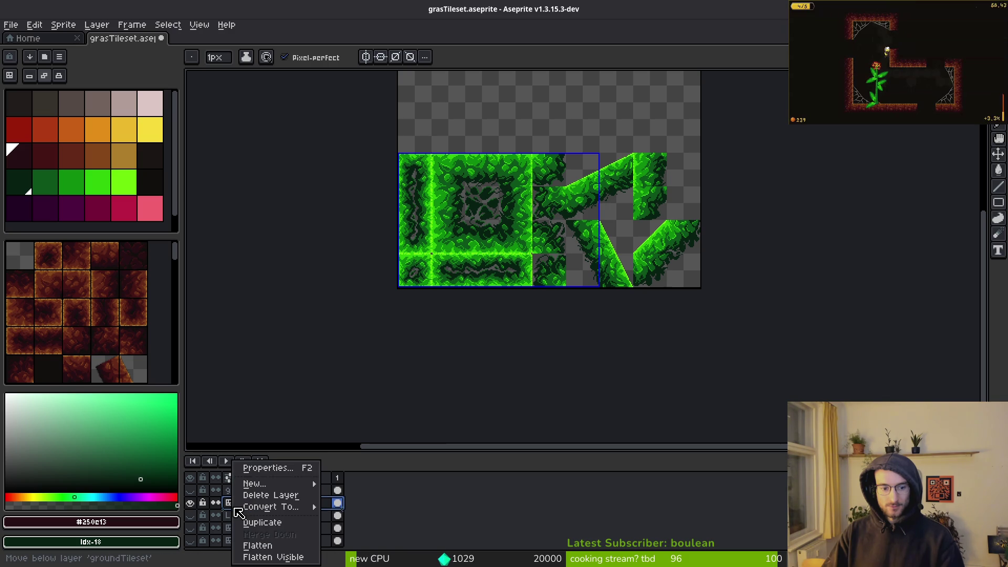
left_click(266, 468)
left_click(893, 298)
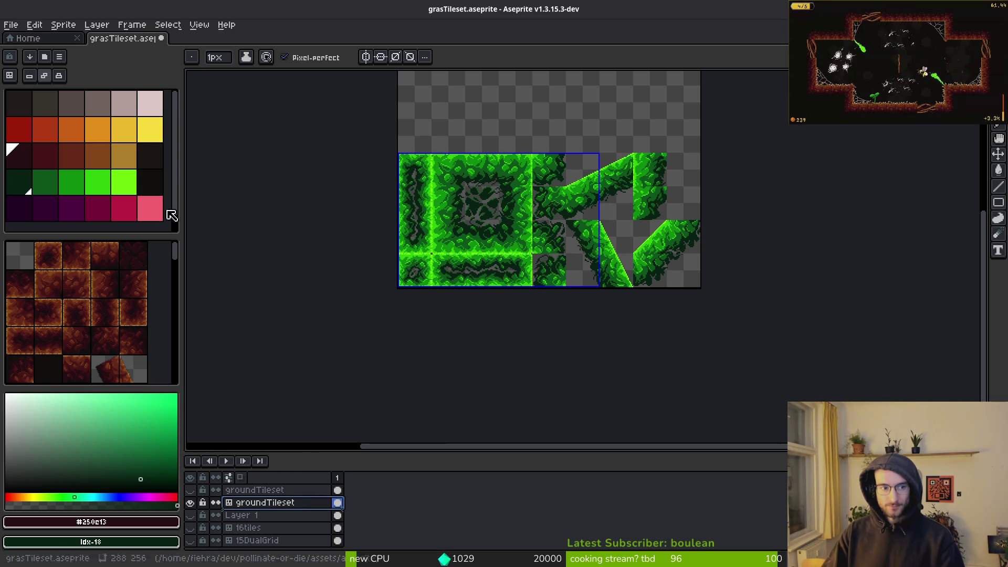
scroll(168, 334, "down", 3)
scroll(168, 334, "down", 5)
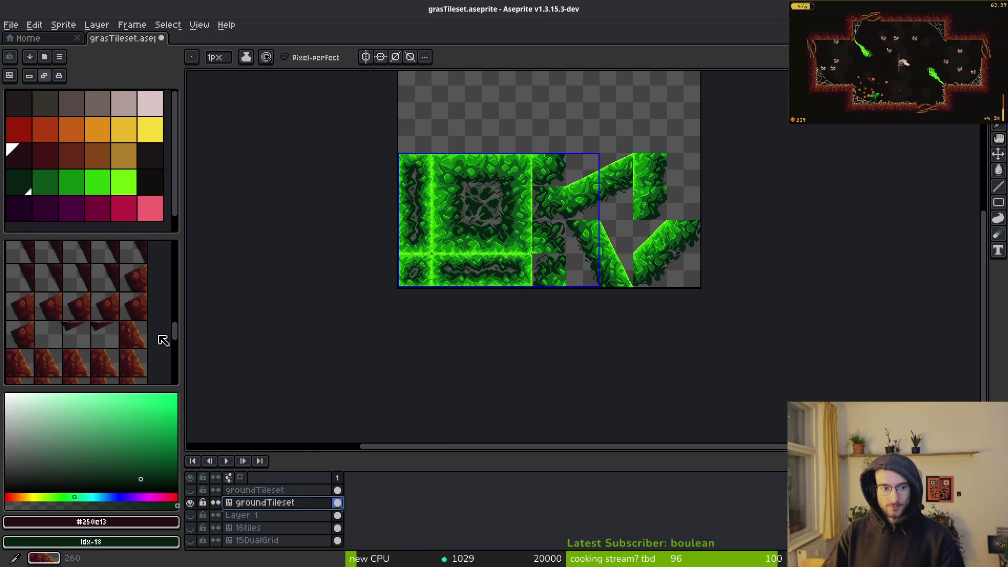
scroll(160, 343, "up", 8)
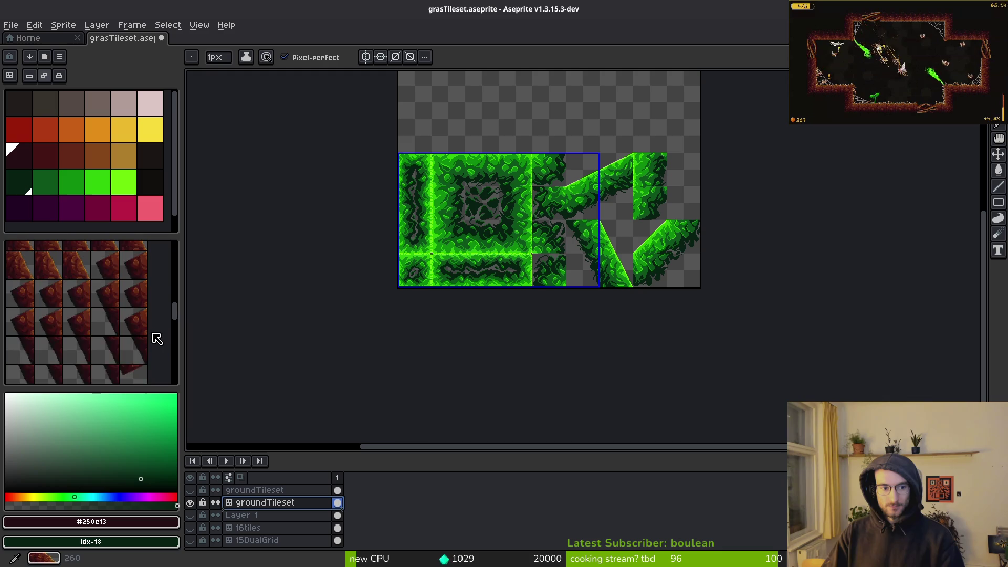
scroll(87, 348, "down", 2)
scroll(79, 374, "down", 10)
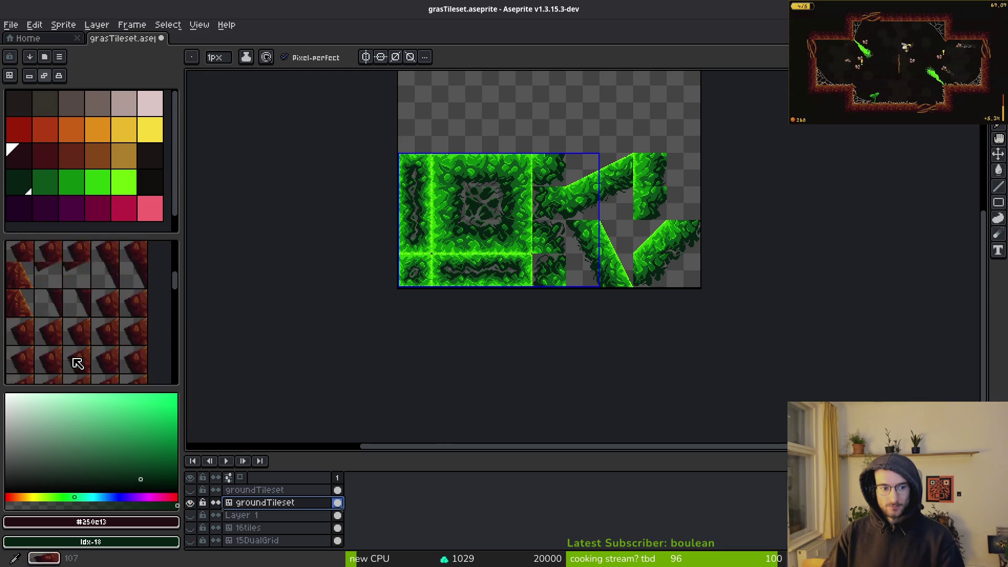
scroll(76, 360, "up", 5)
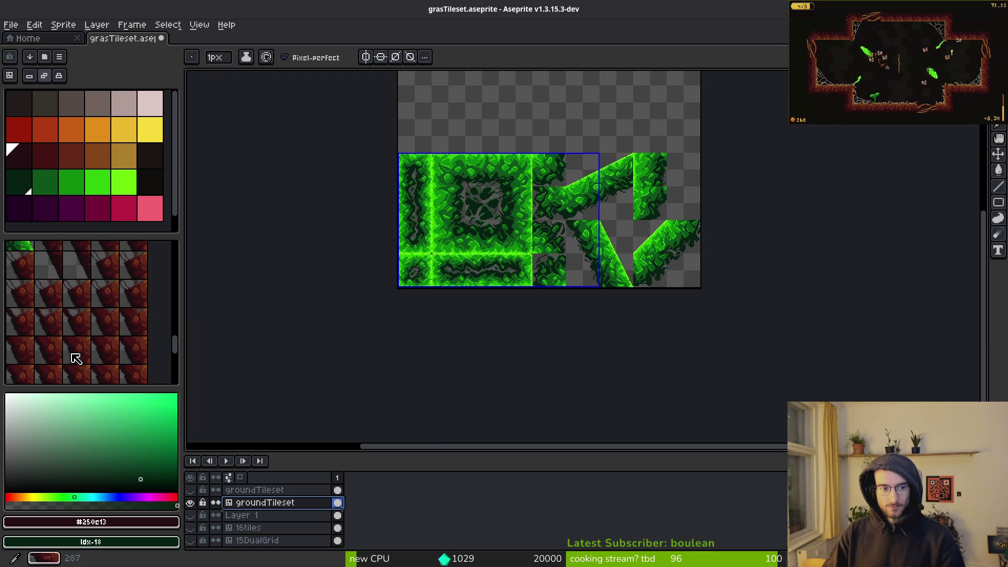
scroll(77, 299, "up", 3)
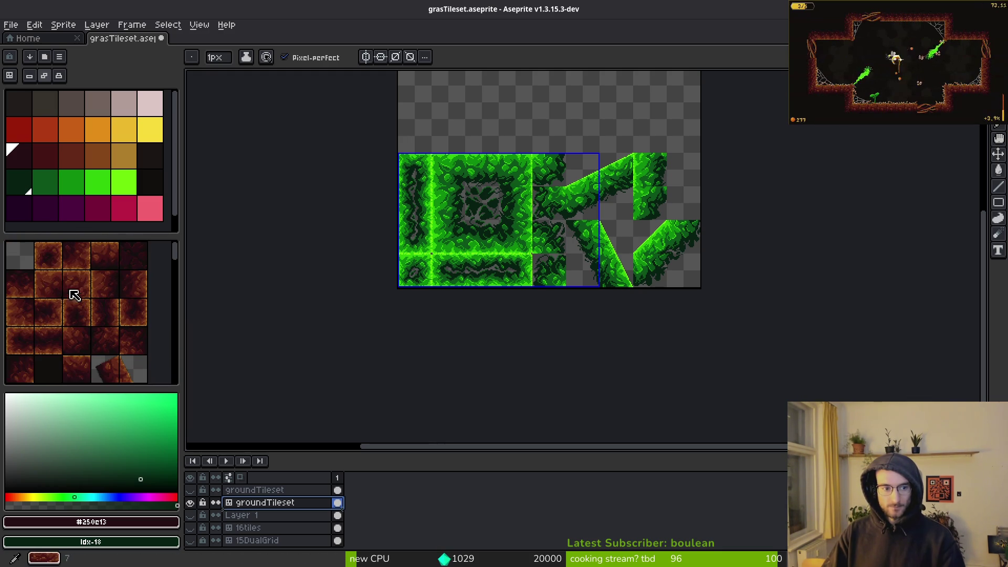
Switch to tile mode and select the empty first tile in the Tileset panel.
left_click(20, 260)
scroll(121, 299, "down", 10)
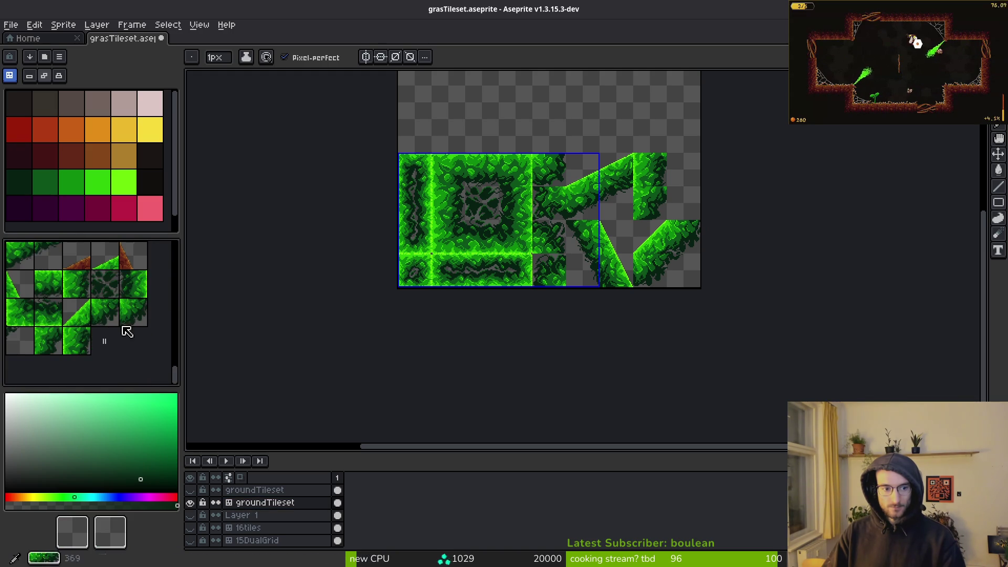
left_click(89, 345)
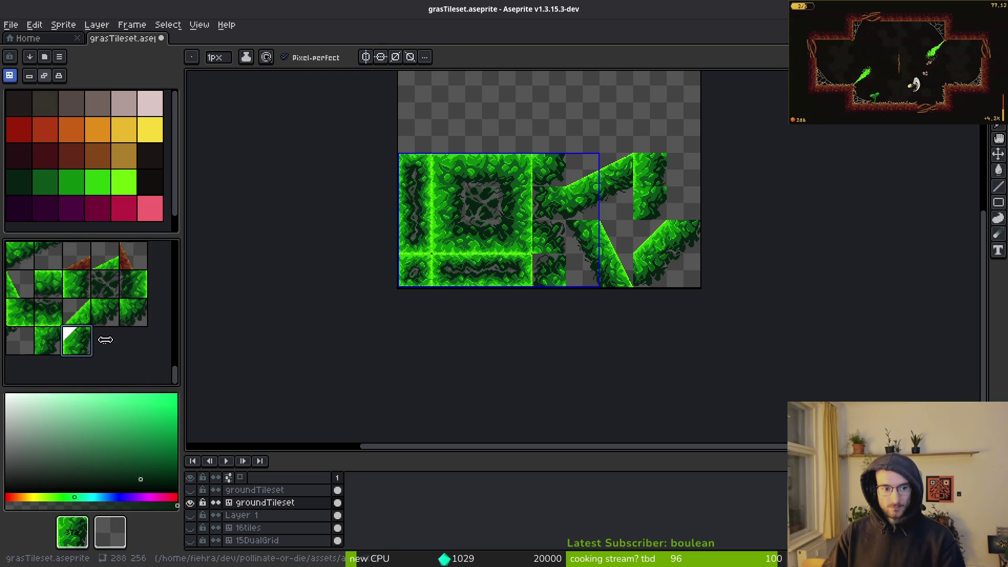
scroll(126, 359, "up", 10)
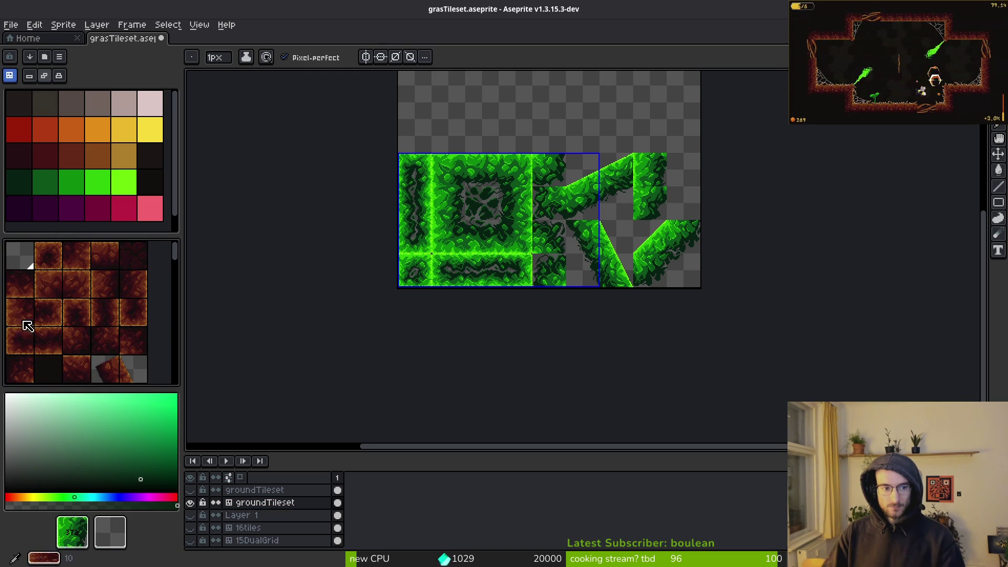
left_click(17, 258)
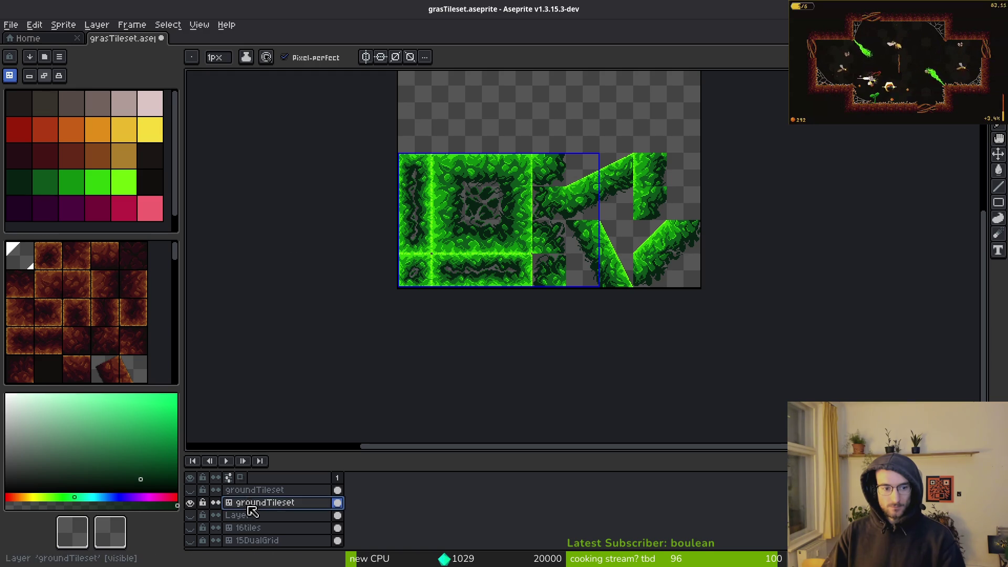
Set near-black purple and dark green from the palette as the two drawing colours.
left_click(72, 153)
left_click(28, 167)
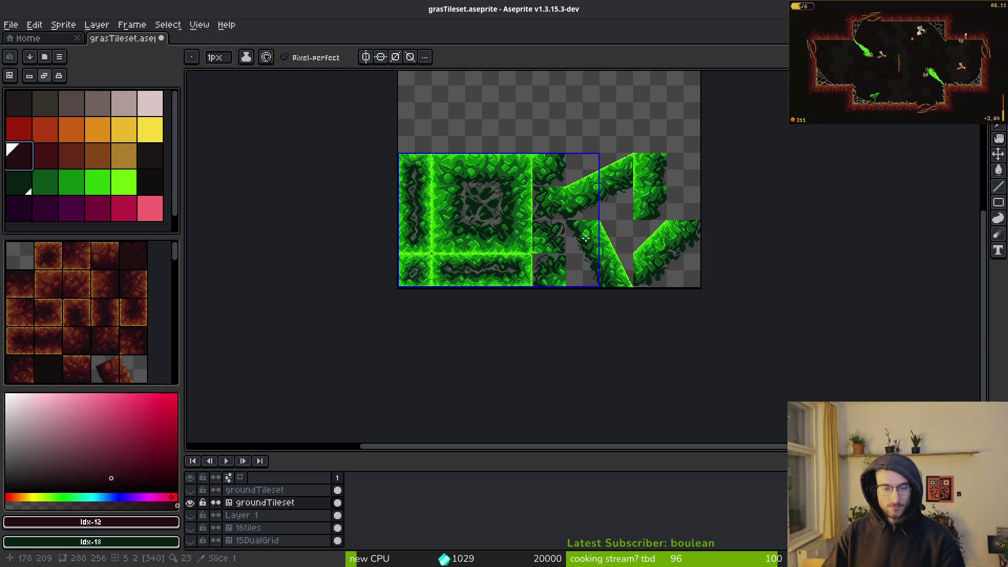
scroll(475, 222, "up", 2)
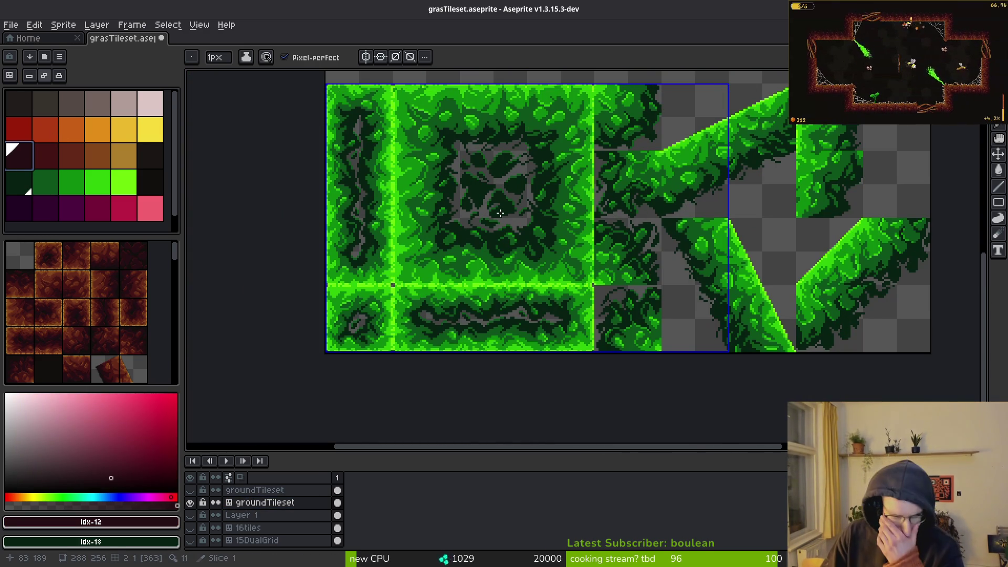
Delete the unused upper dirt groundTileset layer.
scroll(500, 215, "down", 3)
scroll(539, 247, "up", 3)
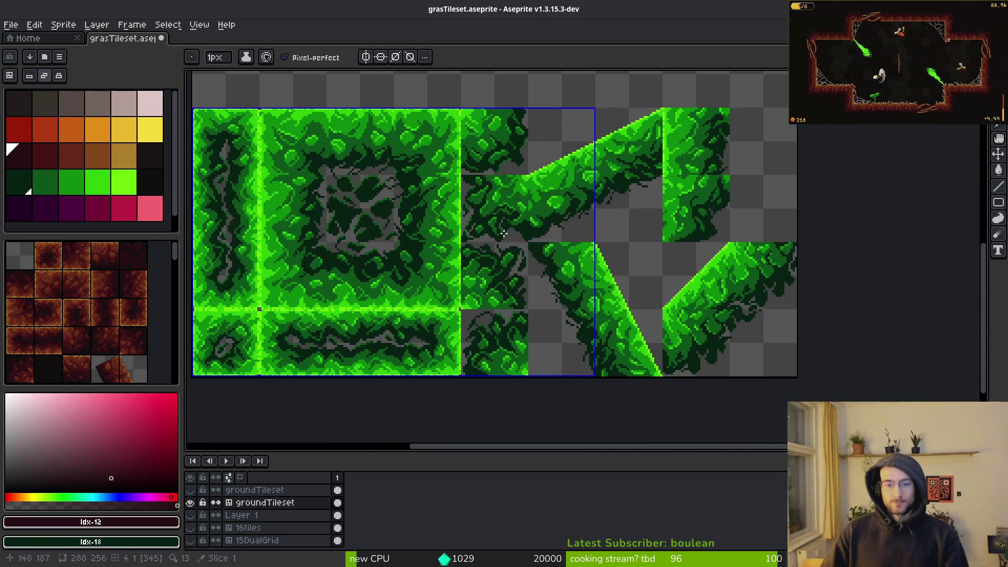
scroll(540, 247, "up", 2)
scroll(539, 246, "down", 2)
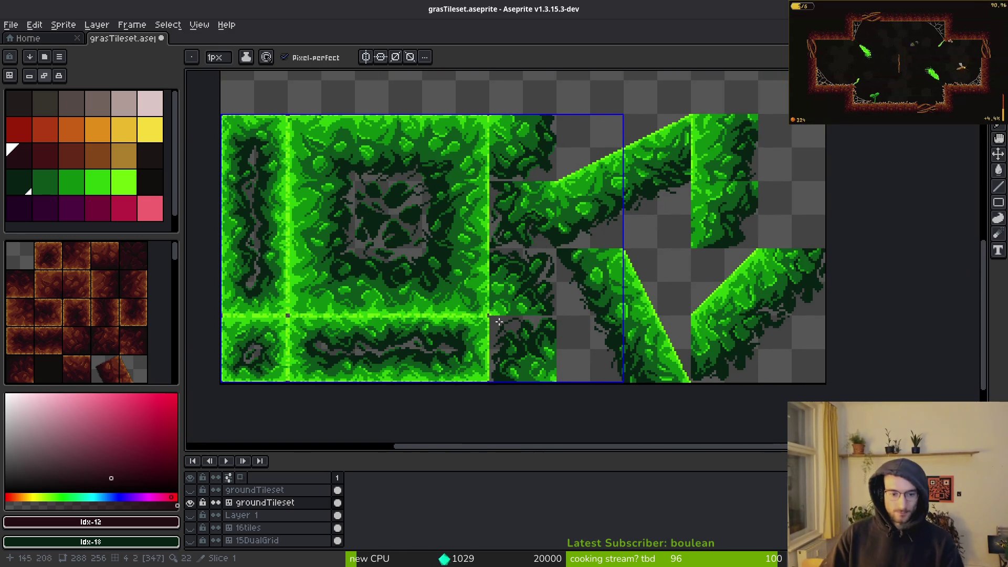
left_click(193, 494)
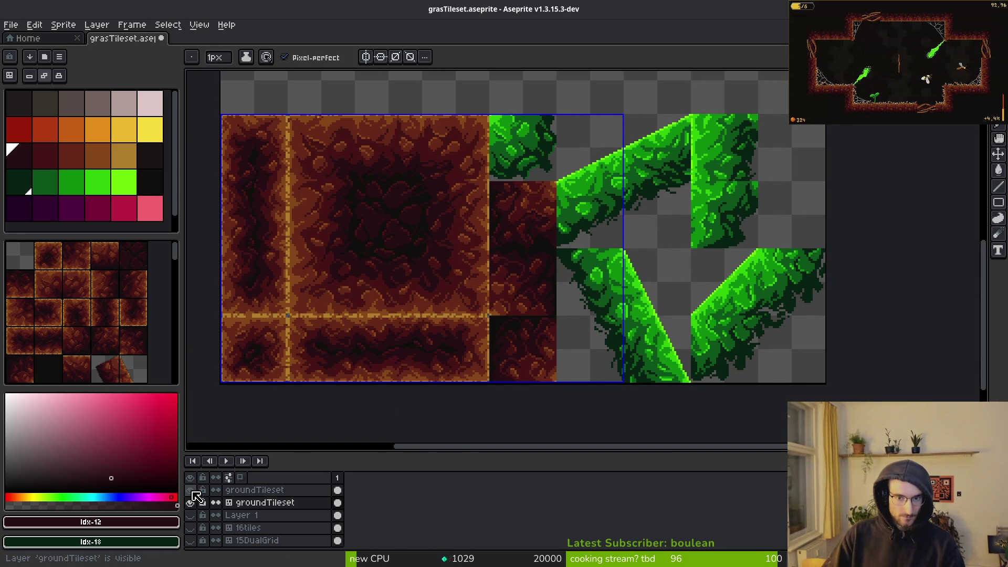
left_click(193, 492)
left_click(254, 494)
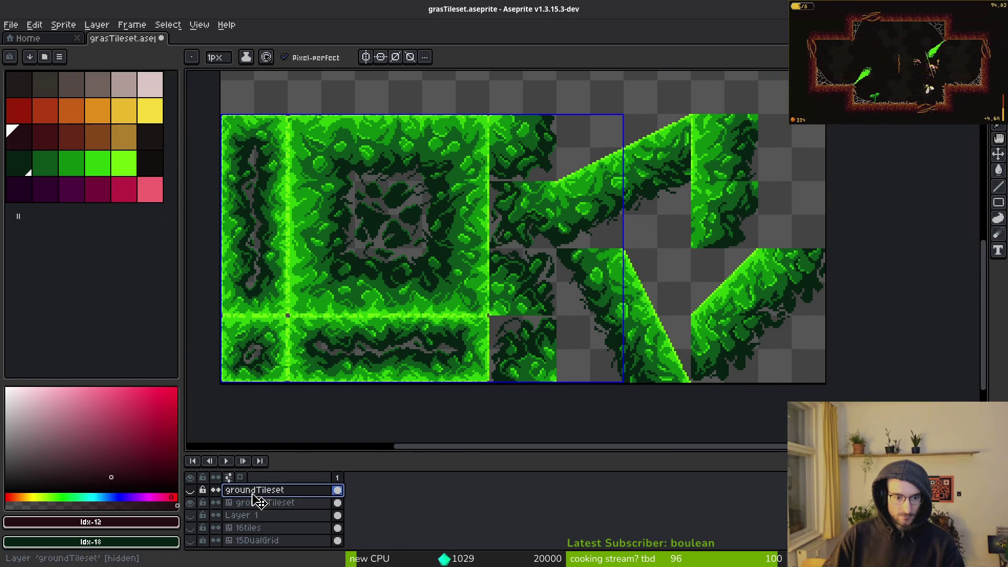
key("Delete")
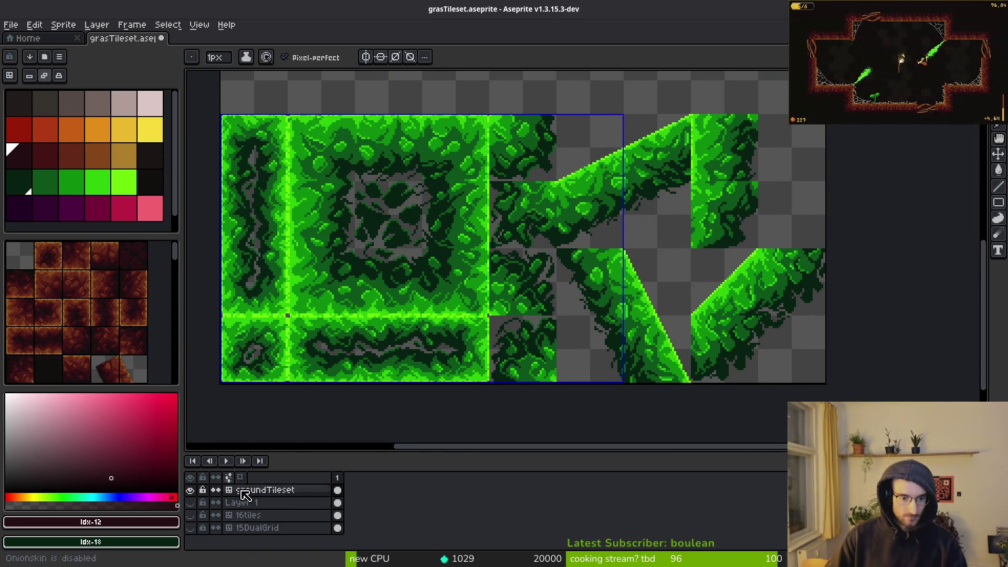
Check the old Layer 1's content, then delete Layer 1.
left_click(191, 516)
left_click(191, 516)
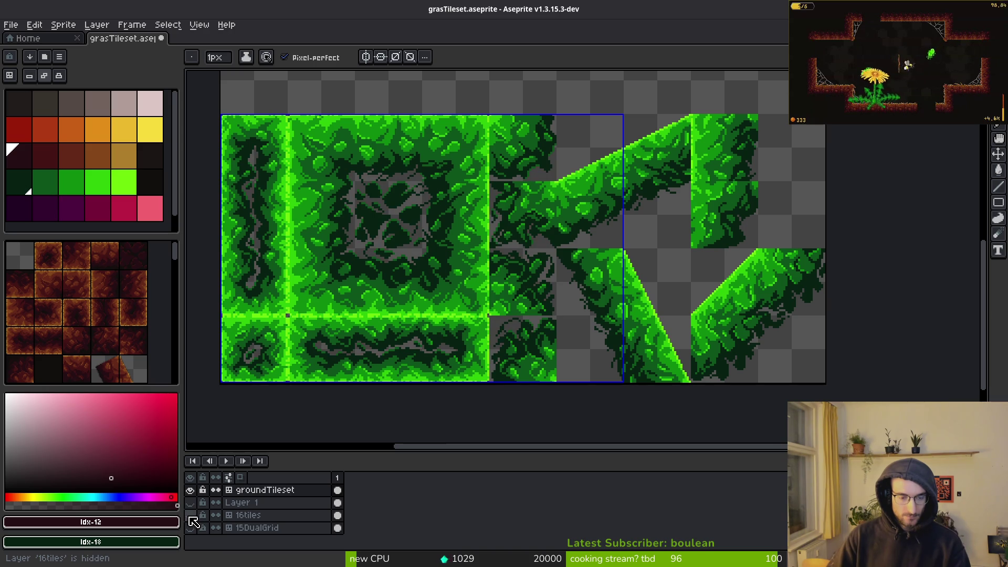
left_click(191, 503)
left_click(192, 503)
left_click(192, 503)
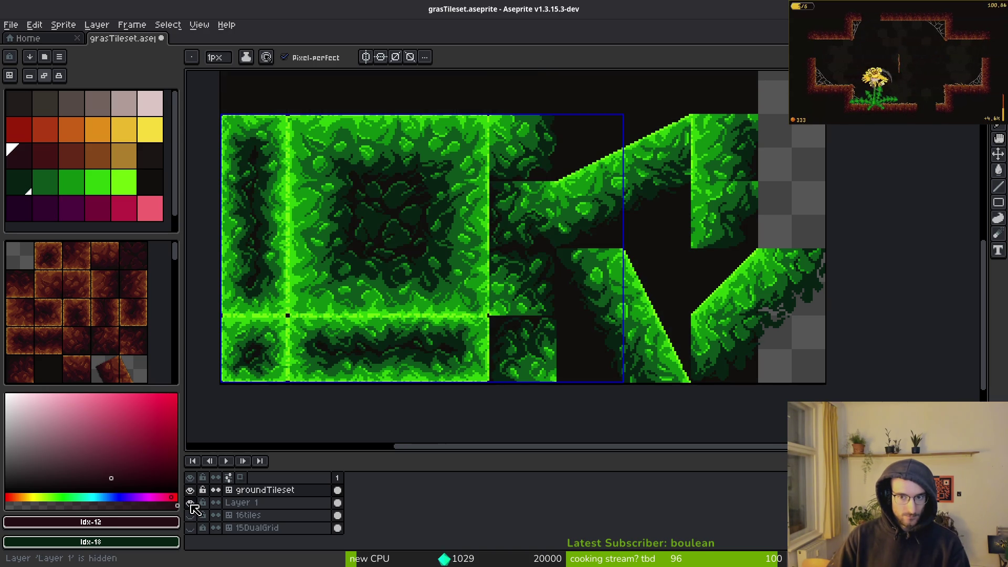
left_click(191, 504)
left_click(243, 502)
key("Delete")
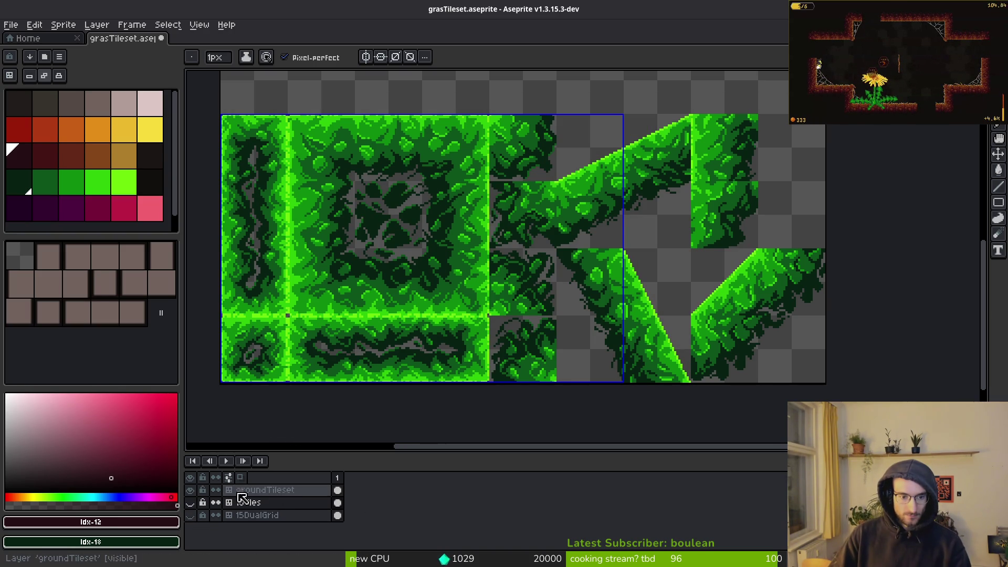
Toggle the 16tiles and 15DualGrid layers' visibility back and forth to compare them.
left_click(289, 492)
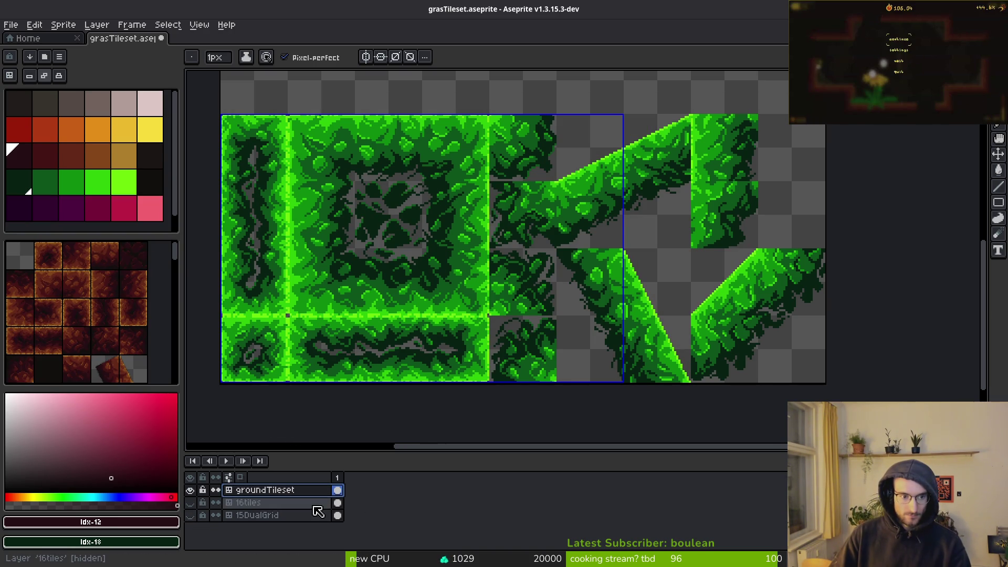
left_click(259, 515)
left_click(271, 504)
left_click(191, 504)
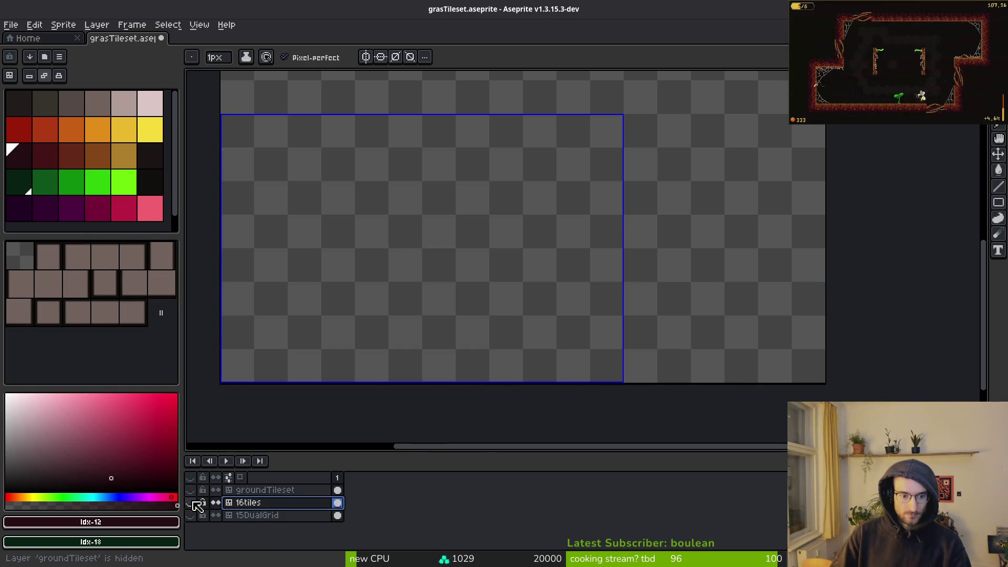
left_click(190, 503)
left_click(191, 516)
left_click(192, 515)
left_click(191, 505)
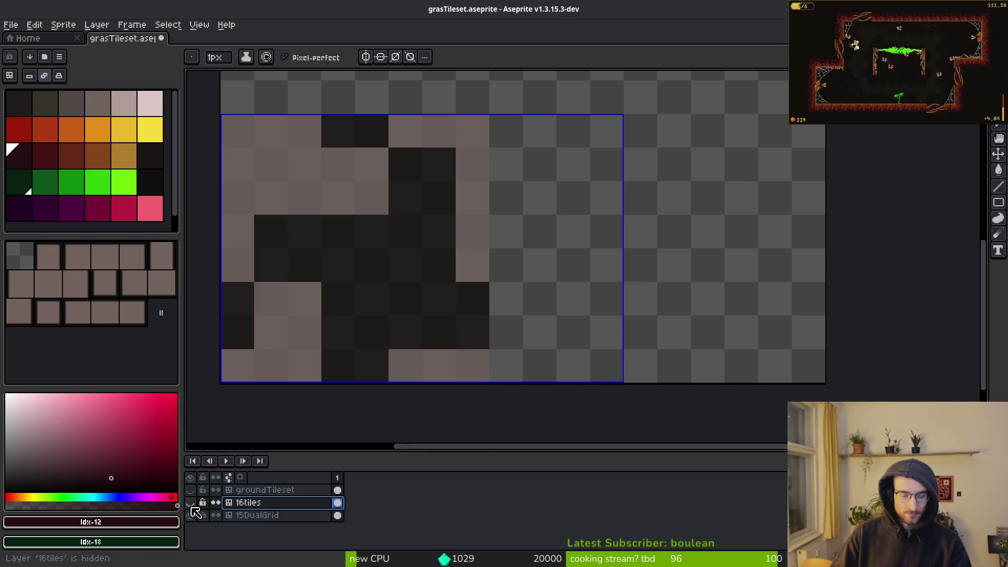
left_click(191, 516)
left_click(191, 503)
left_click(191, 503)
left_click(191, 515)
left_click(191, 516)
left_click(191, 503)
left_click(190, 503)
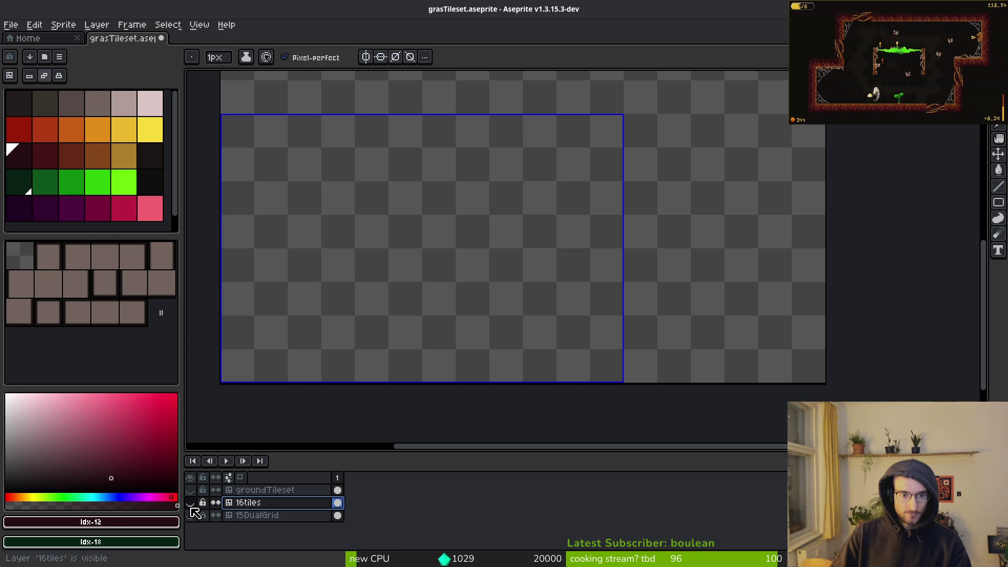
left_click(191, 516)
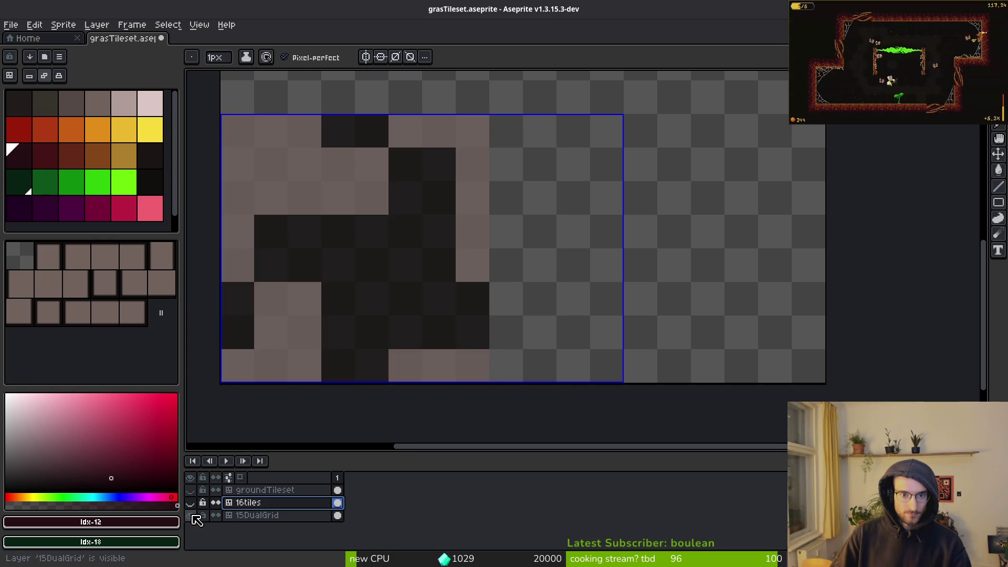
left_click(191, 517)
left_click(190, 503)
left_click(192, 503)
Show the green groundTileset layer and add a new empty layer above it.
scroll(446, 355, "down", 3)
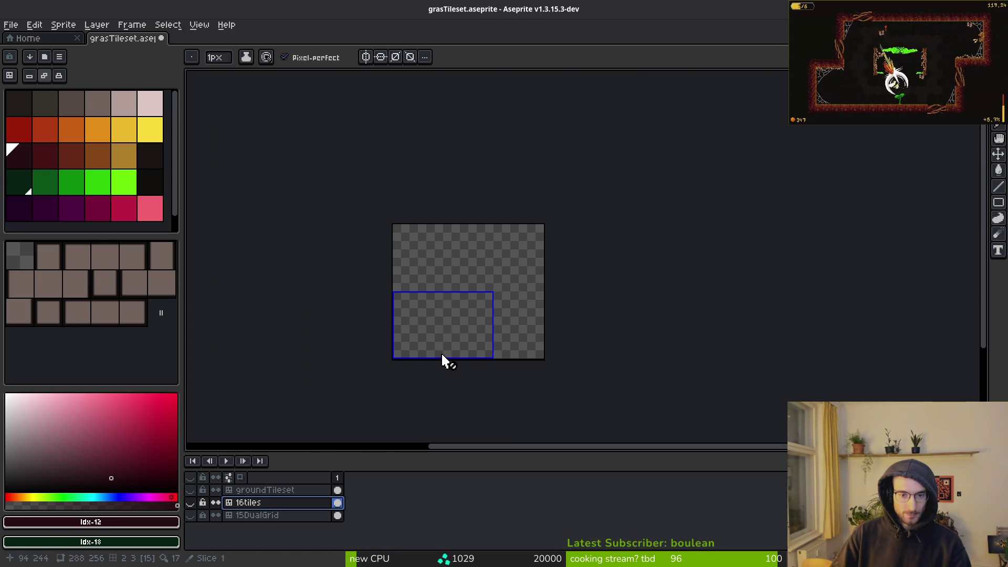
left_click(191, 490)
left_click(283, 493)
key("shift+n")
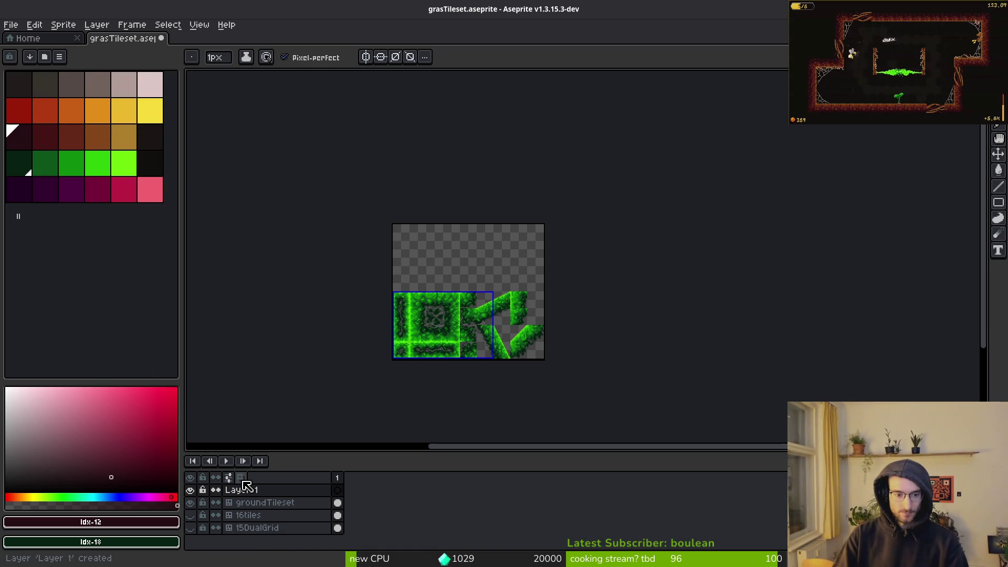
Convert Layer 1 into a tilemap layer using a new named 32×32 tileset.
right_click(227, 490)
mouse_move(247, 484)
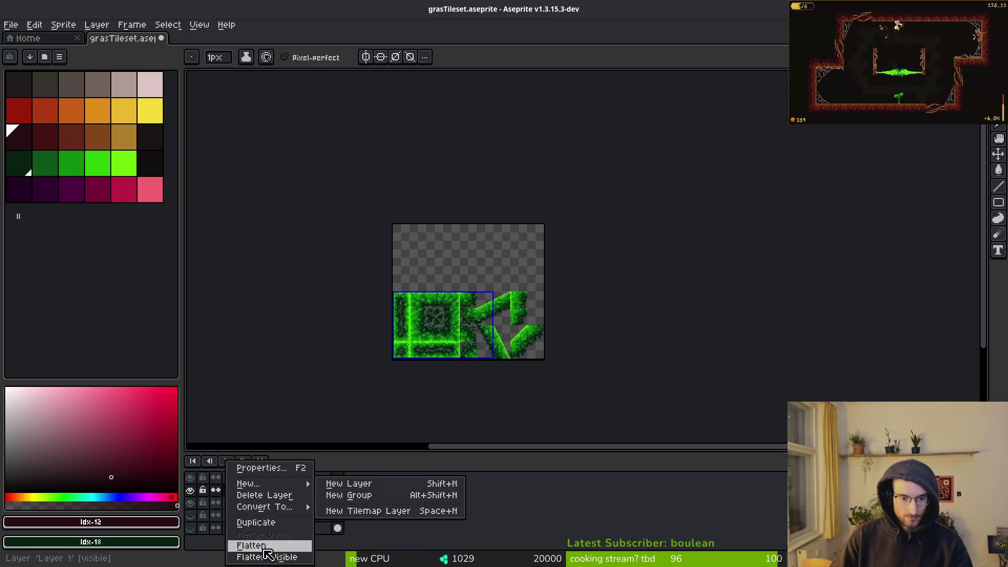
mouse_move(276, 508)
left_click(341, 534)
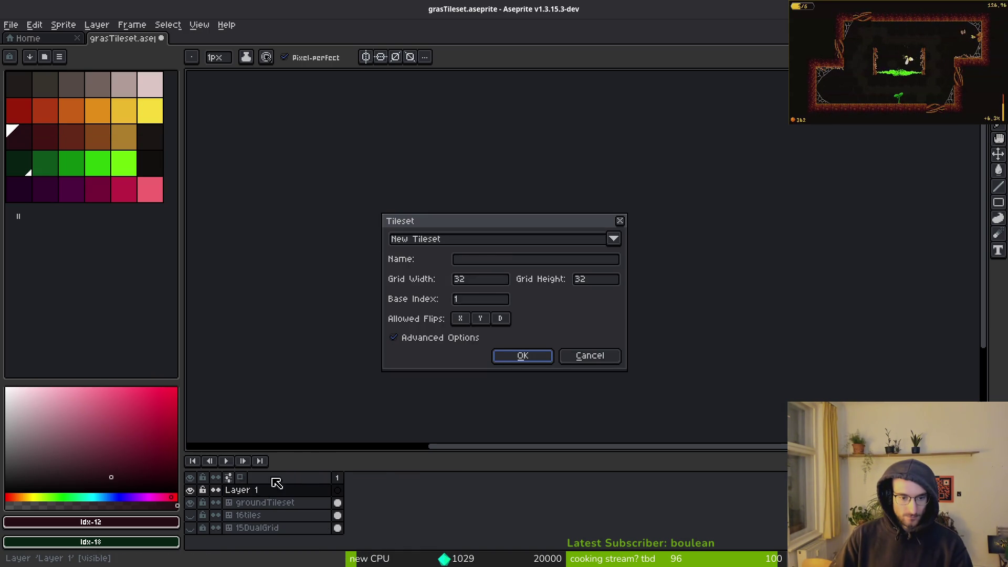
left_click(456, 239)
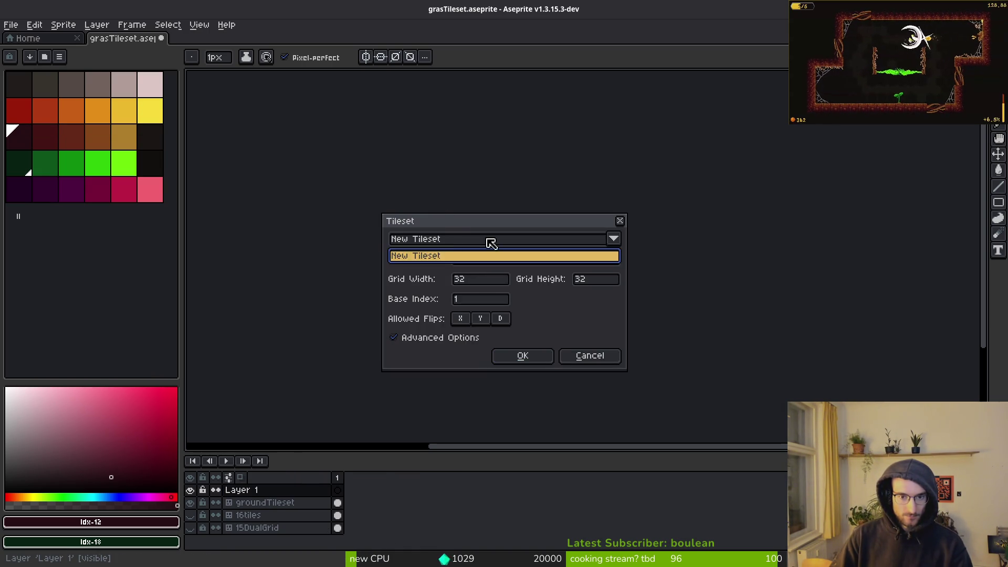
left_click(386, 245)
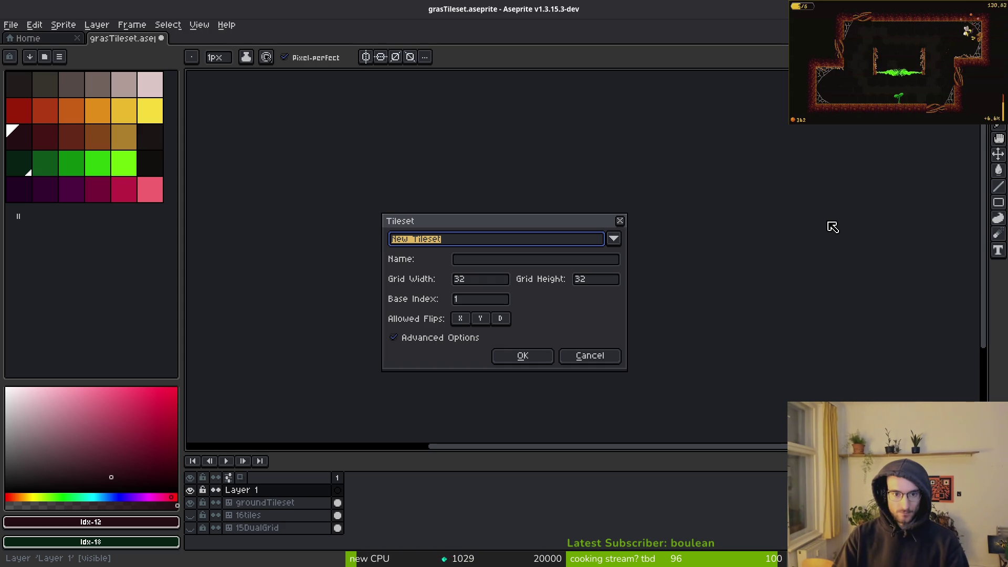
left_click(508, 261)
type("grassTileset")
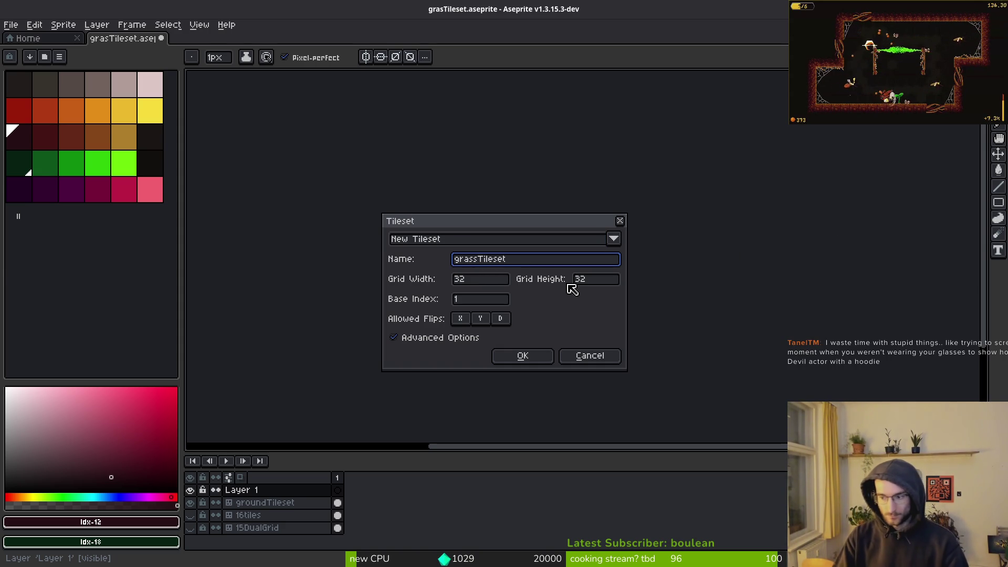
key("Return")
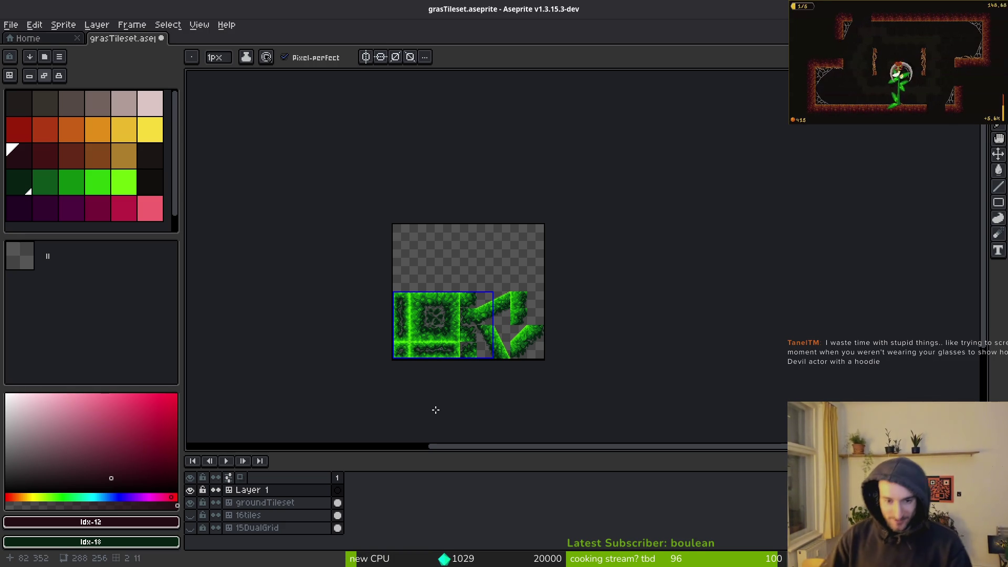
Pan and zoom the canvas onto the grass tiles.
left_click_drag(540, 295, 596, 295)
scroll(639, 330, "up", 4)
scroll(640, 330, "down", 3)
mouse_move(509, 298)
left_mouse_down()
mouse_move(577, 320)
mouse_move(573, 344)
mouse_move(542, 320)
left_mouse_up()
scroll(573, 344, "up", 2)
right_click(542, 319)
key("Escape")
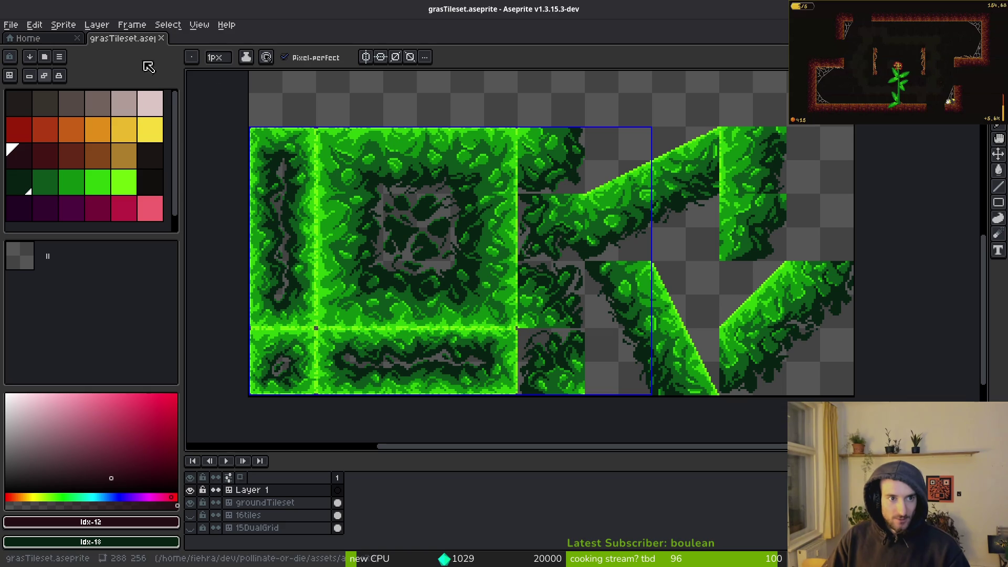
left_click(190, 503)
left_click(191, 505)
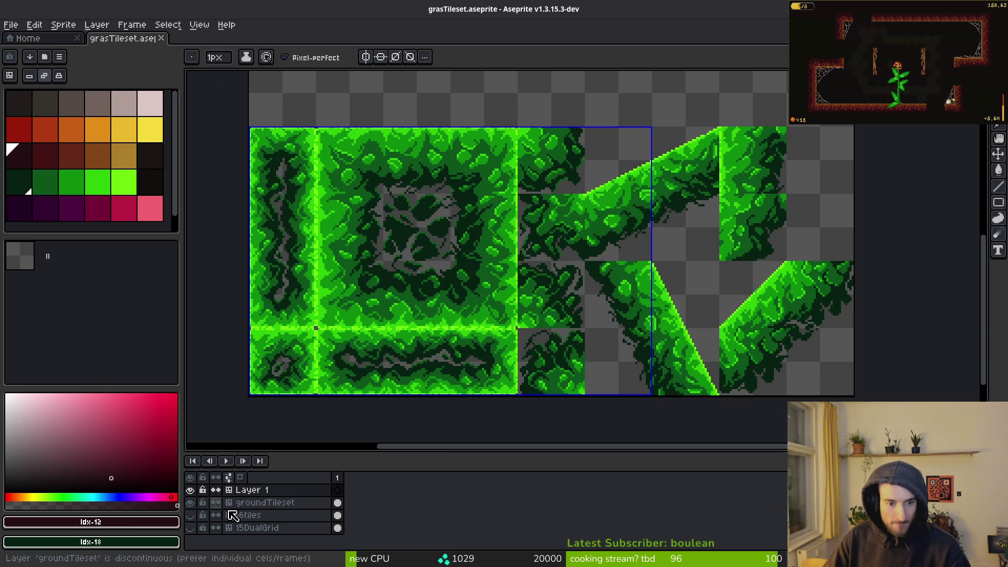
right_click(276, 504)
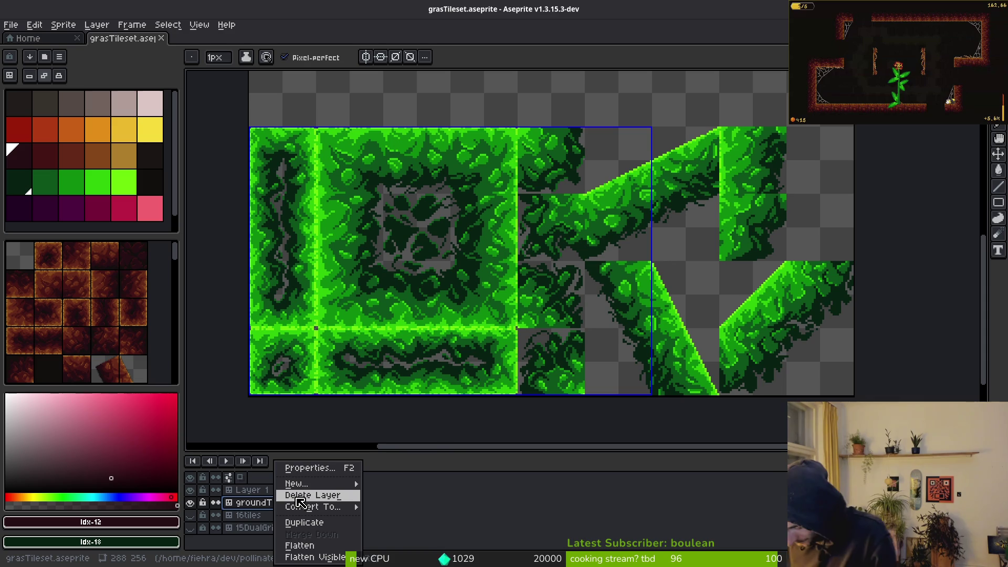
left_click(300, 504)
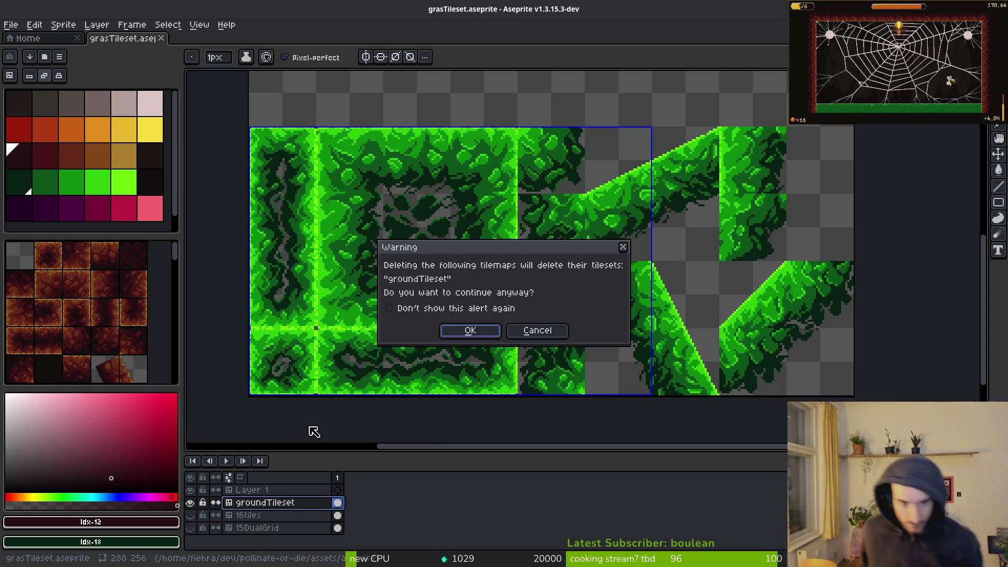
left_click(471, 330)
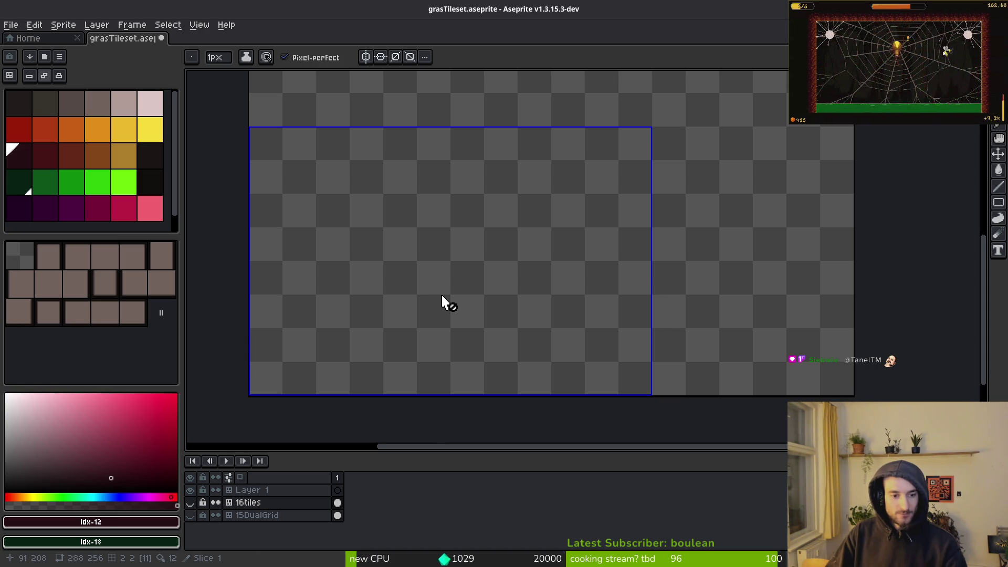
key("ctrl+z")
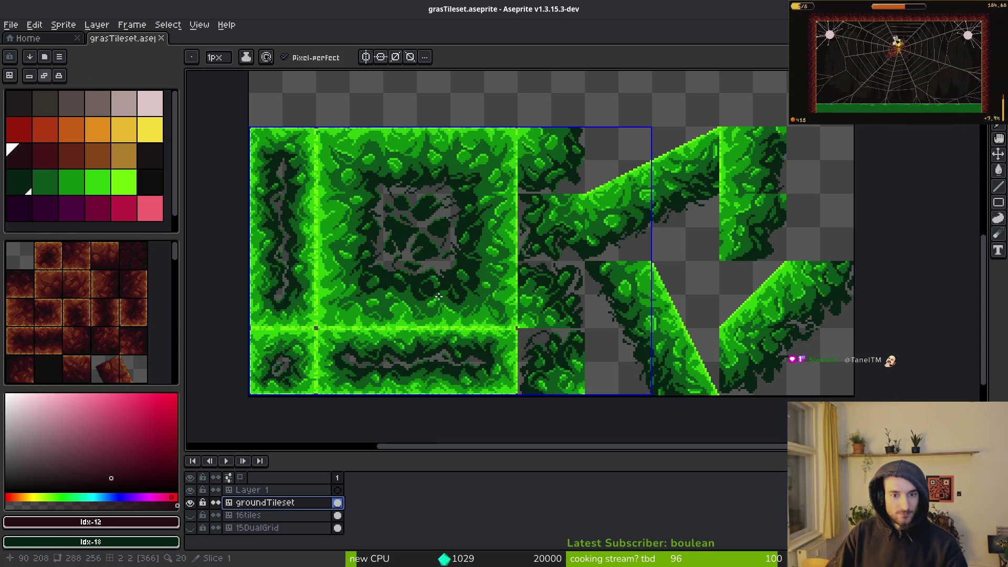
key("alt+Tab")
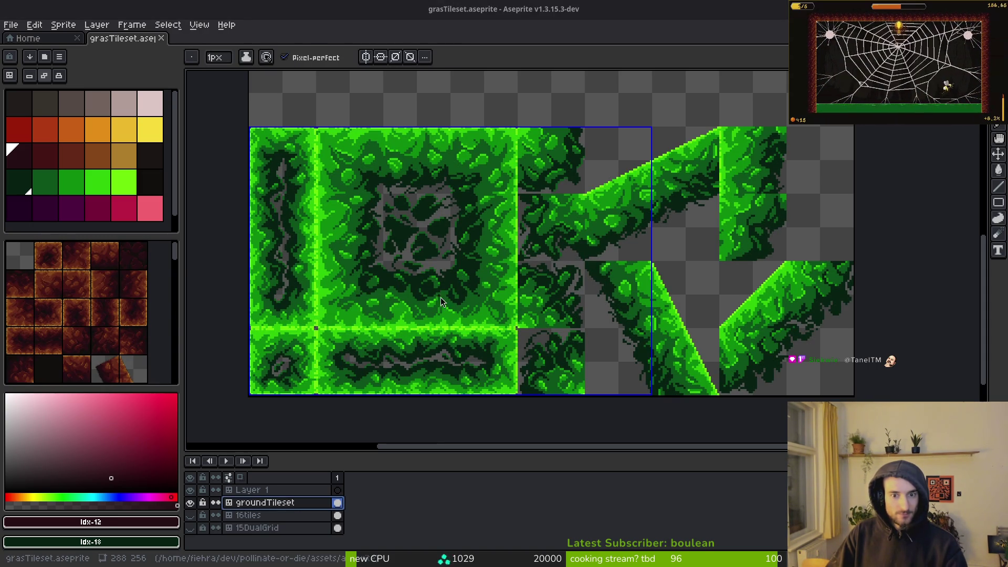
key("alt+Tab")
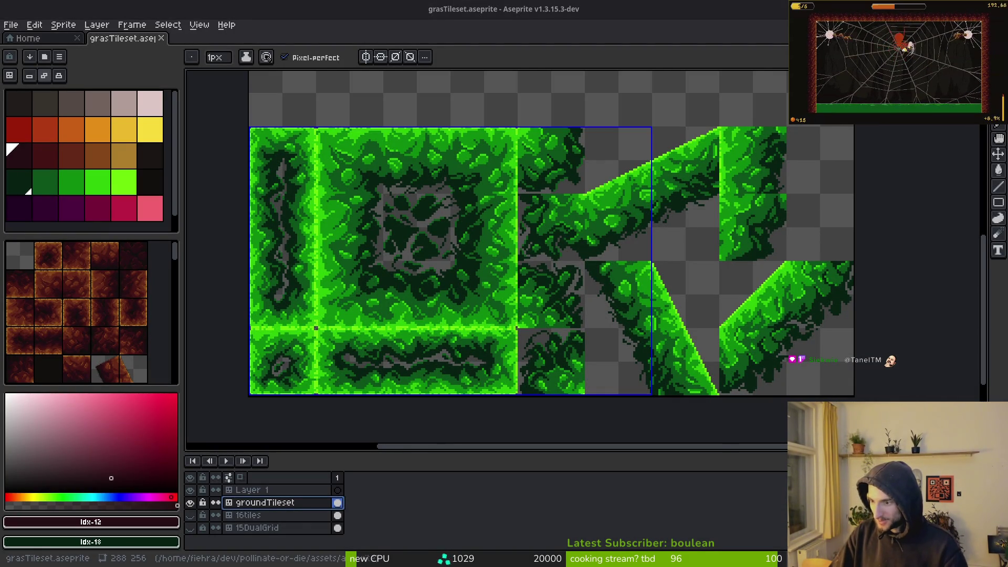
key("alt+Tab")
left_click(324, 339)
double_click(534, 221)
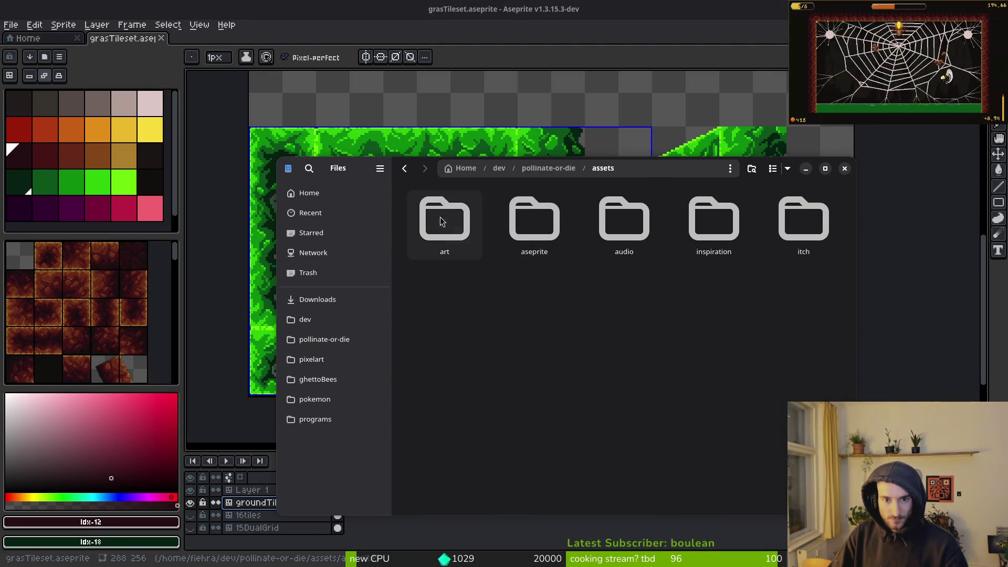
double_click(442, 225)
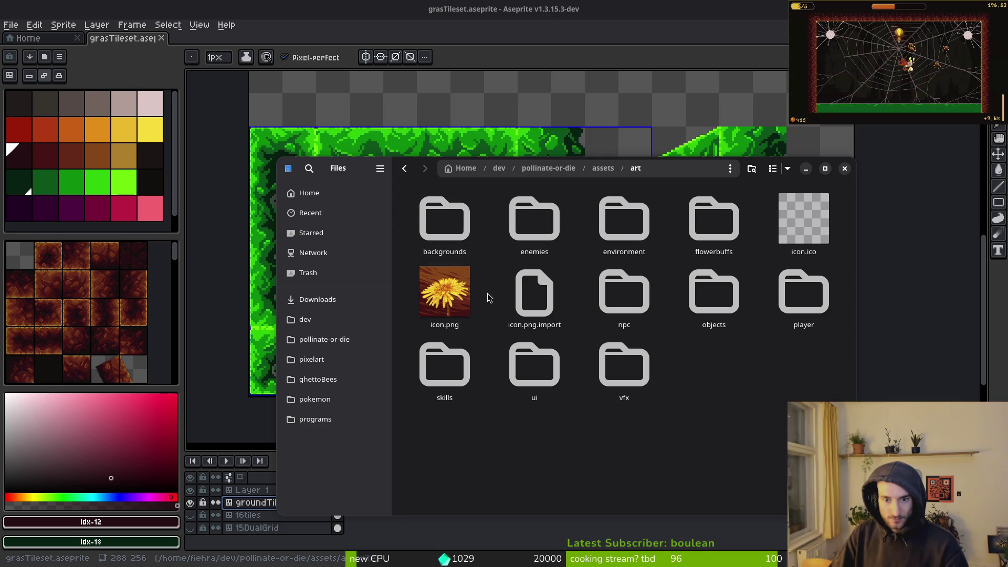
key("alt+Left")
double_click(535, 221)
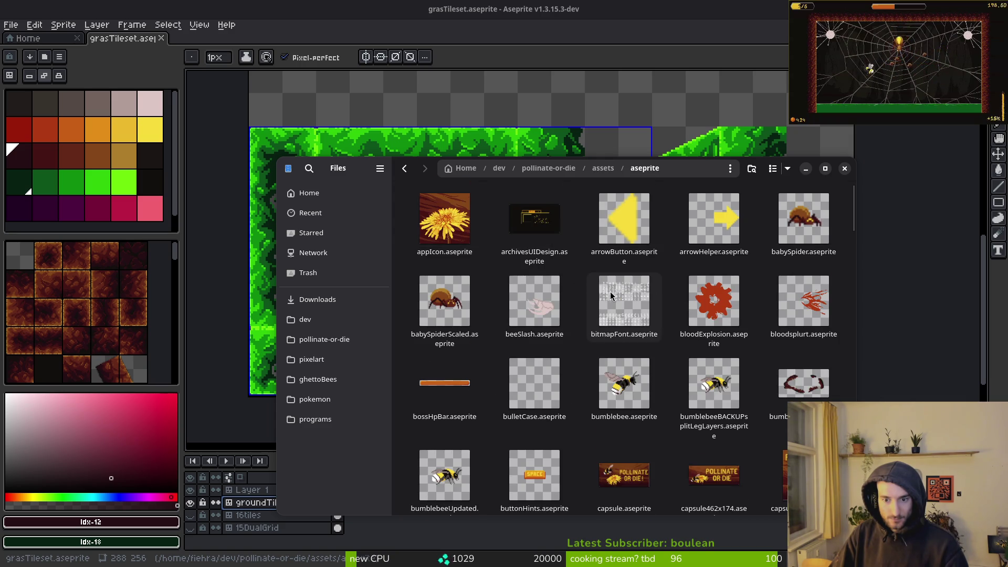
scroll(611, 296, "down", 10)
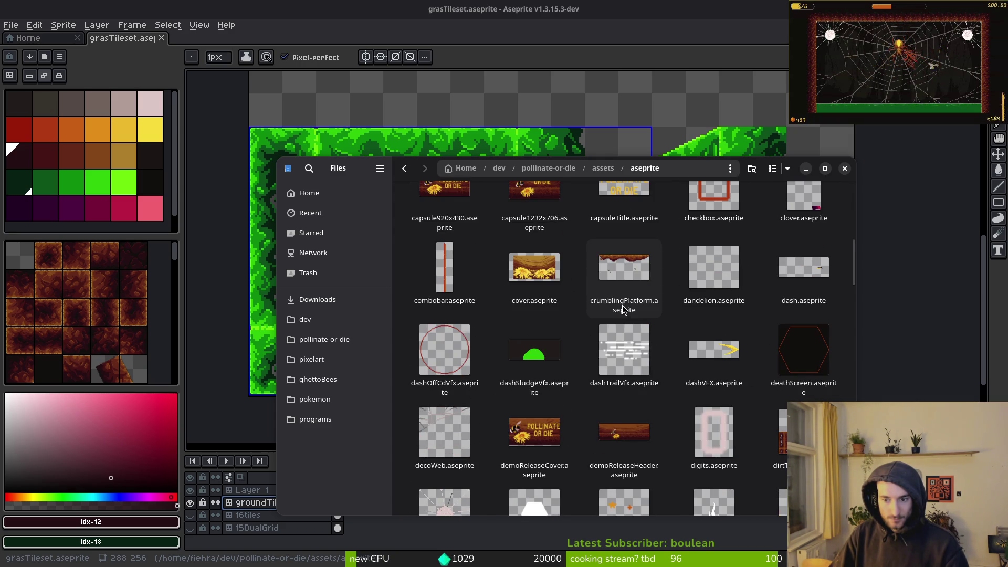
scroll(624, 310, "down", 1)
scroll(803, 402, "down", 6)
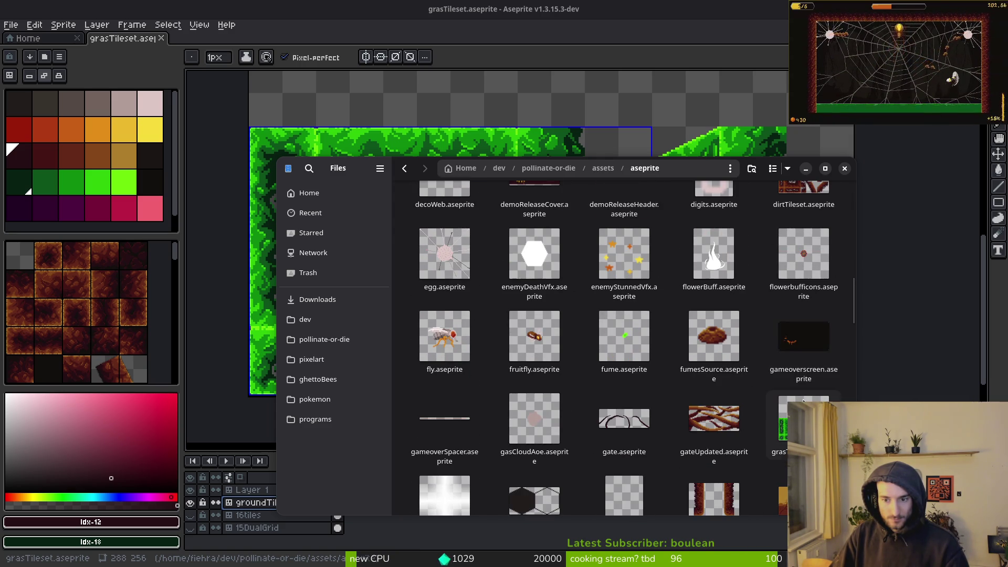
left_click(845, 168)
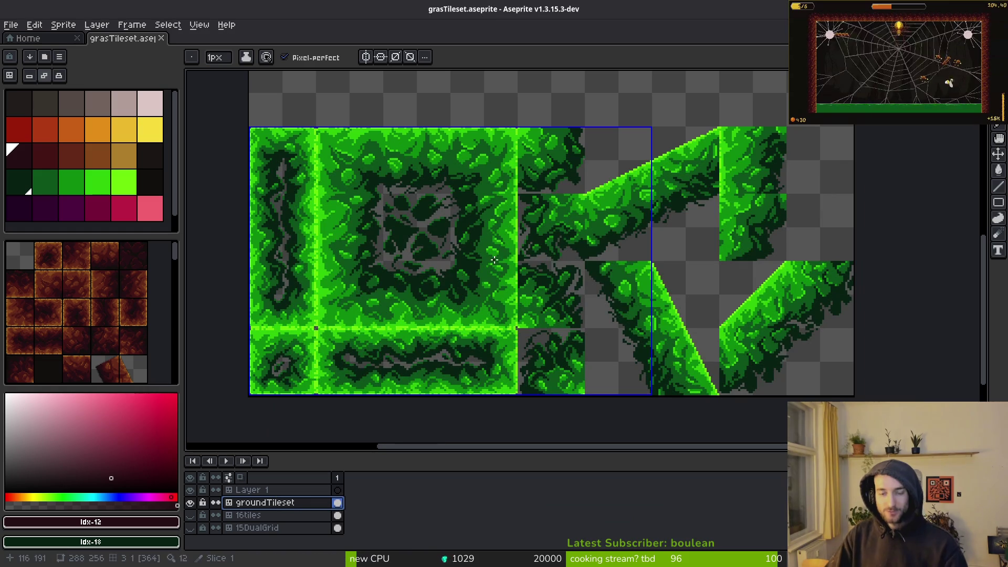
Redo and undo the groundTileset layer's removal repeatedly to compare, ending with the layer restored.
key("ctrl+y")
key("ctrl+z")
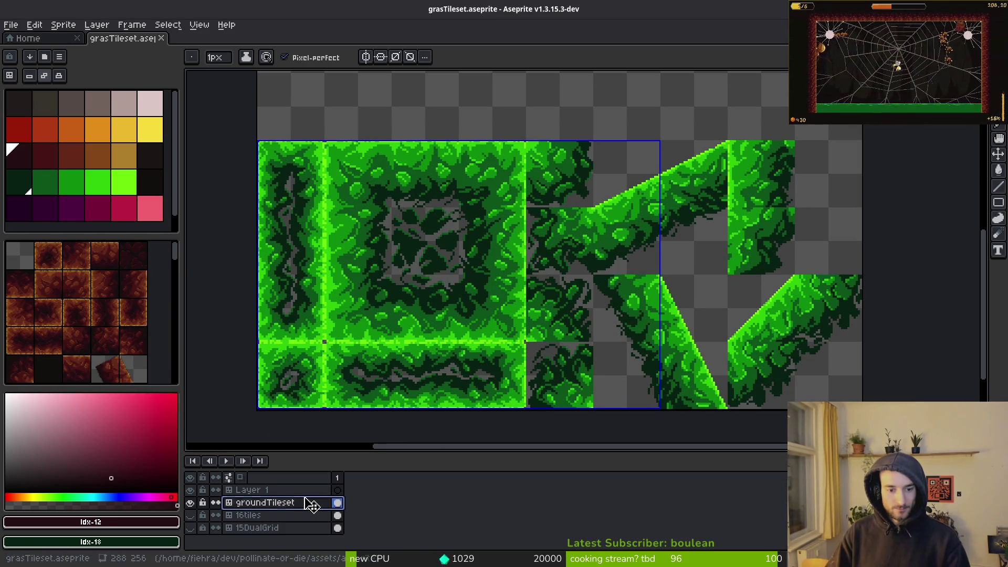
key("ctrl+y")
key("ctrl+z")
key("ctrl+y")
key("ctrl+z")
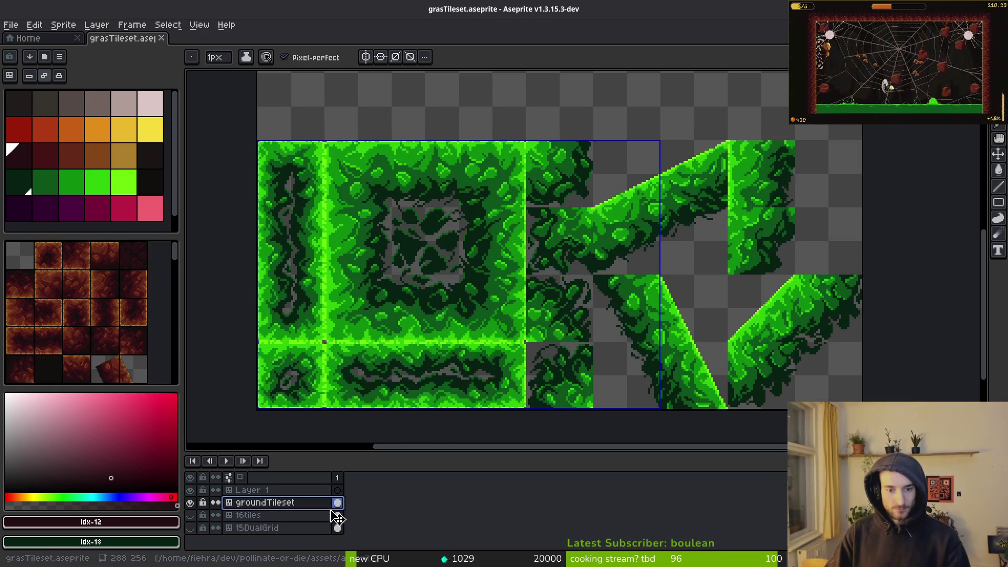
key("ctrl+y")
key("ctrl+z")
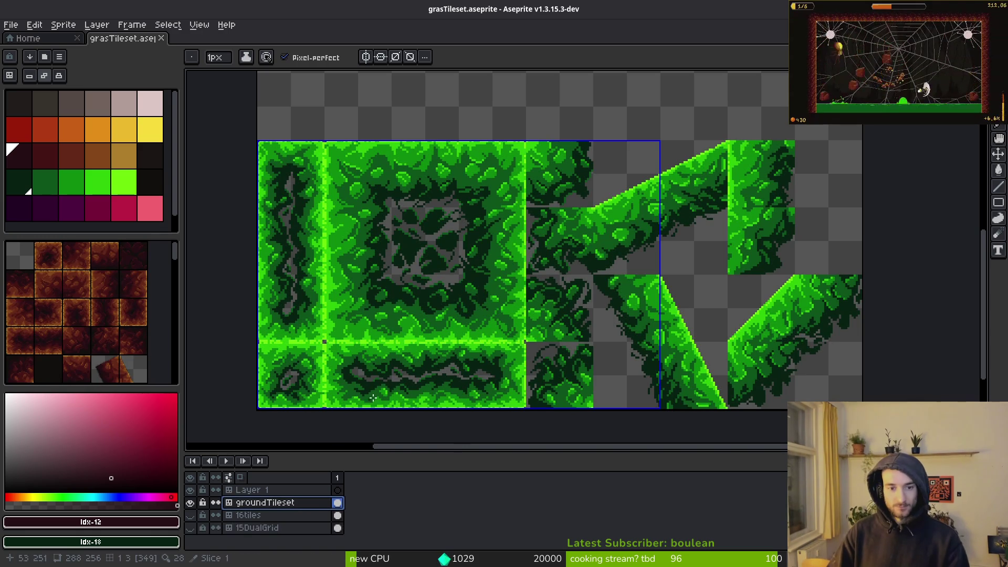
Lower the groundTileset layer's opacity through its layer properties.
right_click(277, 503)
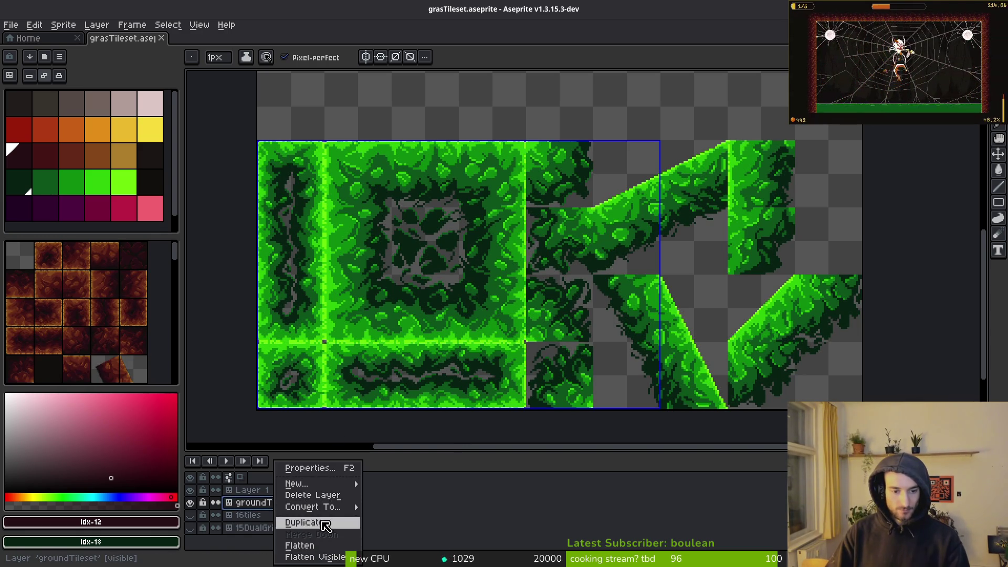
left_click(310, 469)
mouse_move(805, 362)
left_mouse_down()
mouse_move(784, 356)
mouse_move(898, 360)
left_mouse_up()
key("Return")
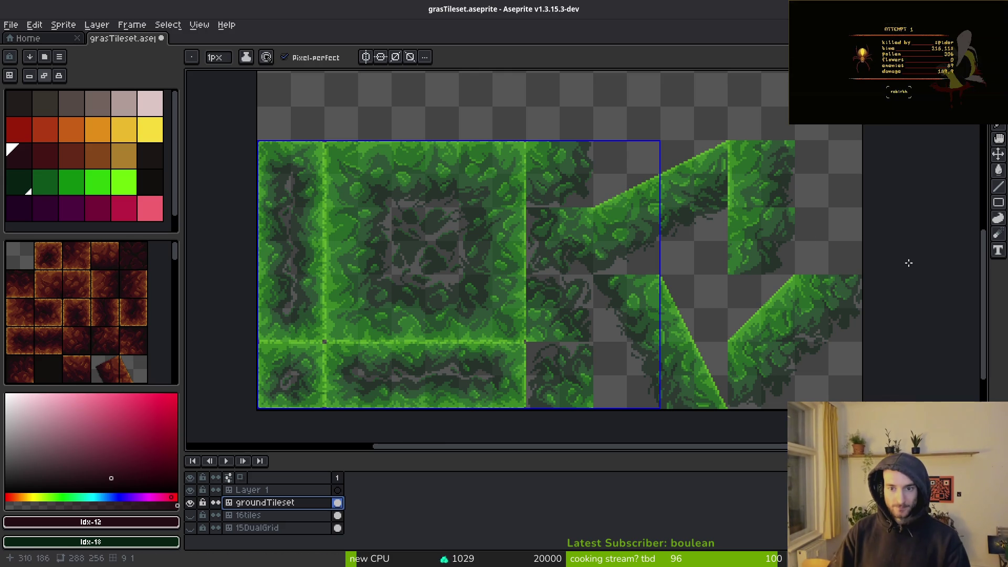
Set a green as the drawing colour and a dark green as the background colour.
left_click(53, 186)
right_click(51, 187)
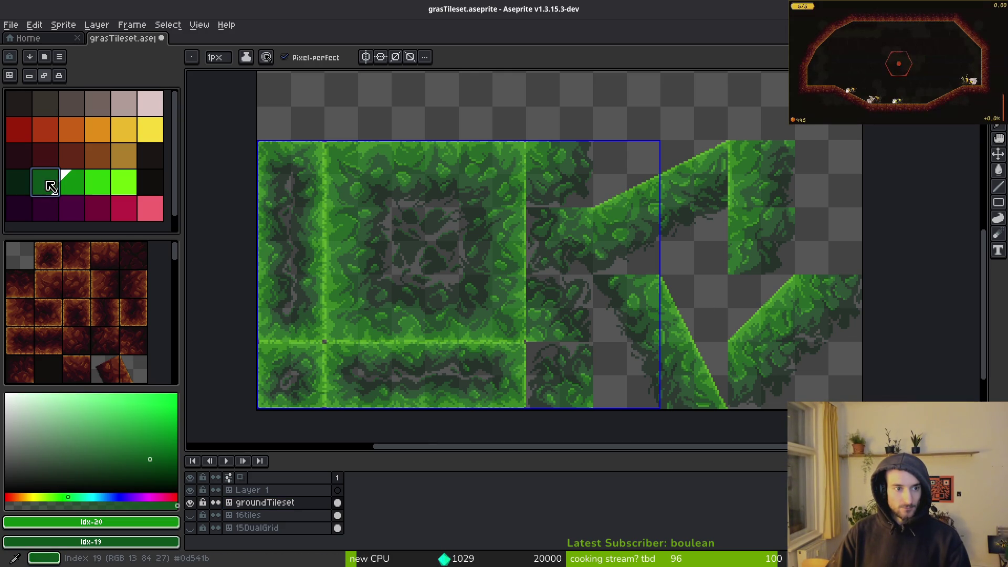
scroll(291, 230, "up", 5)
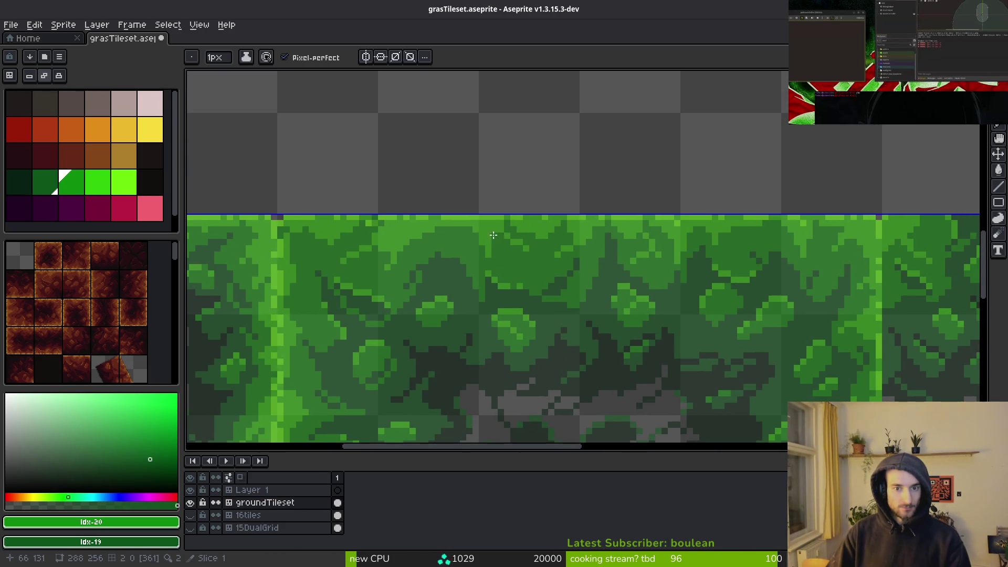
scroll(469, 256, "down", 5)
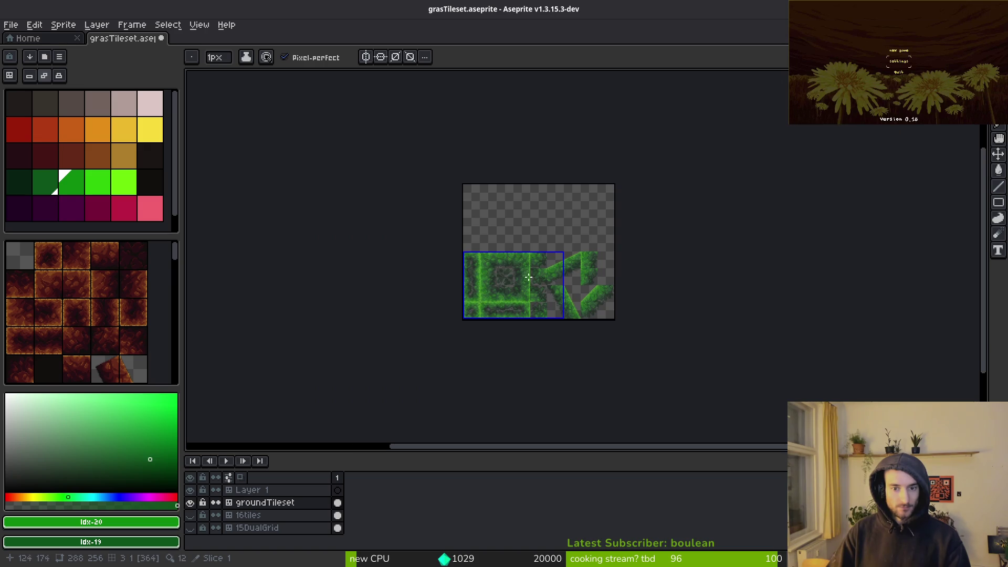
scroll(530, 273, "up", 6)
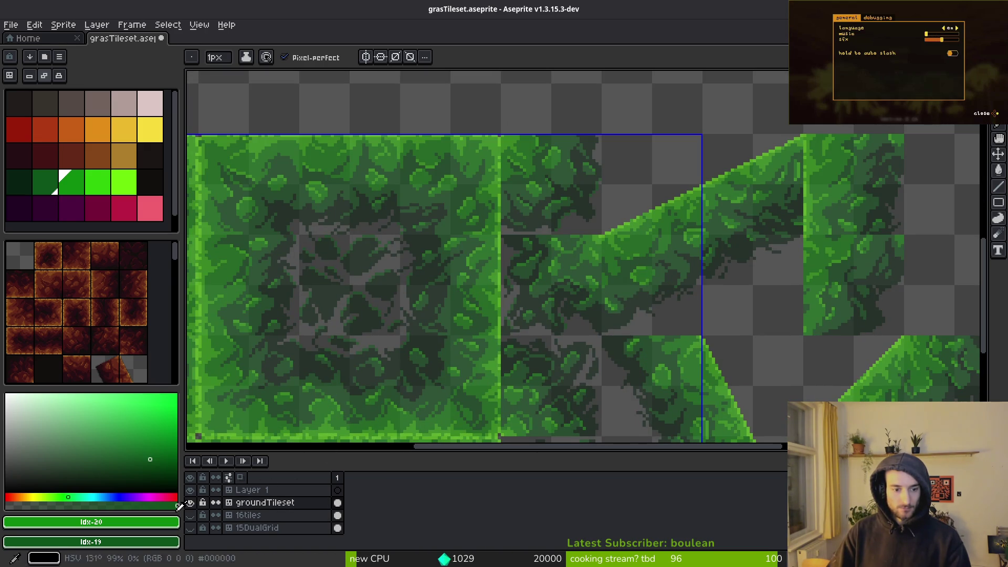
Hide the groundTileset and 15DualGrid layers and show the 16tiles layer.
left_click(190, 502)
left_click(191, 528)
left_click(190, 528)
left_click(190, 516)
scroll(570, 317, "down", 5)
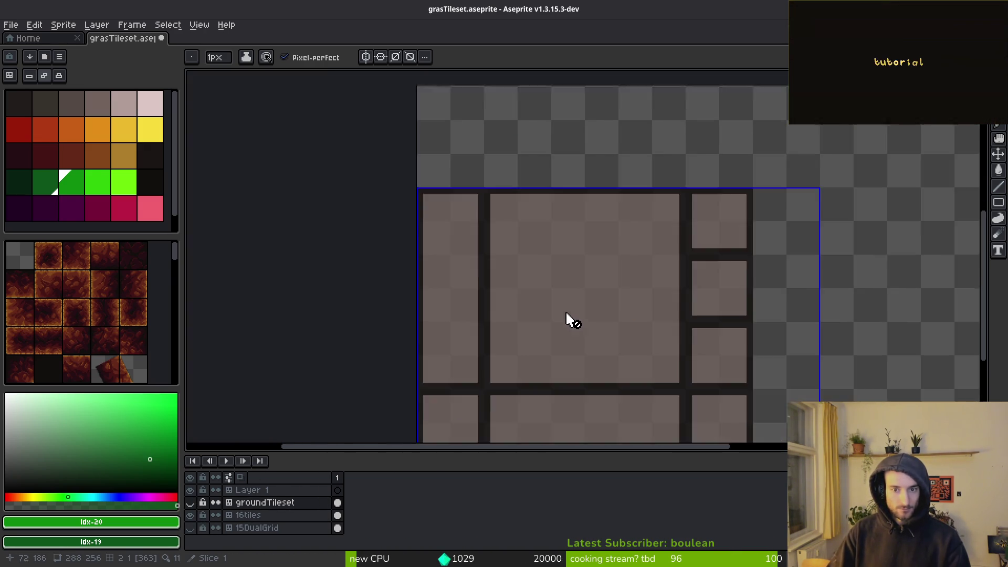
left_click(191, 515)
left_click(191, 515)
left_click(191, 505)
left_click(191, 505)
left_click(191, 505)
Toggle the grass layer on and off to compare, leaving it hidden.
left_click(191, 504)
left_click(191, 503)
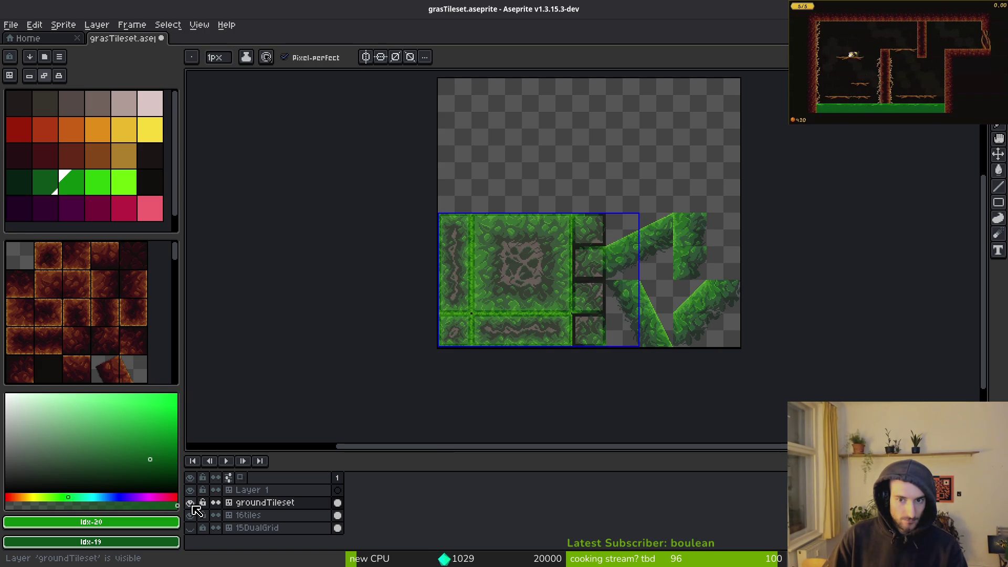
left_click(192, 503)
left_click(191, 504)
left_click(191, 504)
left_click(191, 504)
left_click(191, 504)
scroll(520, 314, "up", 4)
scroll(457, 289, "left", 3)
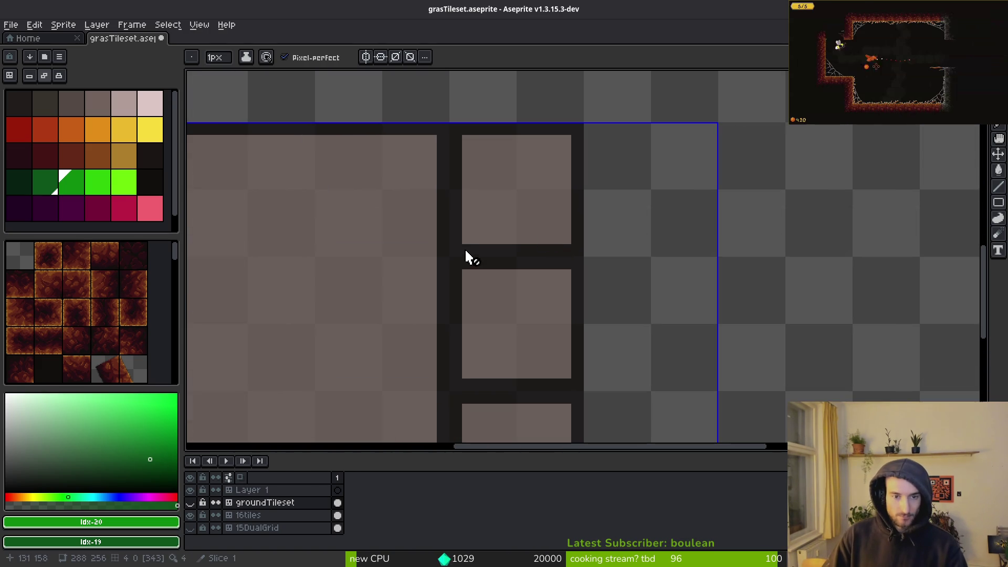
On the 16tiles layer, try a dark #120f0c outline strip, then undo it.
left_click(266, 518)
key("m")
mouse_move(452, 126)
left_mouse_down()
mouse_move(558, 383)
mouse_move(584, 393)
left_mouse_up()
left_click(583, 353, "alt")
scroll(475, 304, "right", 3)
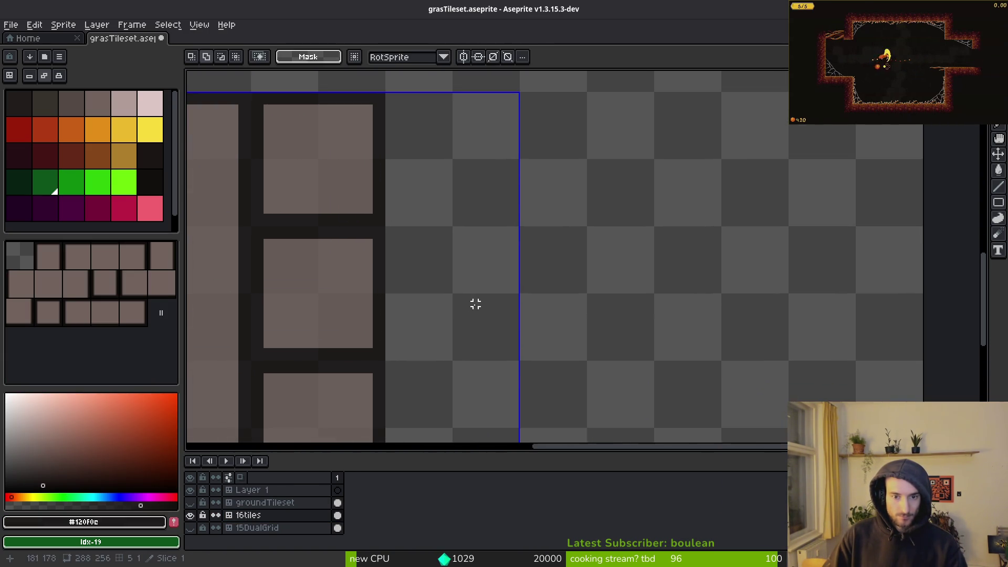
scroll(476, 304, "down", 2)
key("b")
scroll(441, 337, "up", 2)
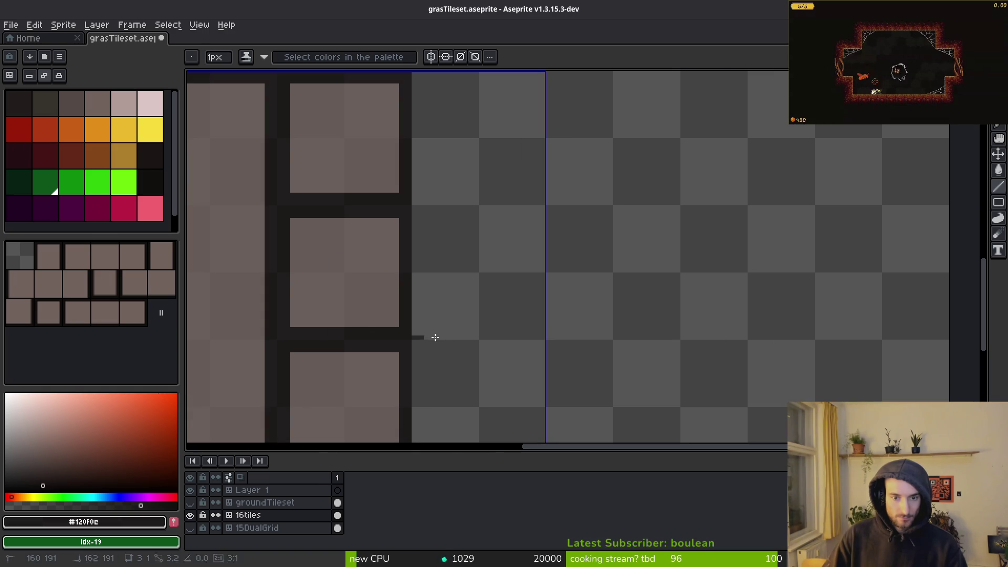
scroll(405, 333, "up", 3)
left_click_drag(556, 344, 579, 345)
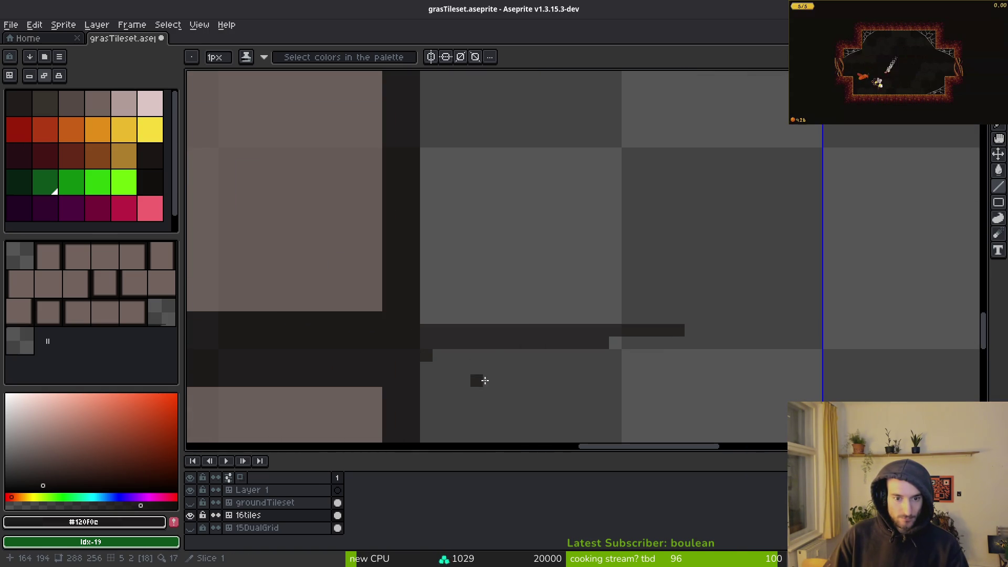
key("ctrl+z")
key("ctrl+z")
key("ctrl+z")
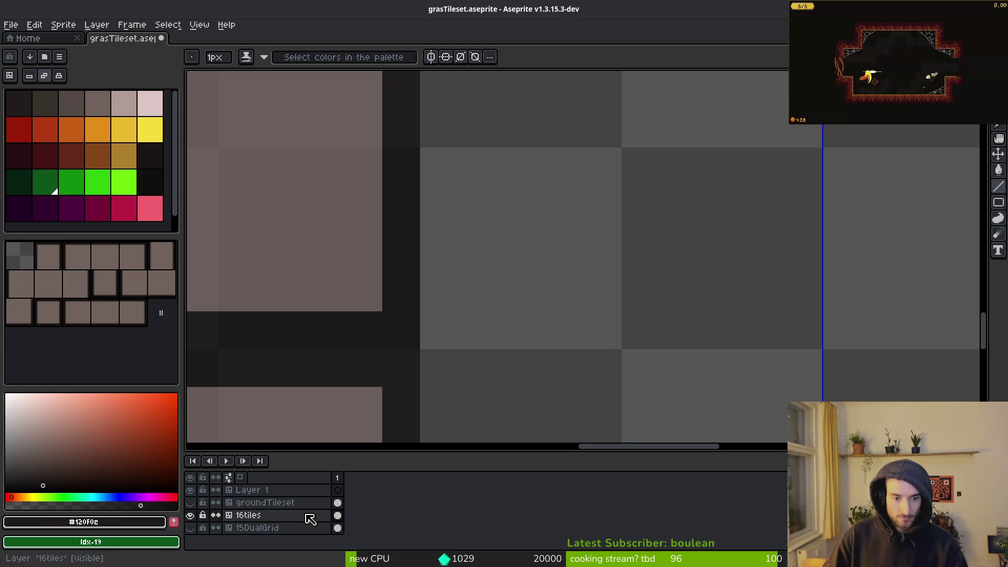
Raise the 16tiles layer's opacity to full (255) in Layer Properties.
right_click(255, 516)
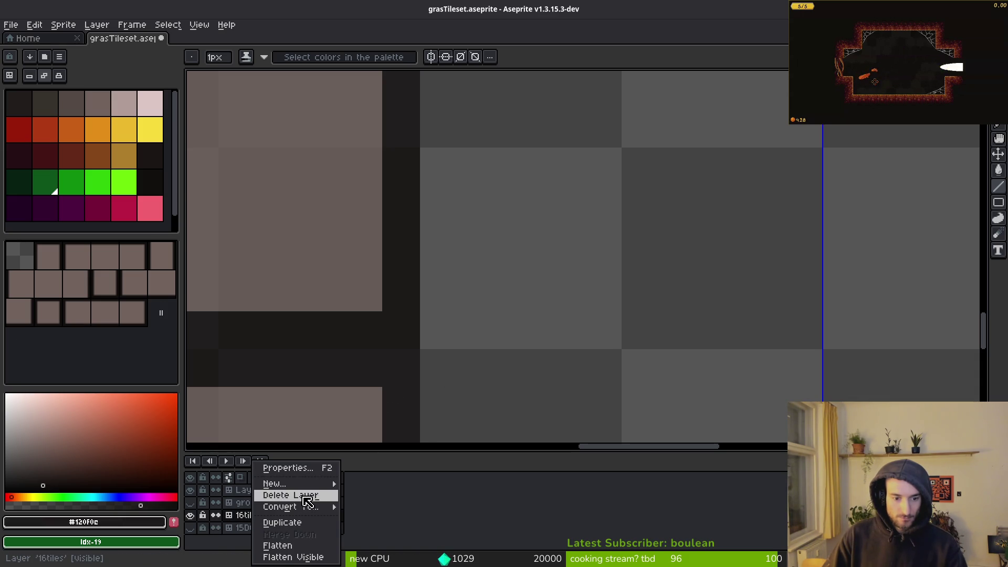
left_click(300, 468)
left_click_drag(867, 354, 975, 355)
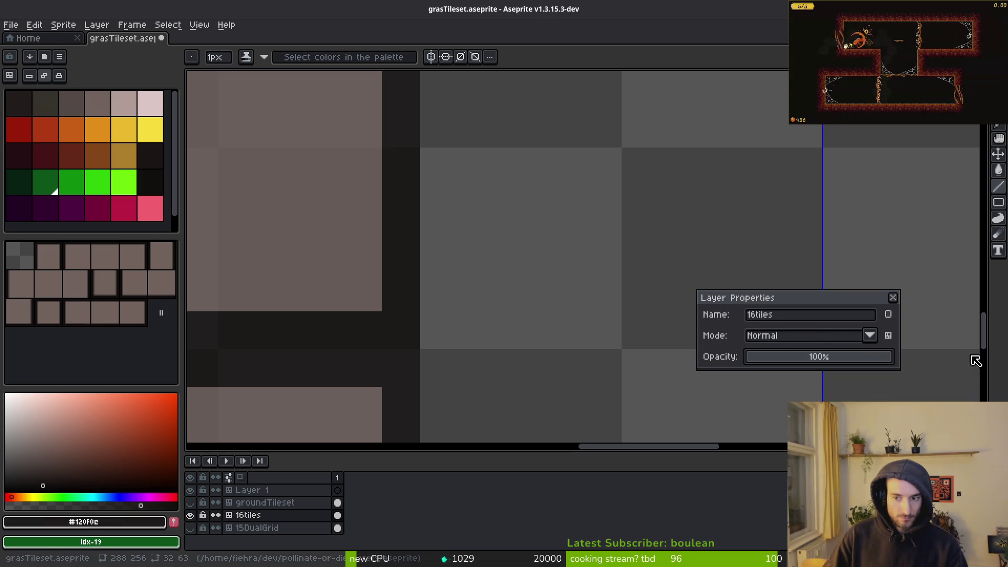
left_click(889, 304)
Ready the pencil with bright green as the drawing colour and a 3px brush.
key("i")
left_click(400, 316)
scroll(472, 319, "down", 4)
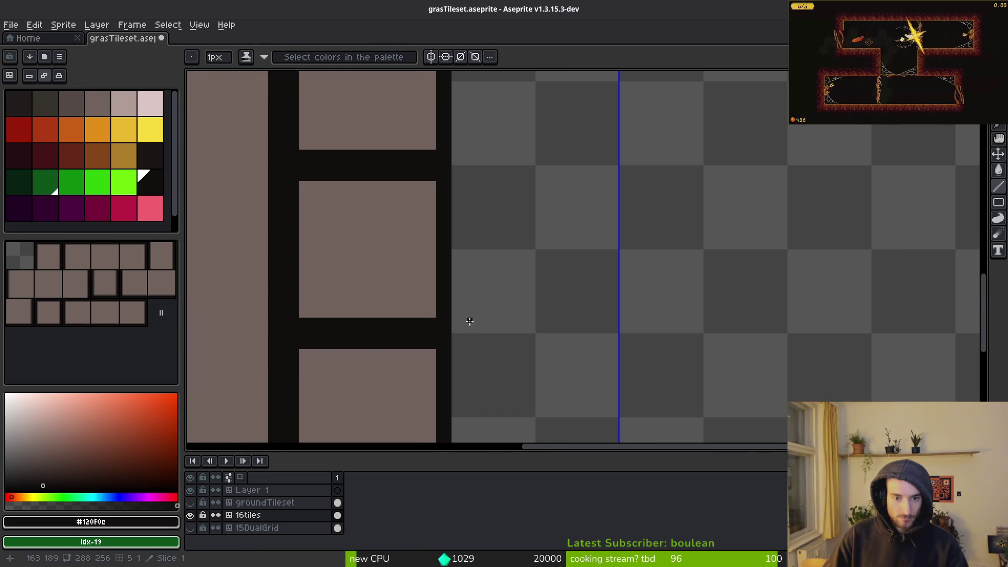
key("b")
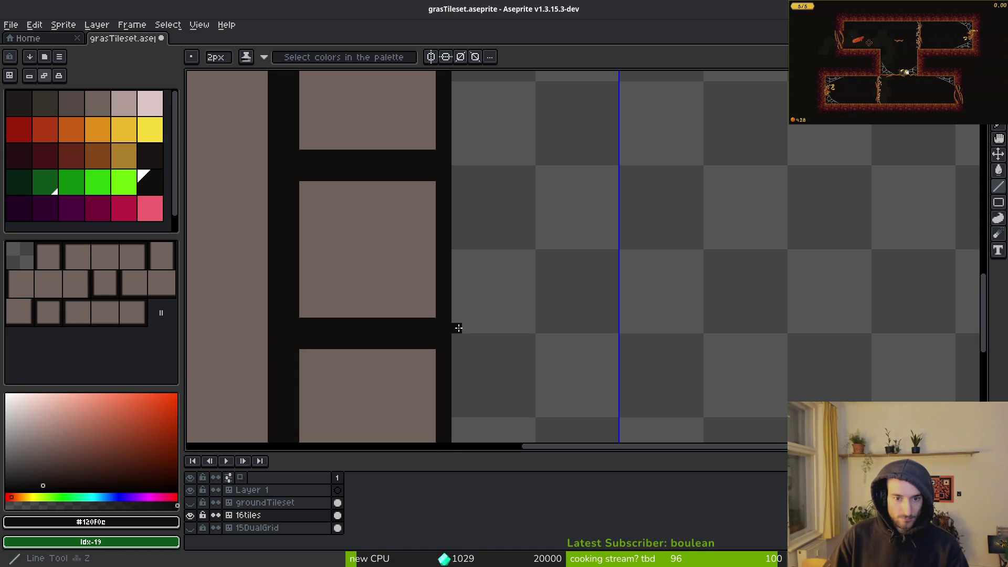
key("plus")
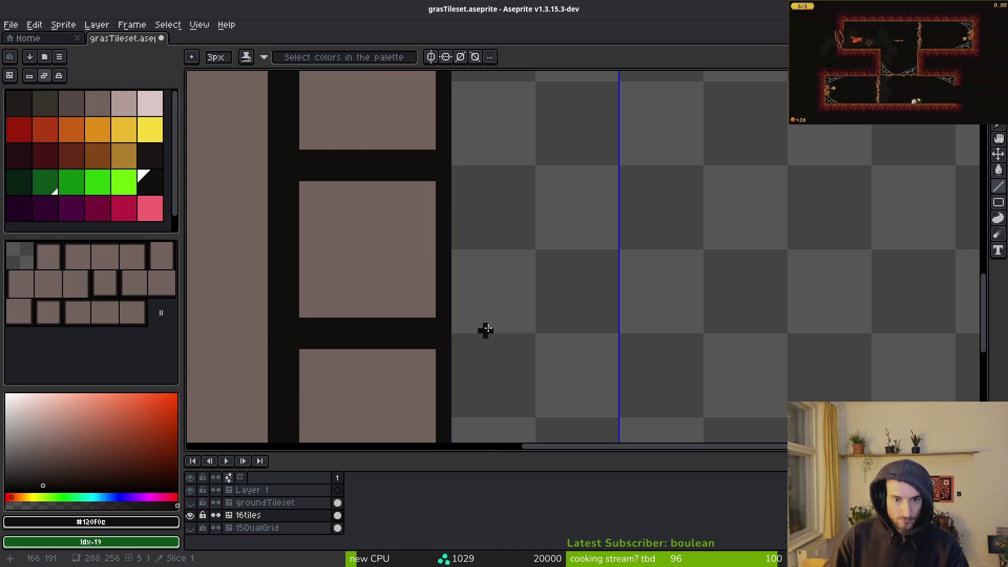
key("minus")
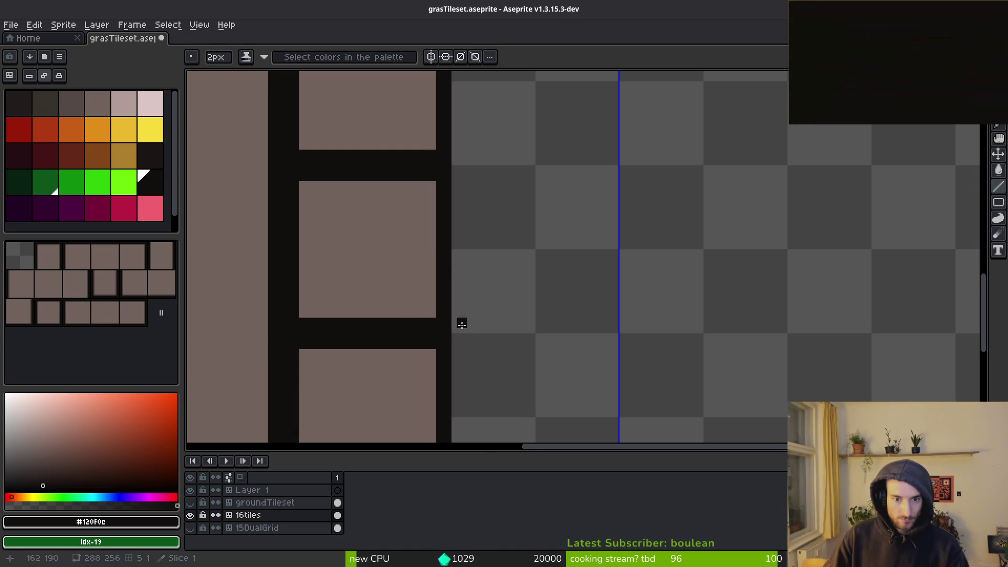
key("bracketleft")
key("plus")
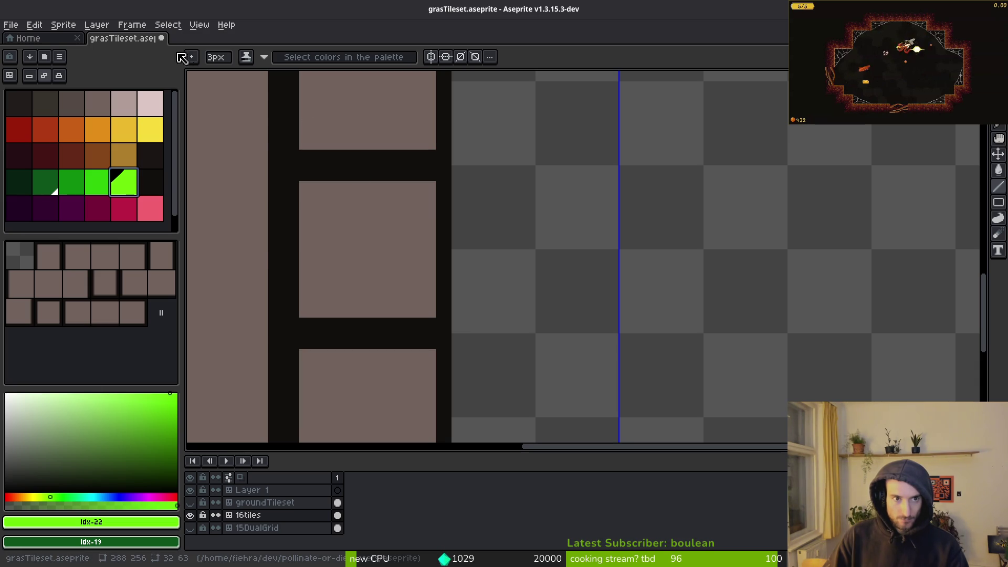
Switch to a square brush and draw green horizontal and vertical outline lines on the tile.
left_click(193, 57)
left_click(211, 76)
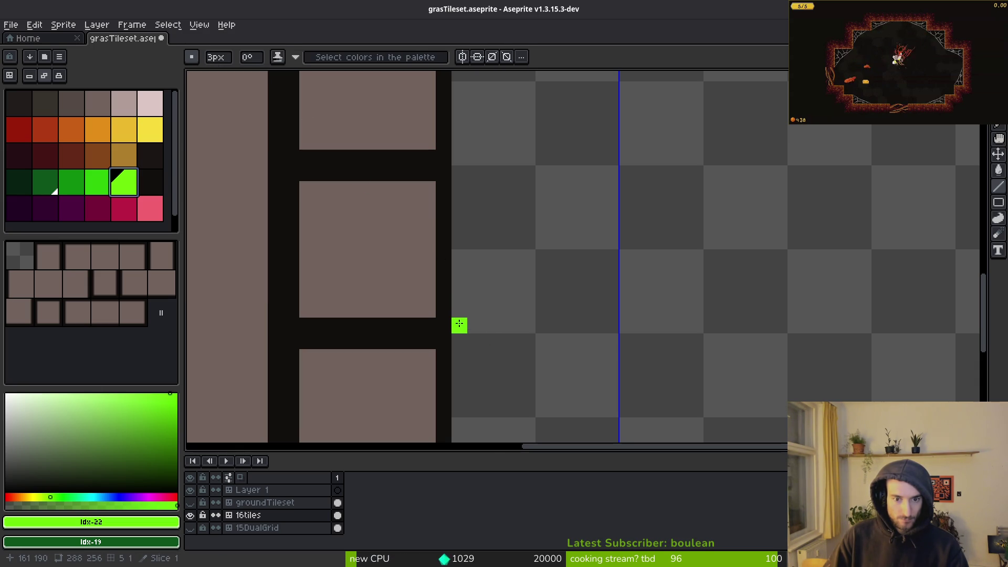
mouse_move(458, 324)
left_mouse_down()
mouse_move(790, 326)
mouse_move(786, 301)
left_mouse_up()
scroll(786, 301, "down", 2)
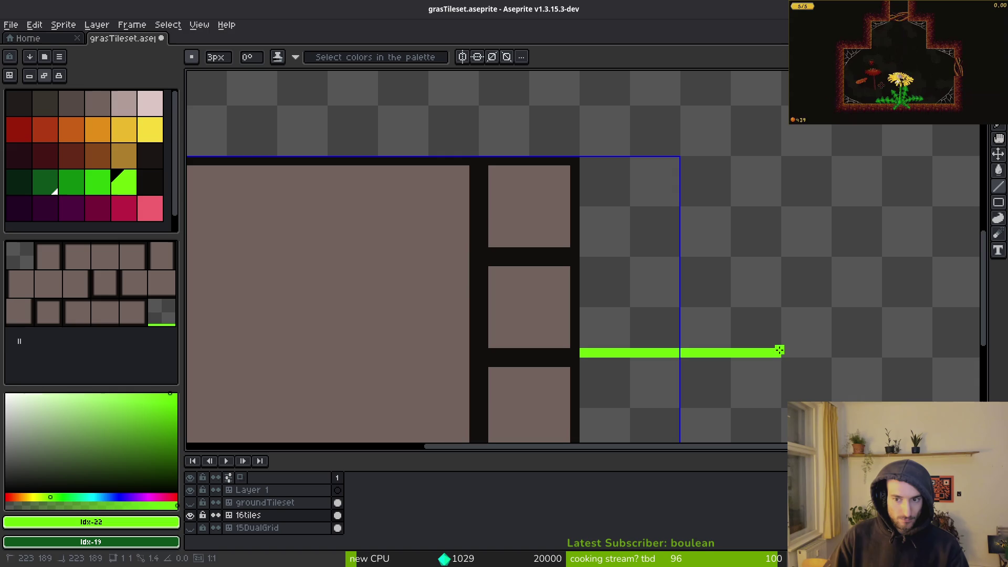
left_click_drag(777, 353, 774, 201)
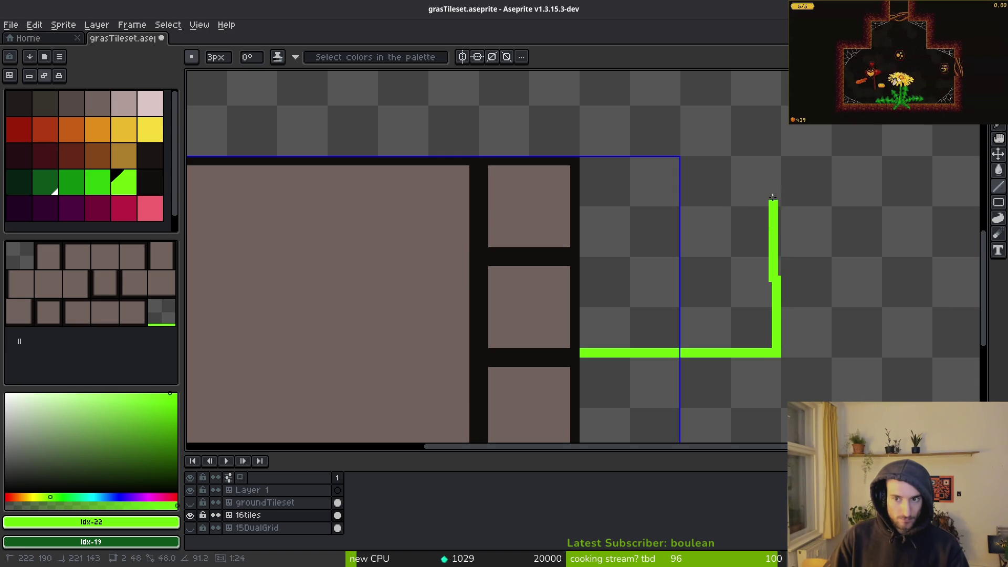
mouse_move(777, 163)
left_mouse_down()
mouse_move(583, 157)
mouse_move(593, 357)
left_mouse_up()
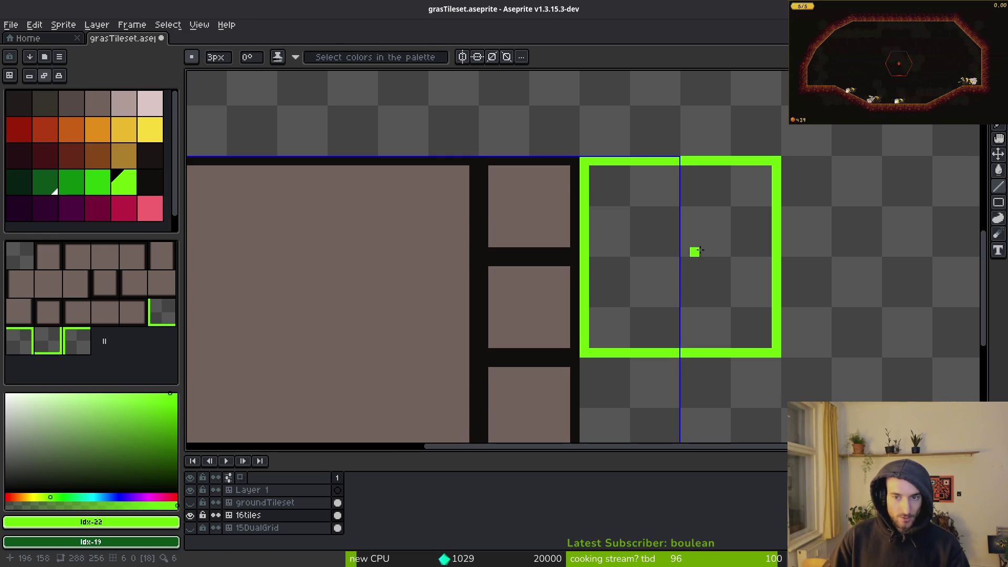
Copy the green-outlined tile, paste it, and nudge the copy beside the original.
key("m")
left_click_drag(581, 157, 781, 360)
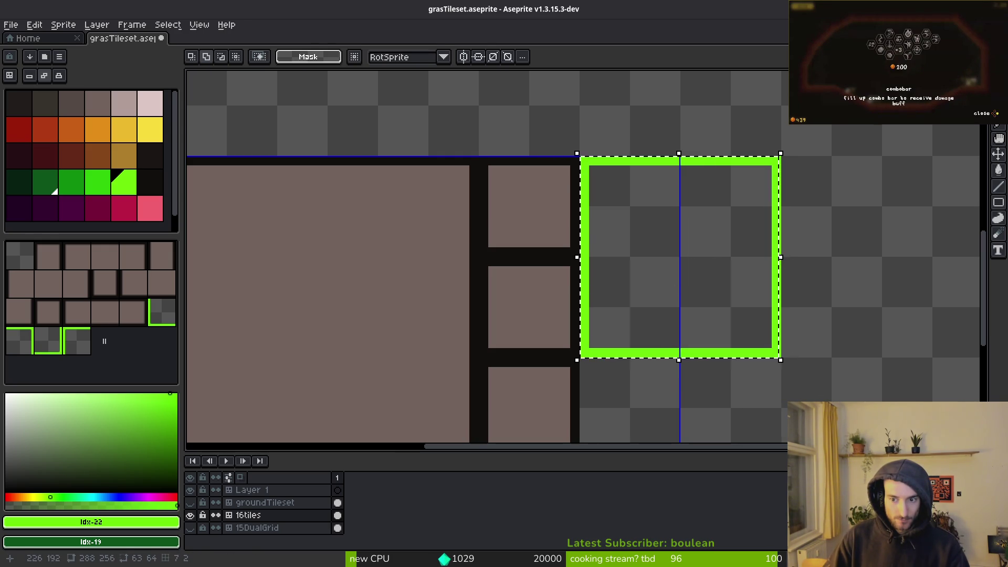
scroll(785, 339, "up", 2)
scroll(693, 309, "down", 1)
scroll(660, 335, "up", 3)
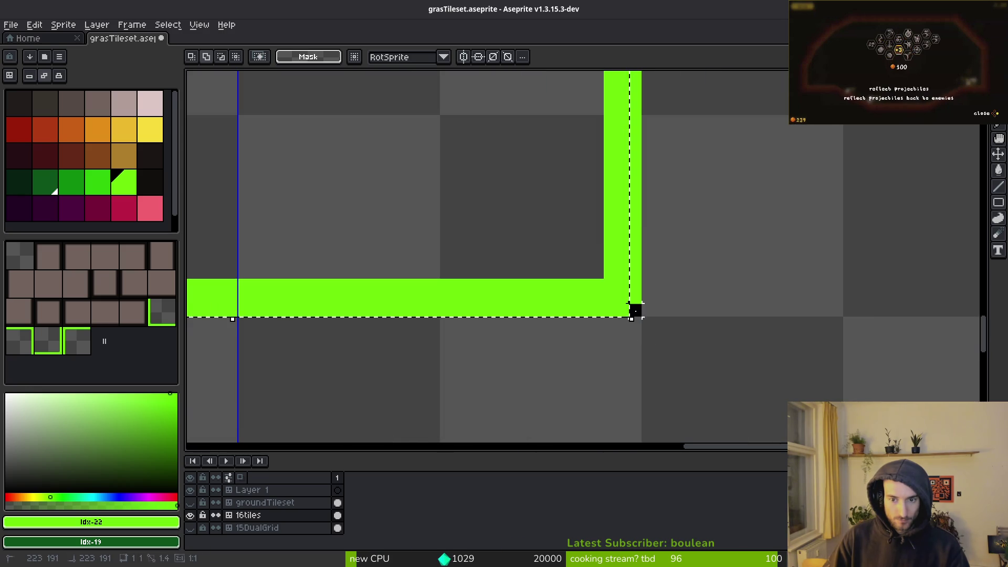
scroll(643, 262, "down", 2)
scroll(647, 152, "up", 2)
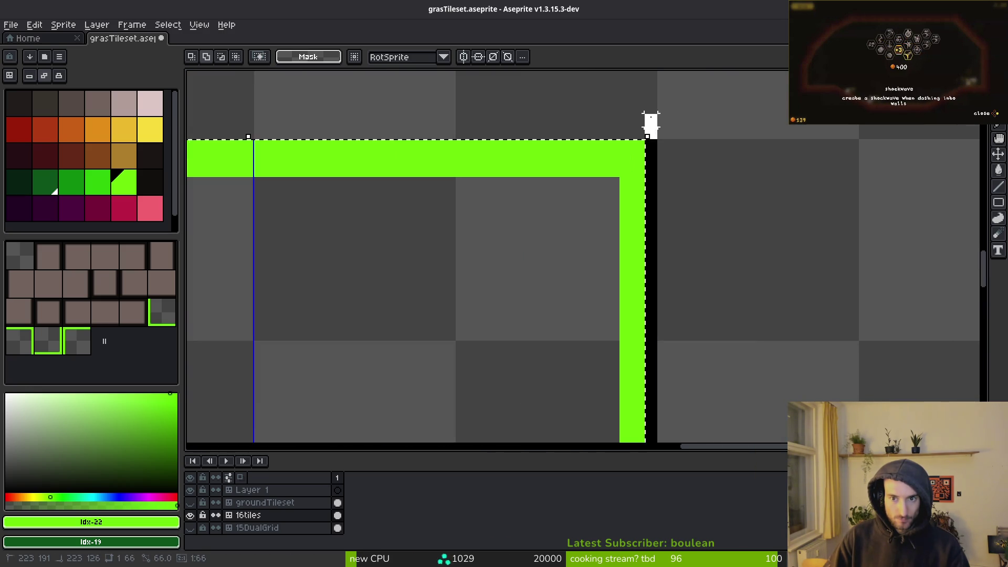
scroll(614, 219, "down", 2)
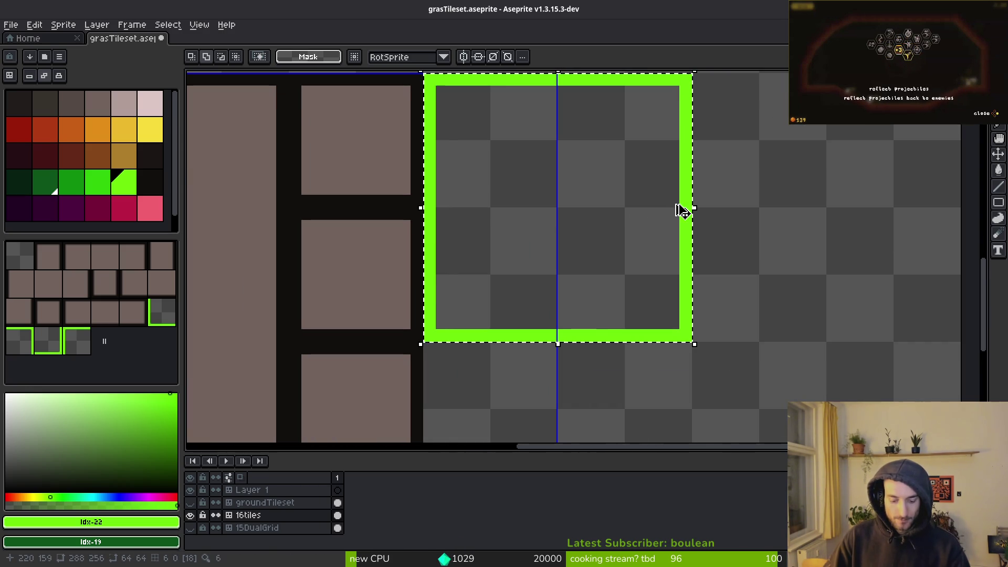
key("ctrl+c")
key("ctrl+v")
left_click_drag(531, 243, 803, 247)
key("Left")
key("Up")
scroll(795, 258, "down", 5)
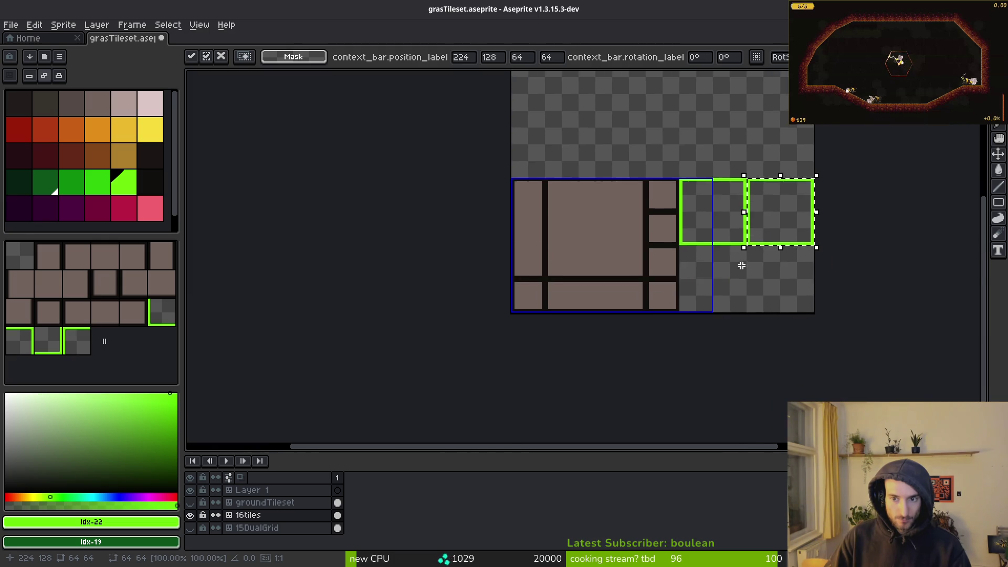
scroll(741, 266, "up", 4)
Show the grass layer, move the pasted tile to 160,190 and commit it.
left_click(190, 502)
scroll(646, 342, "down", 2)
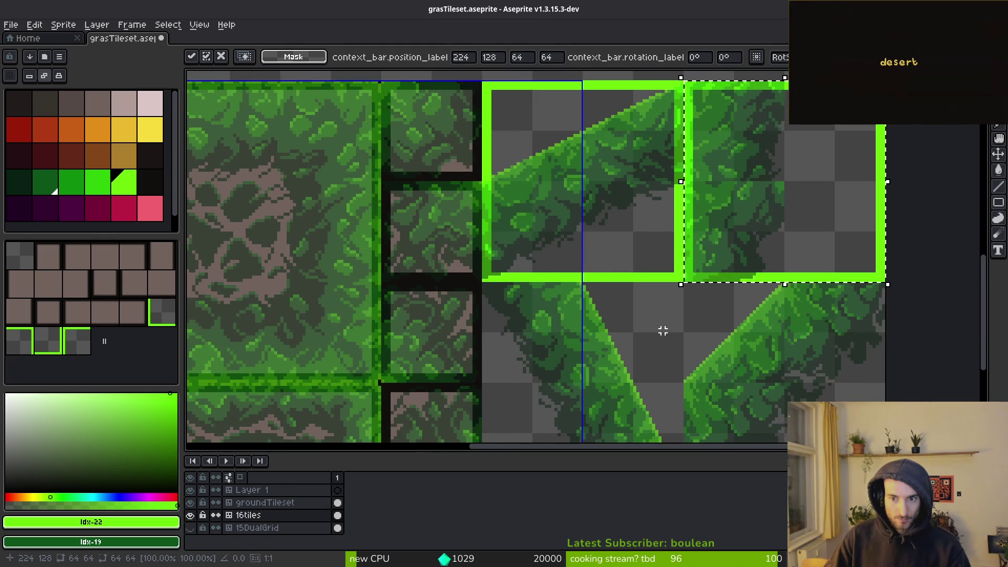
mouse_move(715, 284)
left_mouse_down()
mouse_move(669, 295)
mouse_move(632, 202)
mouse_move(633, 348)
left_mouse_up()
scroll(636, 336, "up", 3)
key("Return")
scroll(604, 284, "down", 3)
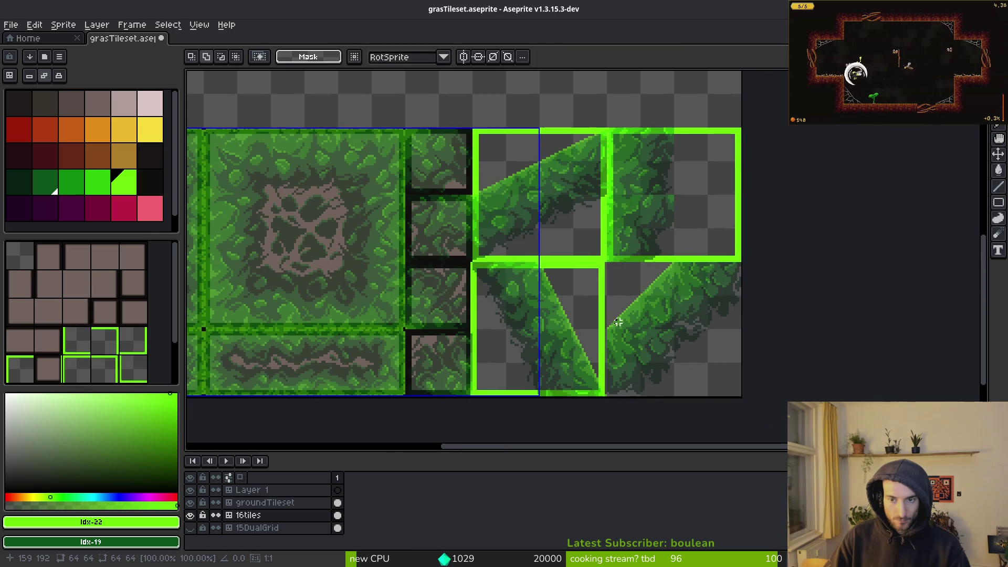
Paste a slope tile copy one tile lower, commit it, and sample the bright green #6cff0a.
key("ctrl+z")
key("ctrl+v")
mouse_move(540, 203)
left_mouse_down()
mouse_move(546, 338)
mouse_move(677, 318)
mouse_move(637, 284)
left_mouse_up()
scroll(676, 321, "up", 4)
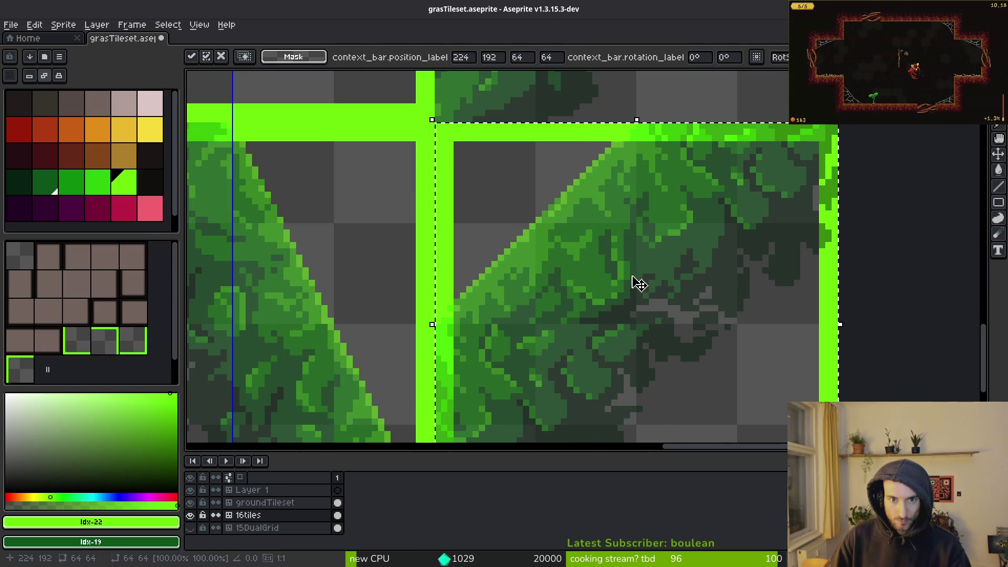
key("Return")
scroll(637, 283, "down", 3)
scroll(547, 236, "up", 3)
left_click(506, 222, "alt")
Replace the bright green #6cff0a with the dark #120f0c across the tileset.
right_click(315, 214, "alt")
key("shift+r")
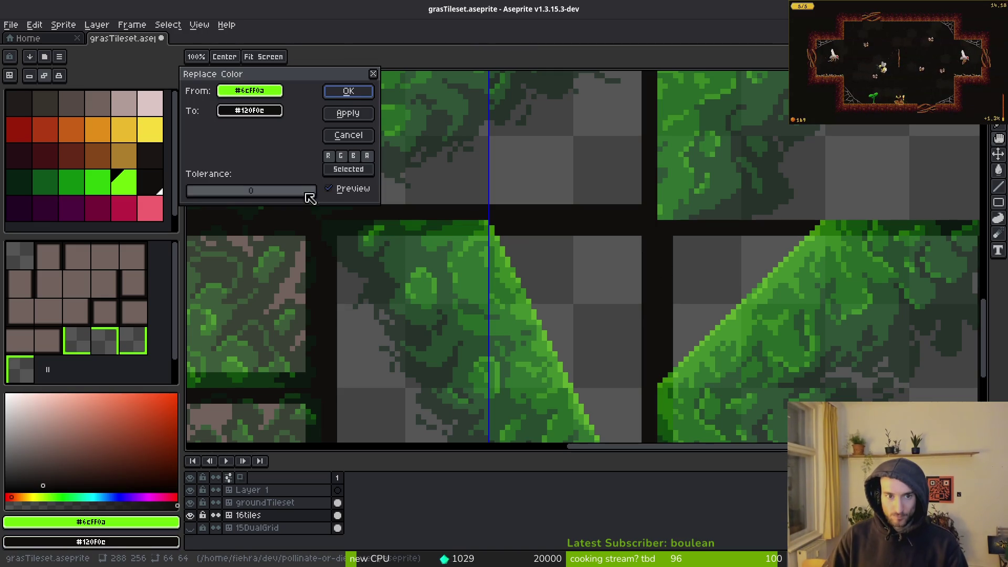
left_click(350, 91)
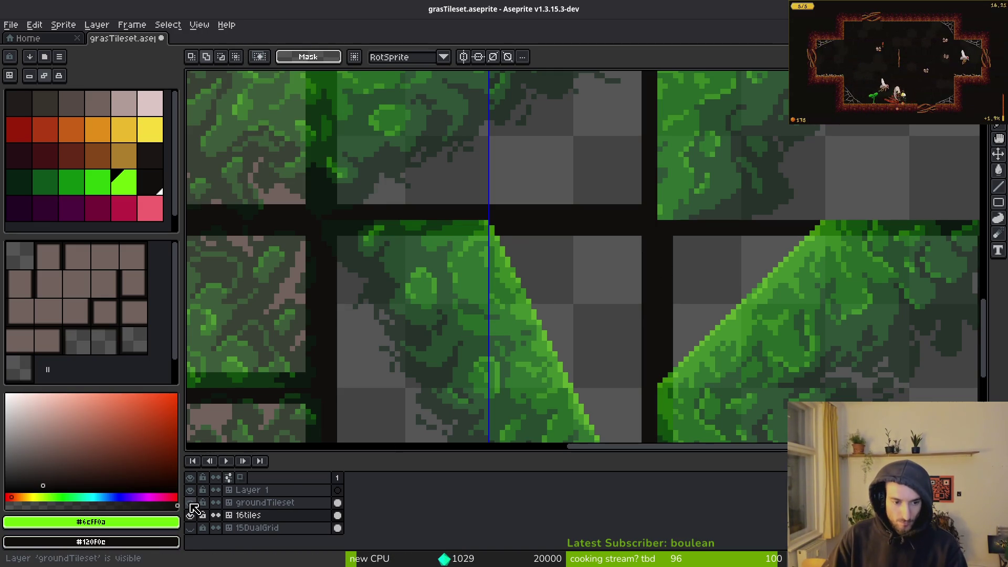
Hide groundTileset, fill the grey tile regions brown #71625d, and save.
left_click(191, 502)
left_click(301, 180, "alt")
key("g")
left_click(421, 136)
left_click(524, 378)
scroll(792, 312, "down", 2)
key("ctrl+s")
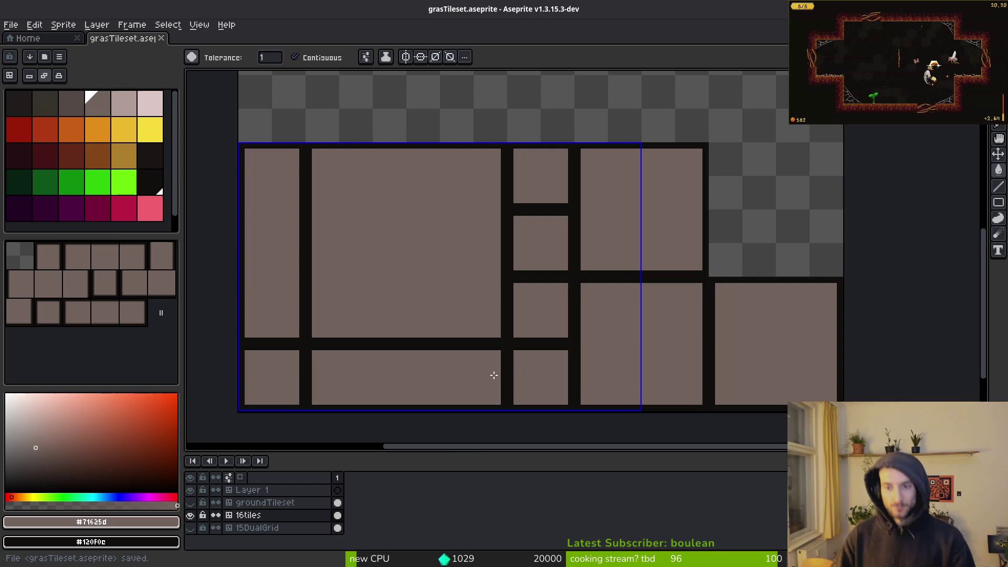
scroll(635, 299, "up", 2)
Move a 32x64 tile block to the right, save grasTileset.aseprite, and pick the dark outline colour.
key("m")
scroll(644, 152, "up", 2)
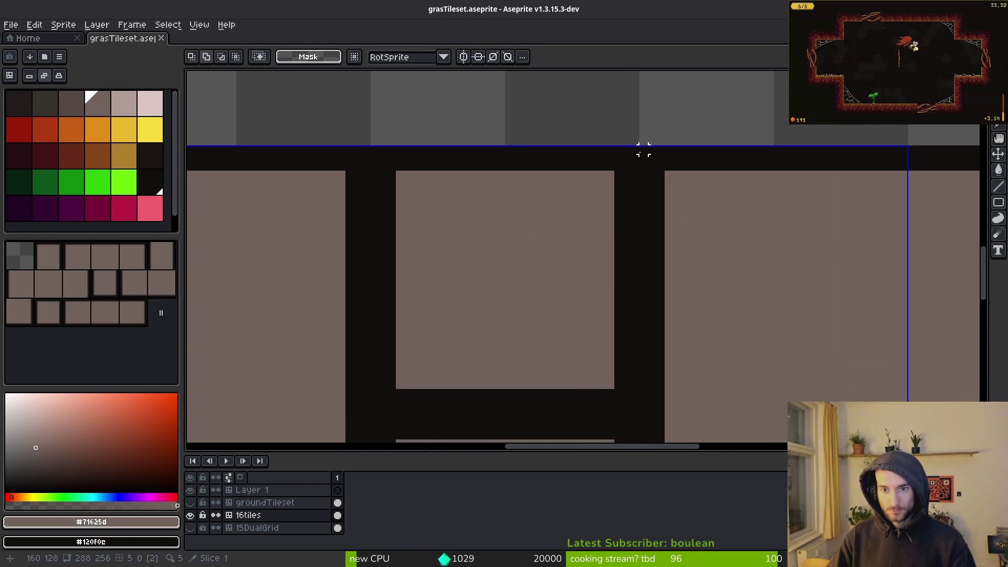
mouse_move(635, 150)
left_mouse_down()
mouse_move(499, 299)
mouse_move(452, 383)
mouse_move(439, 315)
mouse_move(434, 382)
left_mouse_up()
scroll(500, 300, "down", 2)
scroll(439, 315, "up", 2)
scroll(637, 353, "down", 1)
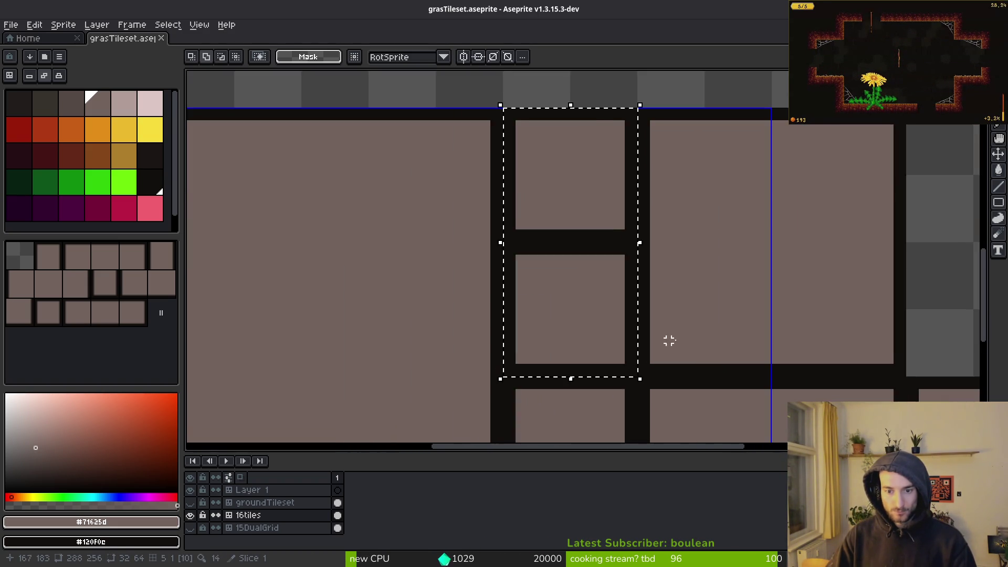
scroll(653, 349, "right", 3)
scroll(706, 300, "right", 3)
mouse_move(235, 315)
left_mouse_down()
mouse_move(232, 306)
mouse_move(687, 311)
mouse_move(641, 311)
left_mouse_up()
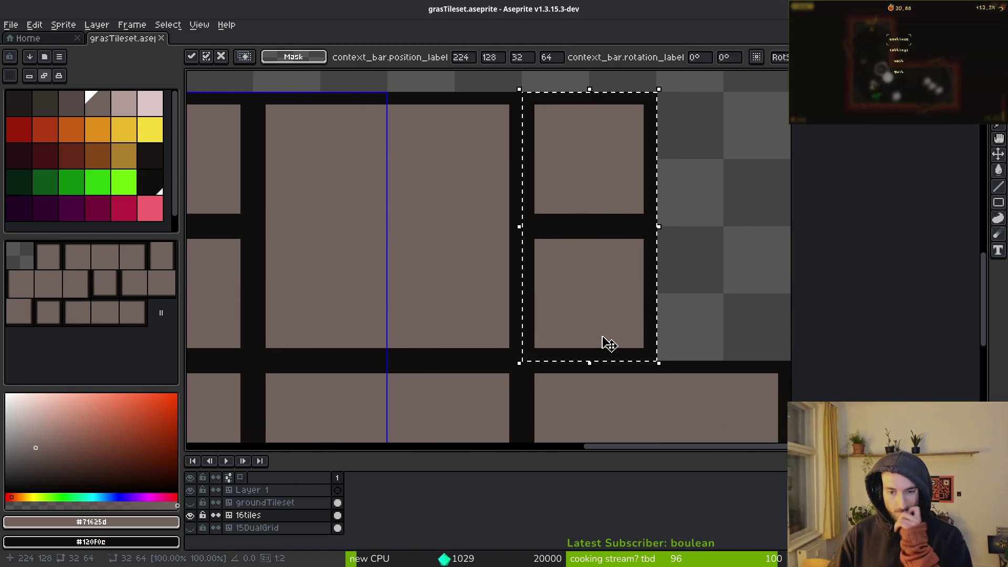
scroll(596, 310, "down", 1)
key("ctrl+d")
scroll(485, 283, "left", 3)
scroll(485, 282, "down", 1)
key("ctrl+s")
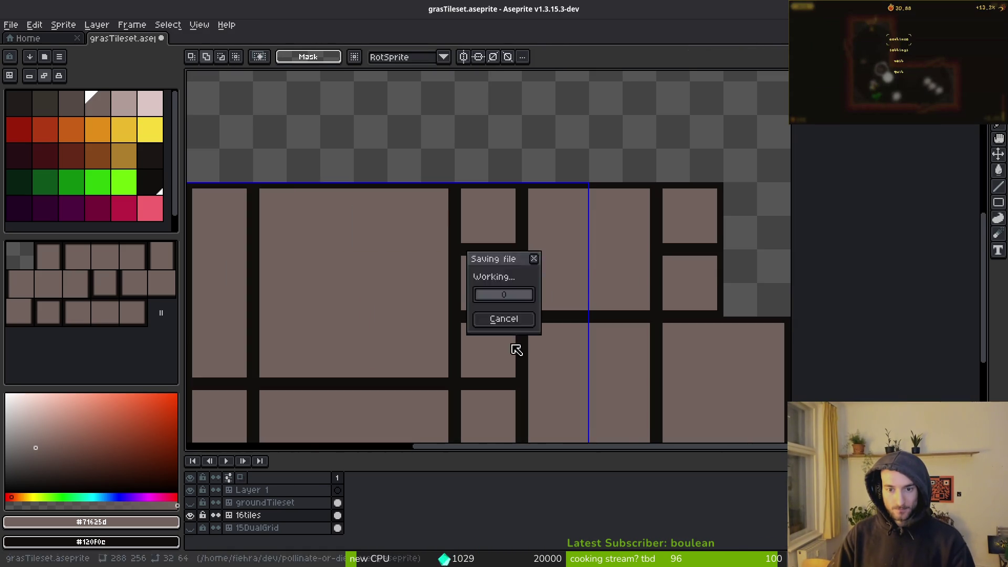
scroll(498, 350, "down", 1)
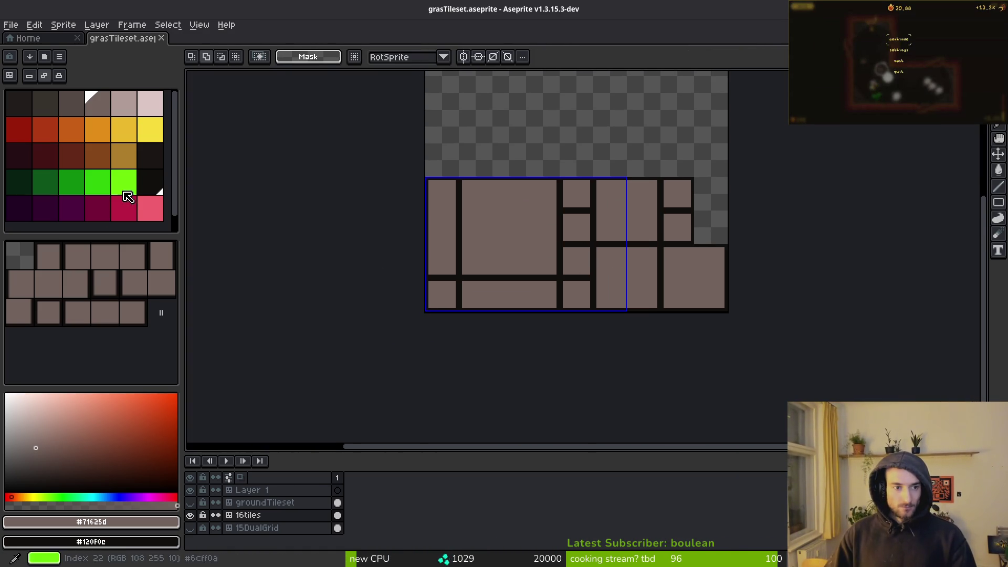
left_click(160, 163)
Show the groundTileset layer and draw dark pencil strokes along the diagonal grass slope edge.
scroll(635, 210, "up", 1)
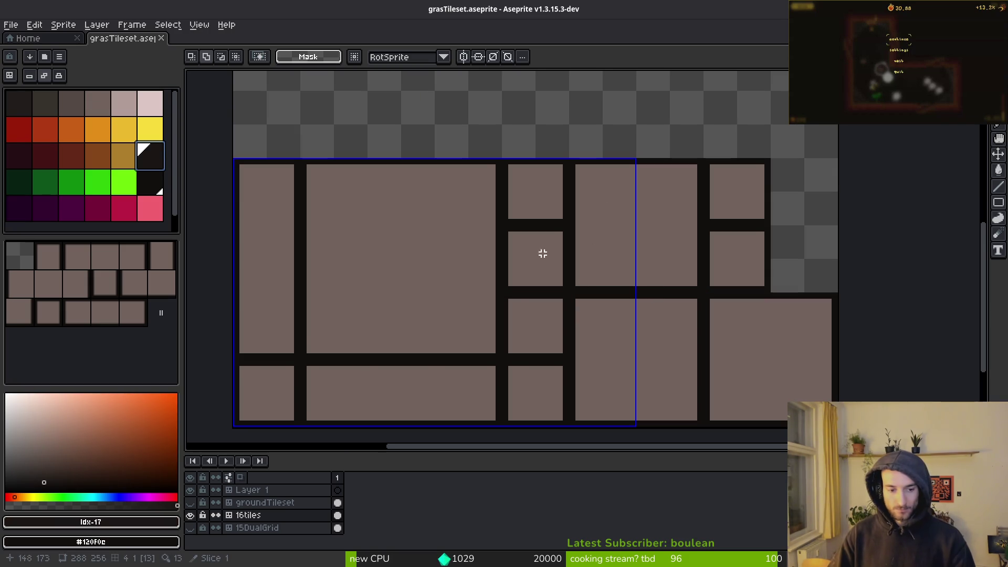
left_click(190, 502)
scroll(670, 304, "up", 1)
scroll(670, 304, "up", 1)
key("b")
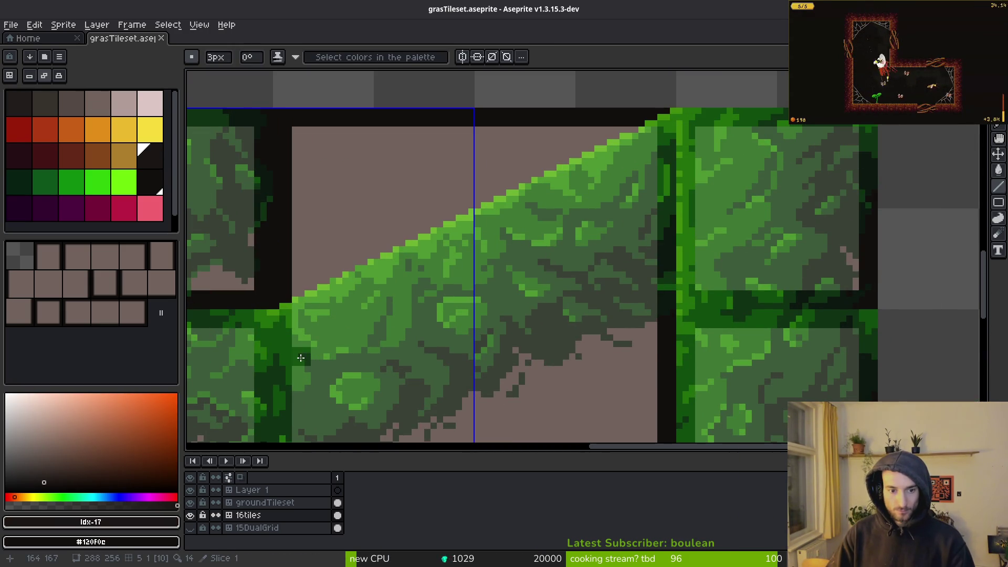
mouse_move(303, 318)
left_mouse_down()
mouse_move(578, 191)
mouse_move(653, 131)
left_mouse_up()
left_click_drag(590, 287, 610, 93)
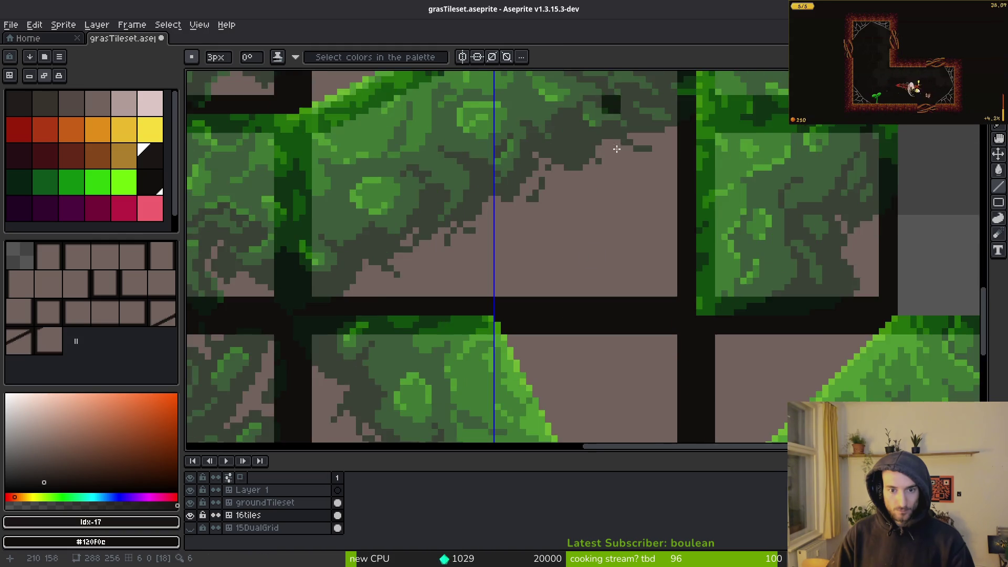
scroll(525, 313, "down", 1)
scroll(520, 263, "up", 1)
left_click(516, 169)
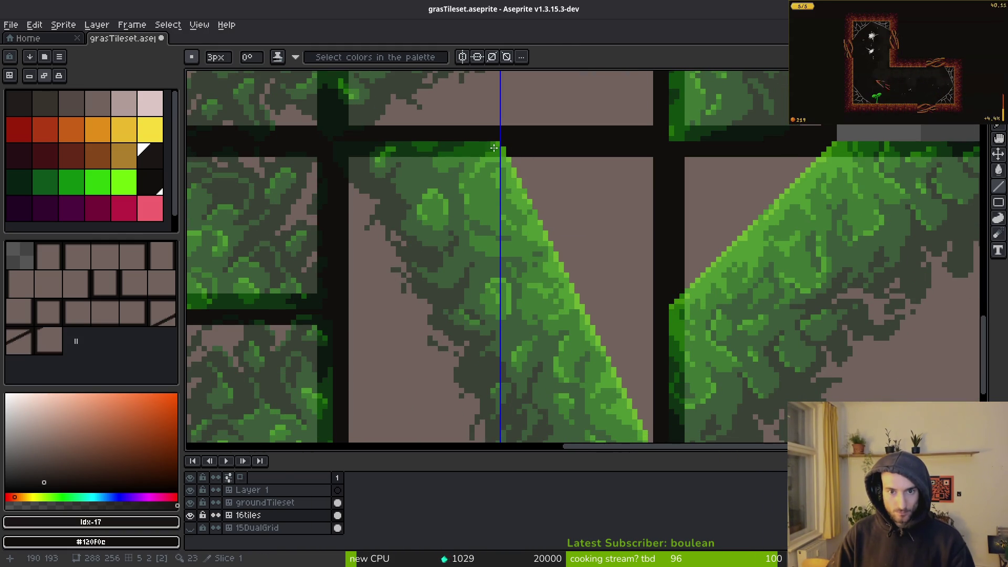
Touch up the slope edge pixels, then hide the 16tiles layer to compare.
scroll(497, 165, "down", 3)
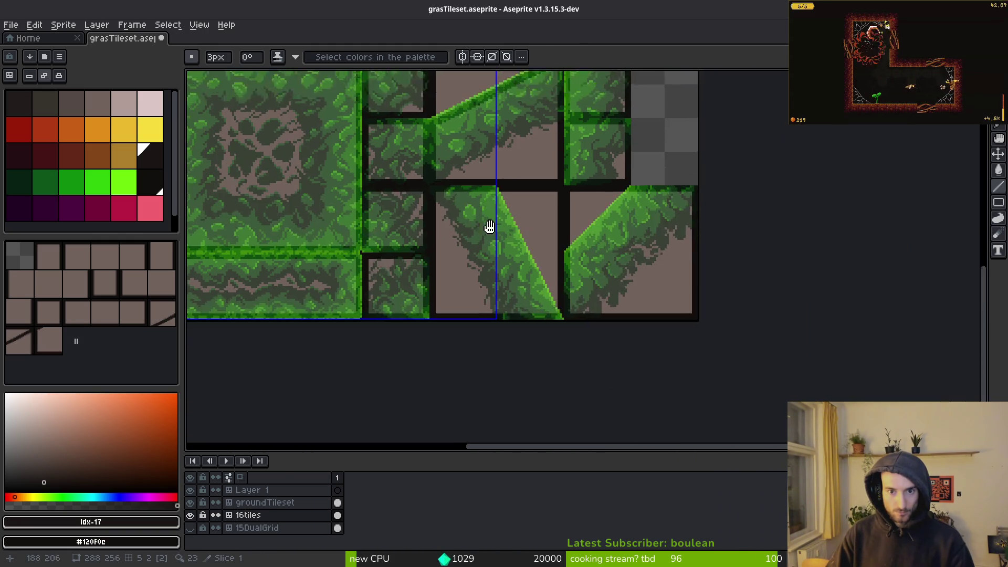
scroll(504, 336, "up", 2)
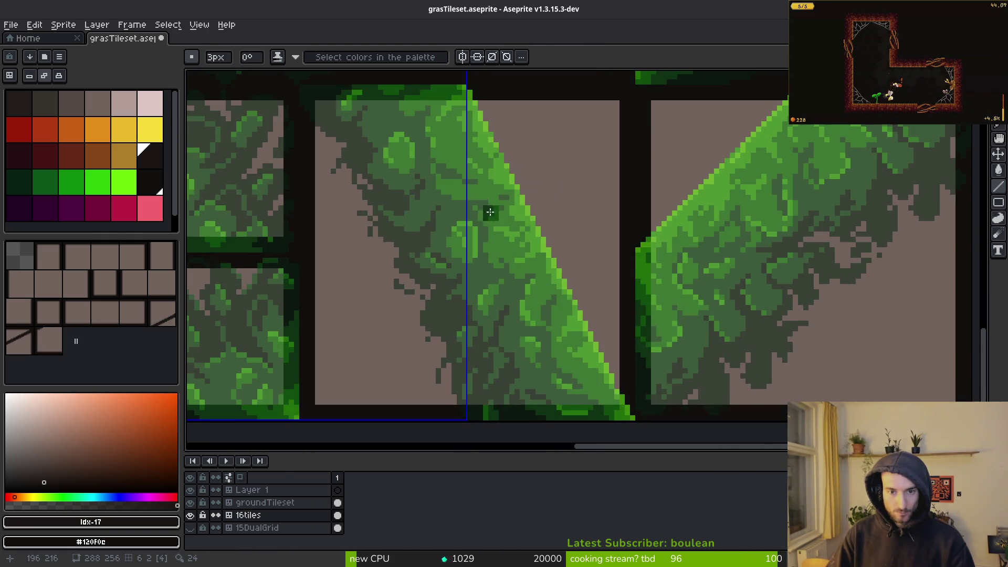
scroll(477, 137, "up", 1)
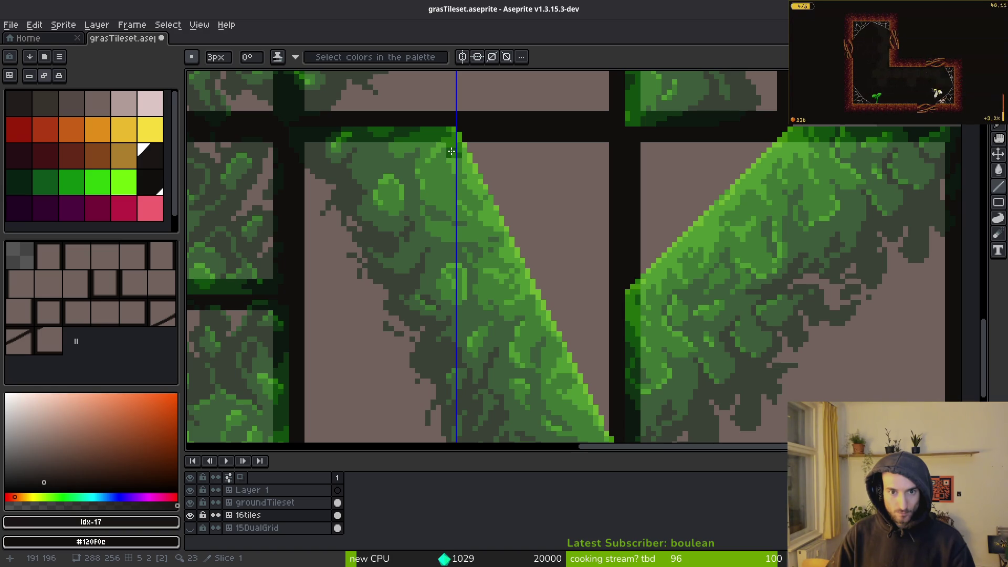
scroll(459, 179, "down", 3)
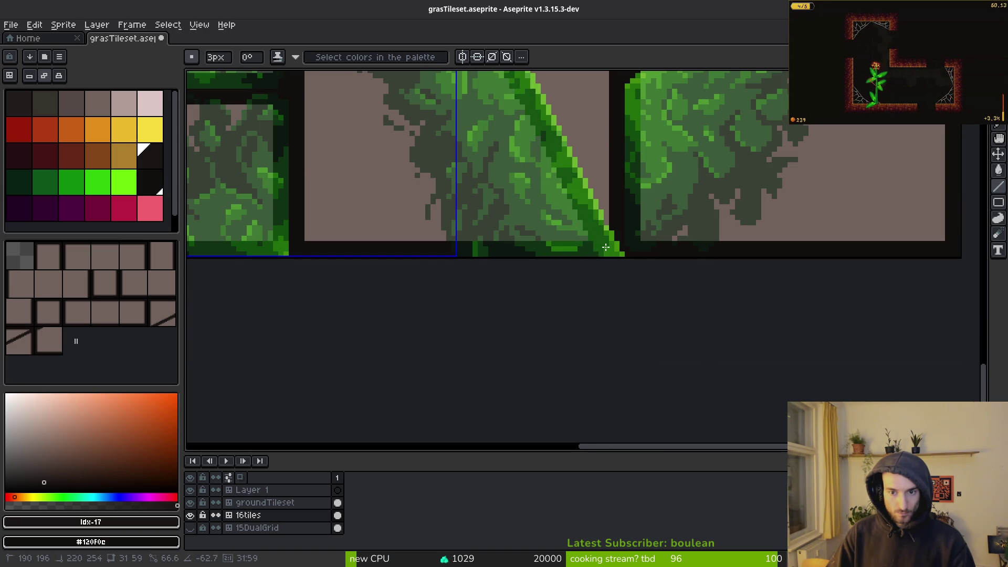
scroll(652, 174, "up", 3)
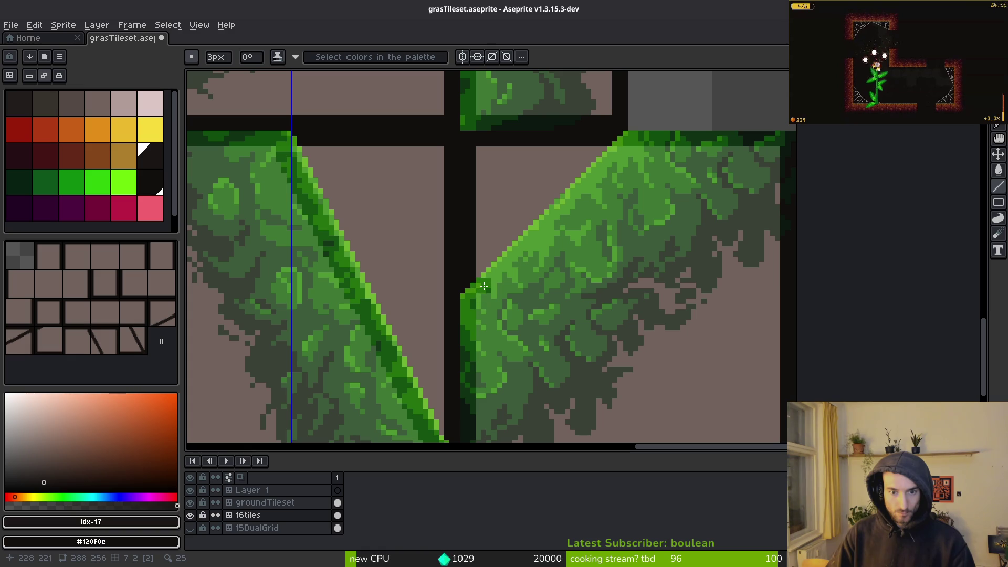
left_click(499, 273)
scroll(604, 237, "down", 6)
scroll(591, 208, "up", 4)
scroll(565, 255, "up", 2)
scroll(454, 170, "down", 4)
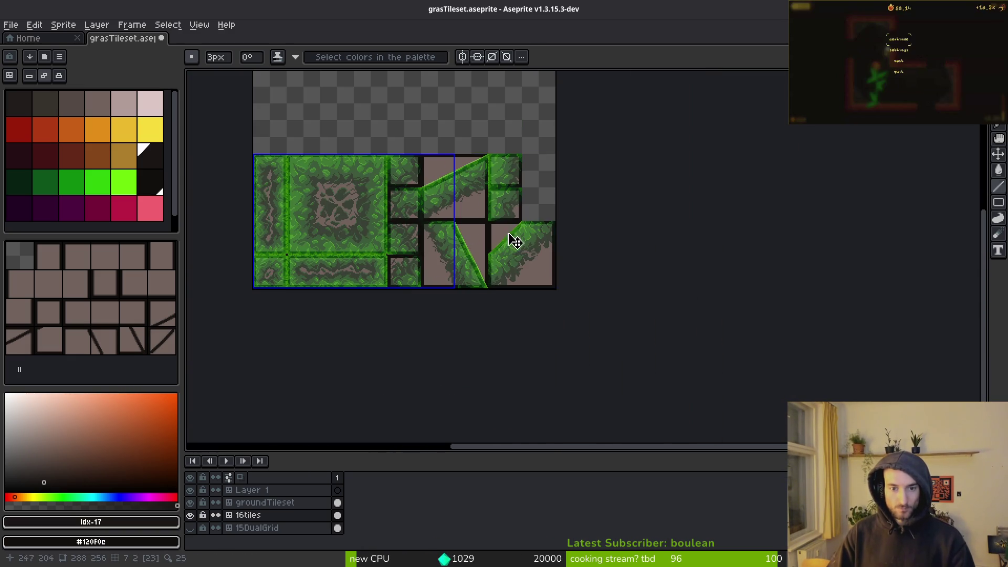
left_click(190, 528)
Hide the groundTileset grass layer after comparing it shown and hidden, then select Layer 1.
left_click(190, 515)
left_click(191, 503)
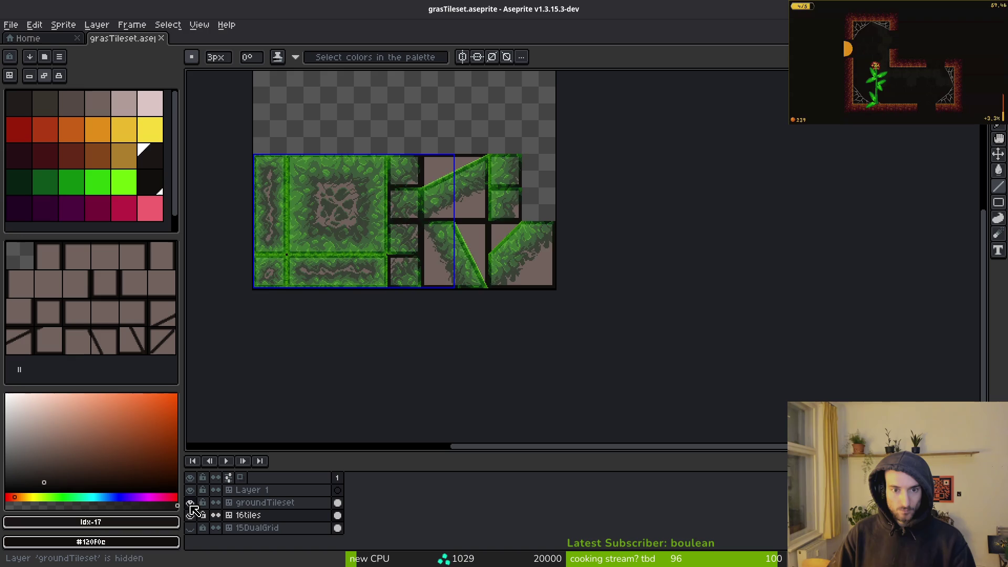
left_click(190, 503)
key("v")
left_click(190, 503)
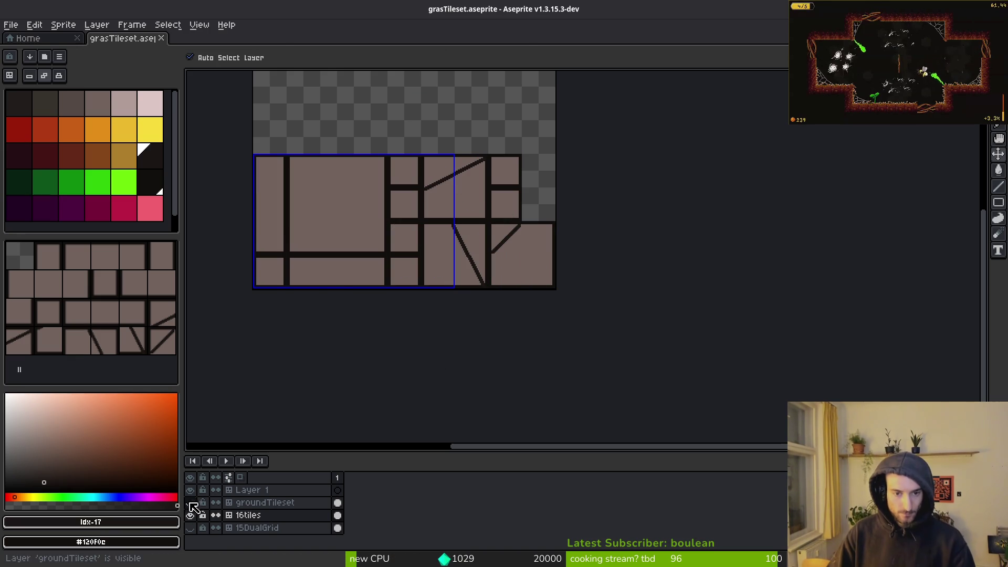
key("b")
scroll(549, 266, "left", 5)
left_click(338, 491)
scroll(468, 219, "up", 3)
scroll(444, 272, "right", 3)
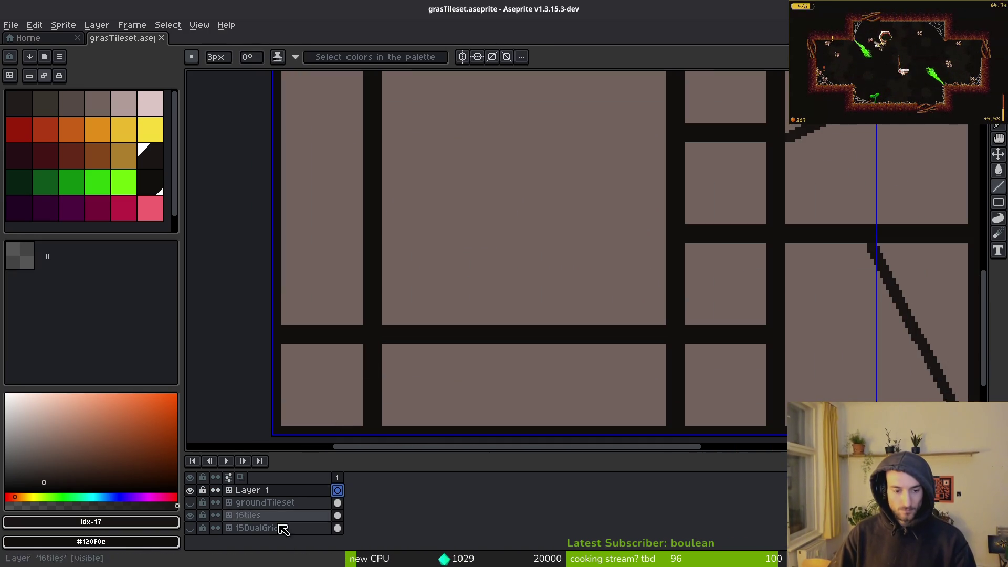
Set the 16tiles layer opacity to 72%, undoing an accidental layer deletion along the way.
right_click(241, 519)
left_click(295, 466)
left_click(851, 360)
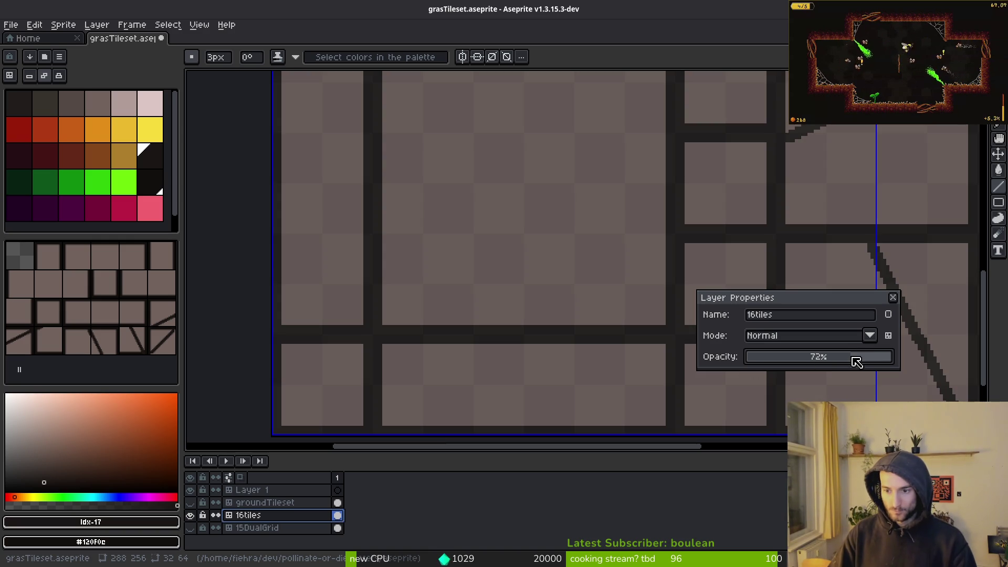
key("Delete")
key("Return")
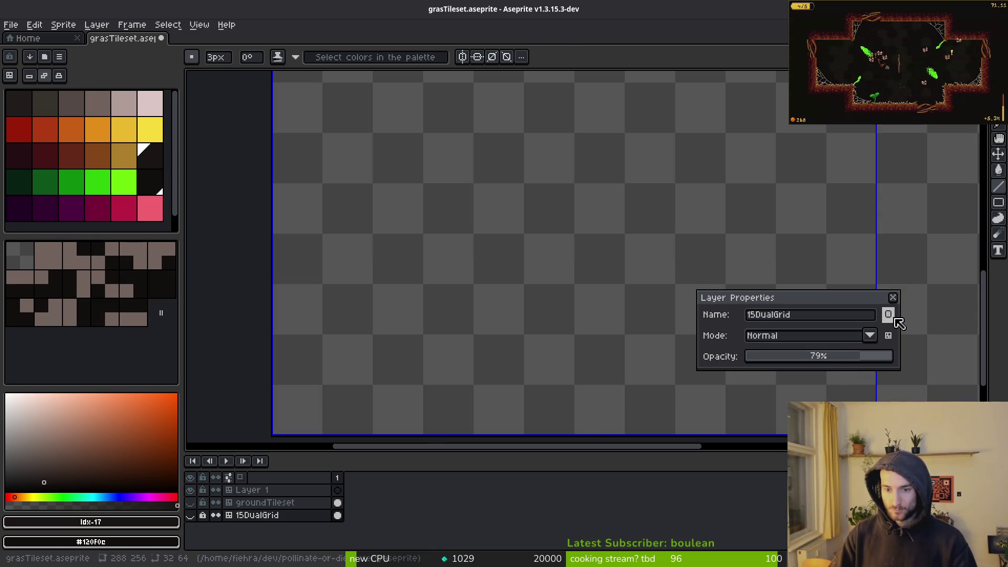
key("ctrl+z")
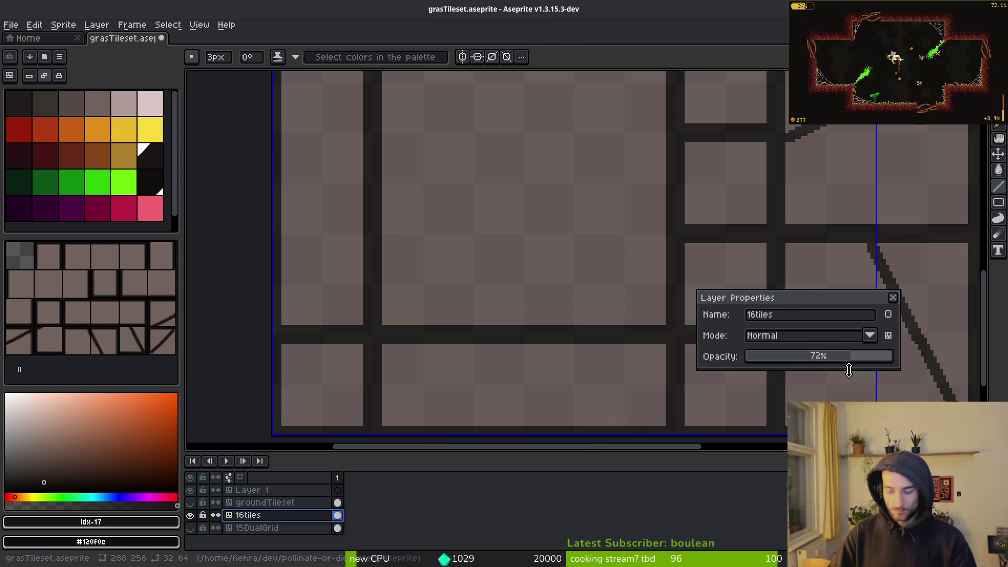
key("Escape")
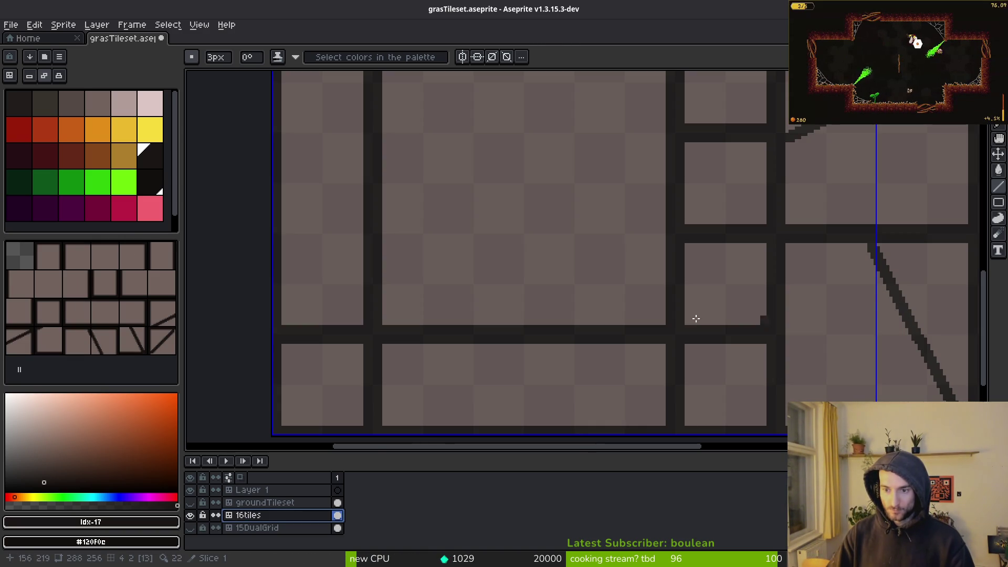
Pick the bright green palette colour, pan across the tileset and select Layer 1.
scroll(567, 296, "down", 5)
scroll(566, 295, "up", 5)
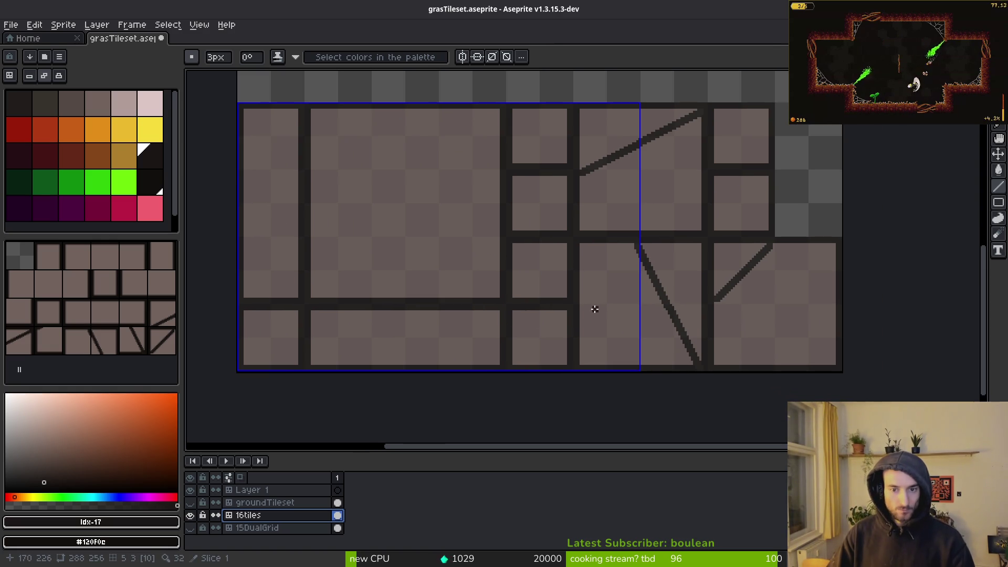
left_click(124, 183)
left_click_drag(372, 218, 599, 283)
scroll(528, 238, "up", 2)
left_click_drag(527, 238, 518, 243)
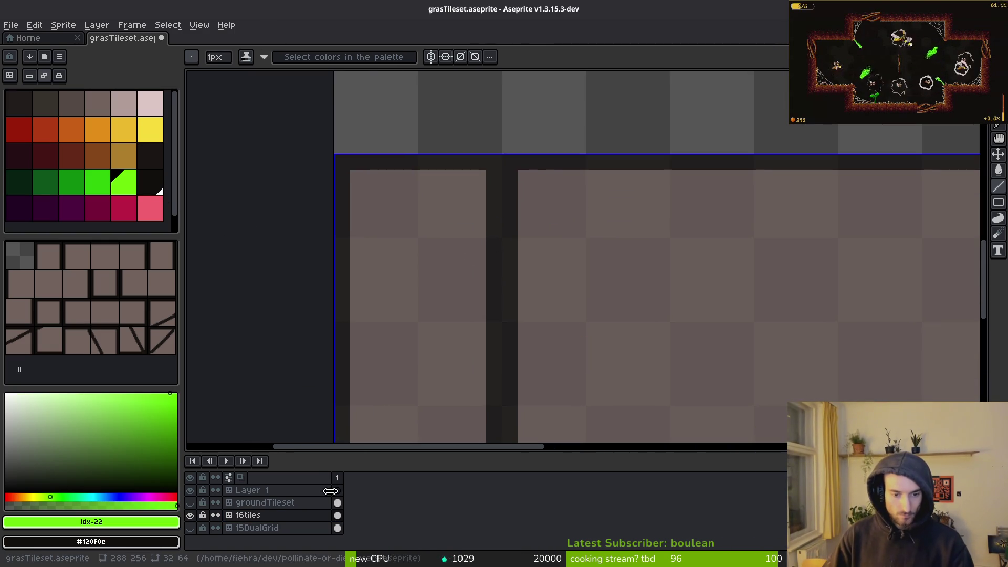
left_click(307, 491)
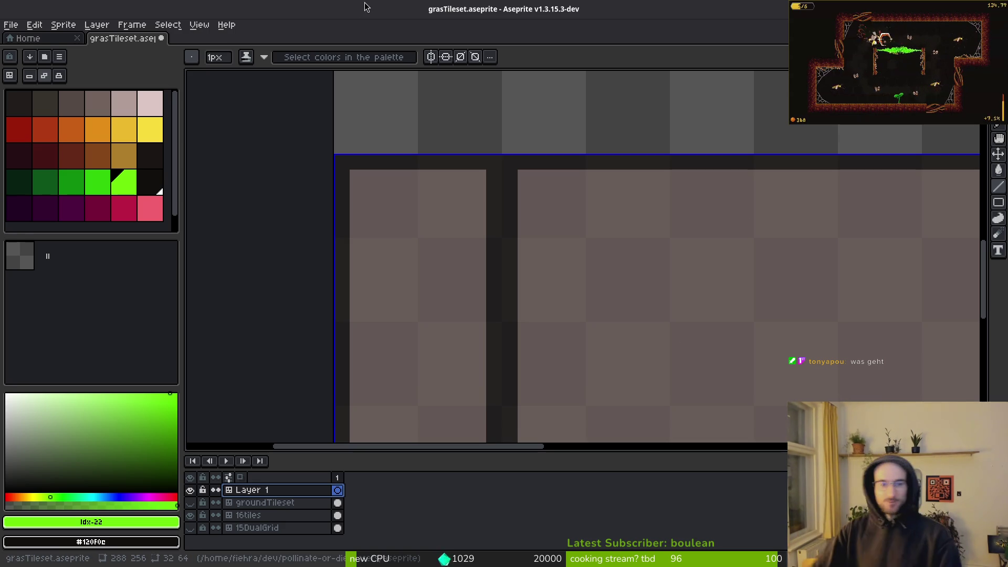
Alt-Tab from Aseprite back to the Godot editor with wasp.tscn open.
key("alt+Tab")
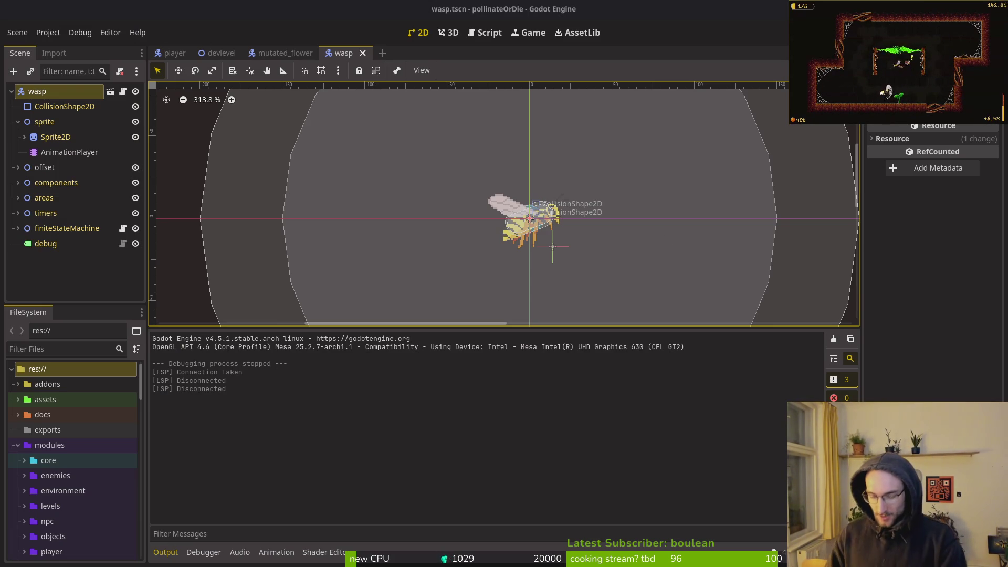
Run the project with F5, continue the saved game and fly through the teleporter to the desert level.
key("F5")
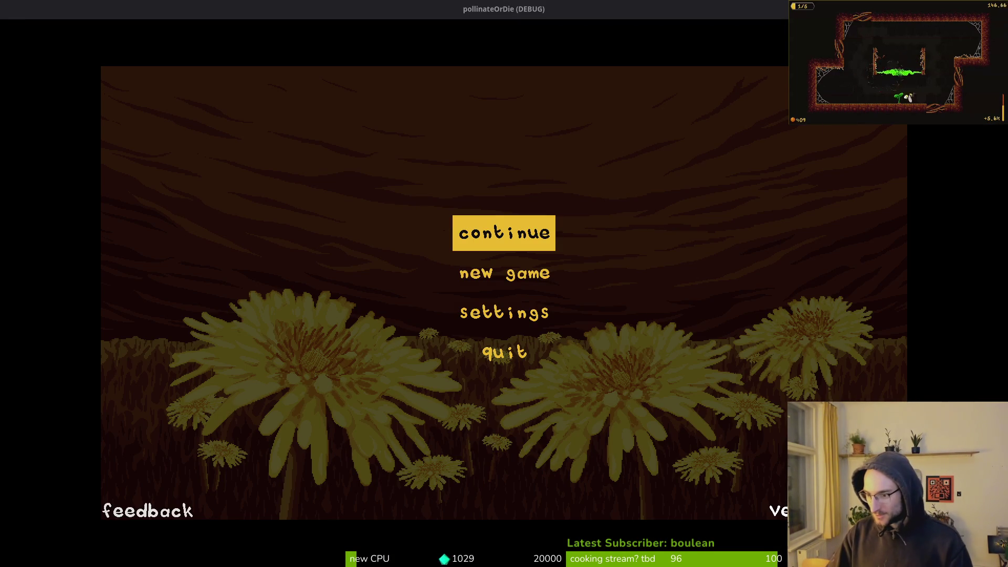
key("Return")
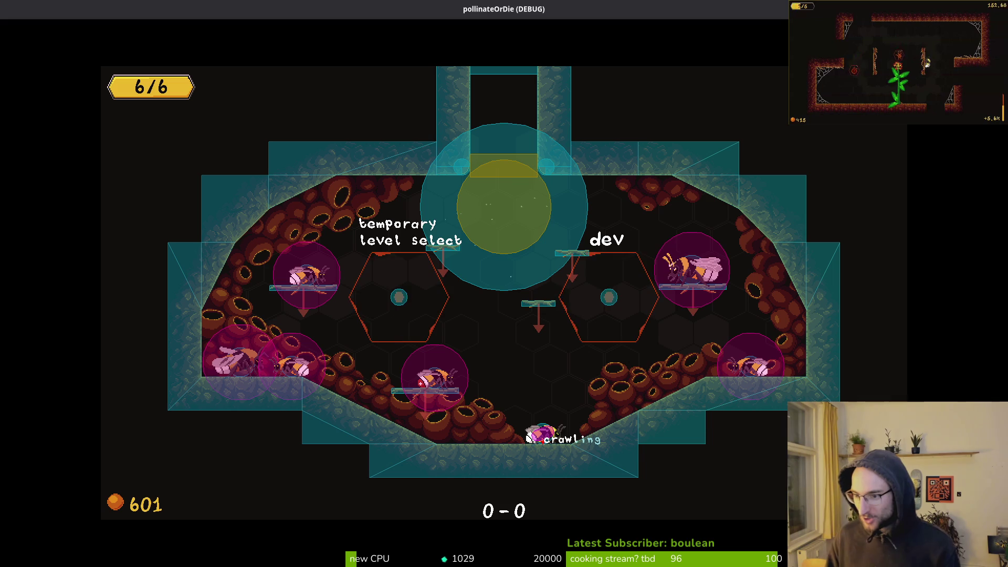
key("space")
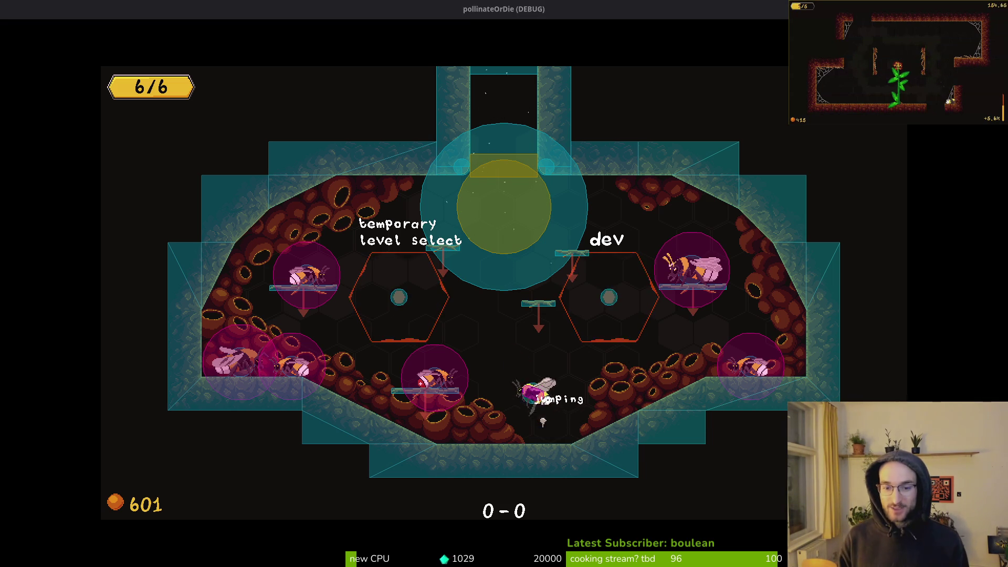
key("space")
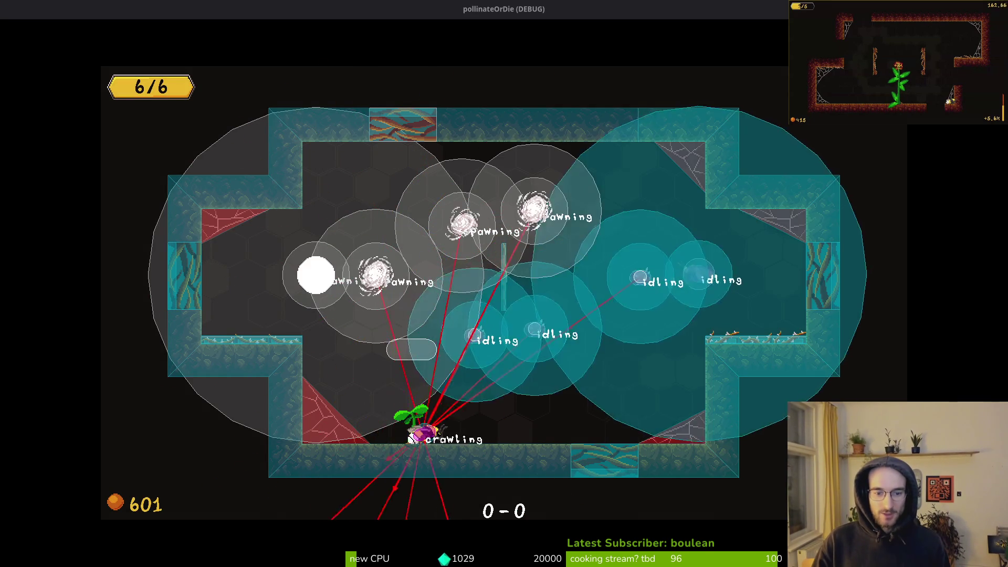
key("space")
Pause the game and open the general settings panel.
key("Escape")
key("Down")
key("Return")
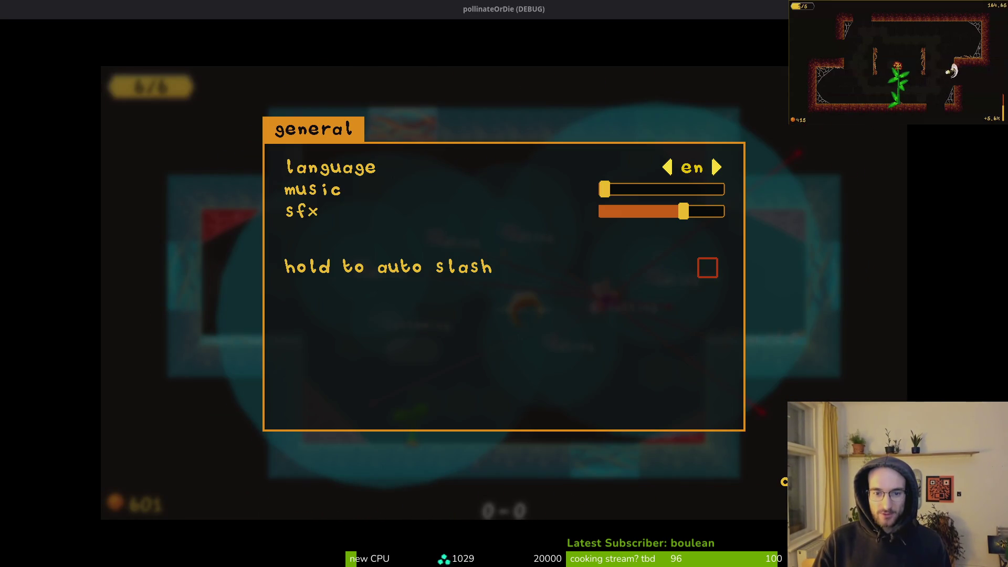
Raise the music volume slider and close settings back to the pause menu.
key("Right")
key("Right")
key("Right")
key("Escape")
key("Escape")
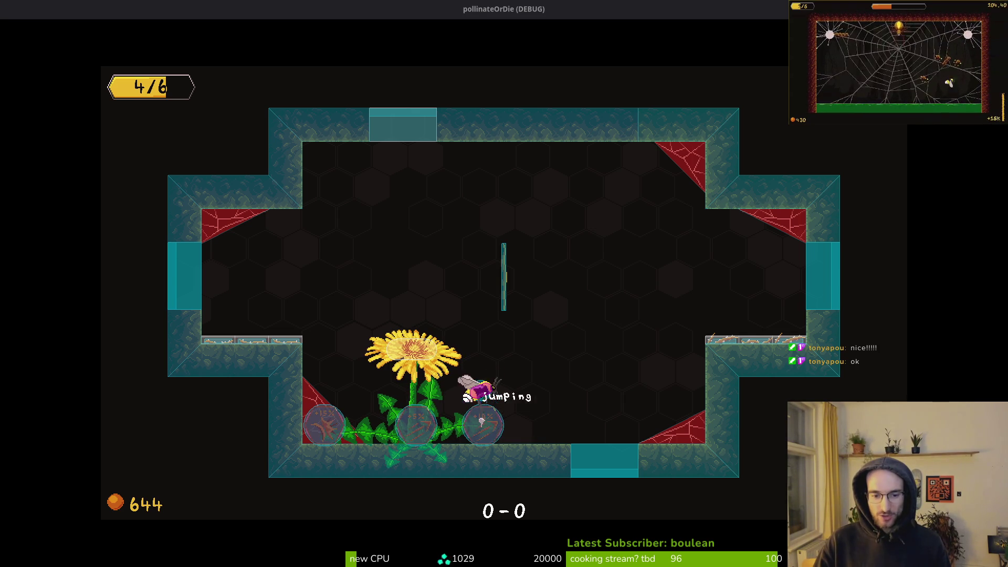
Fight the enemies through the rooms and pollinate the flower back to 4/6 health.
key("Right")
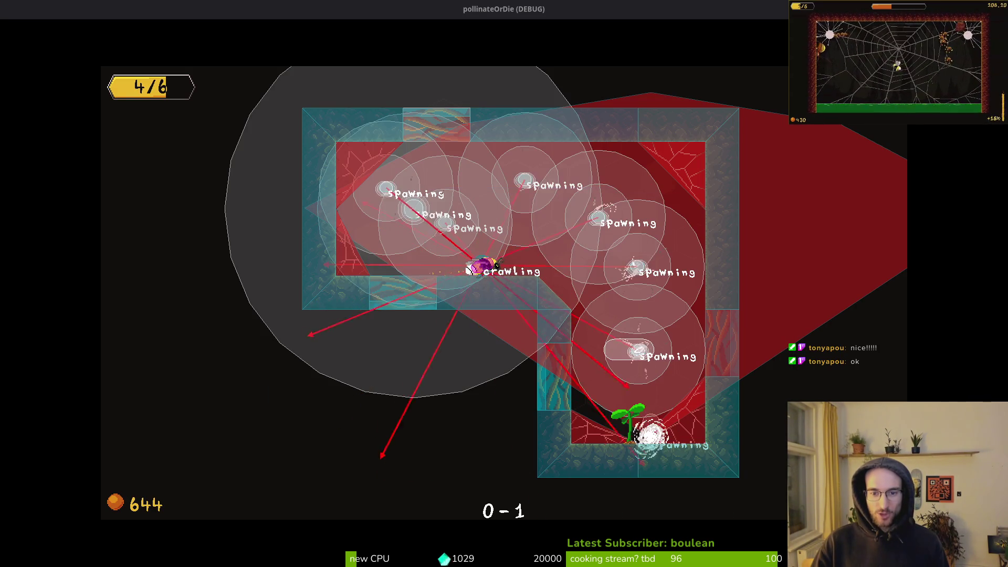
key("Right")
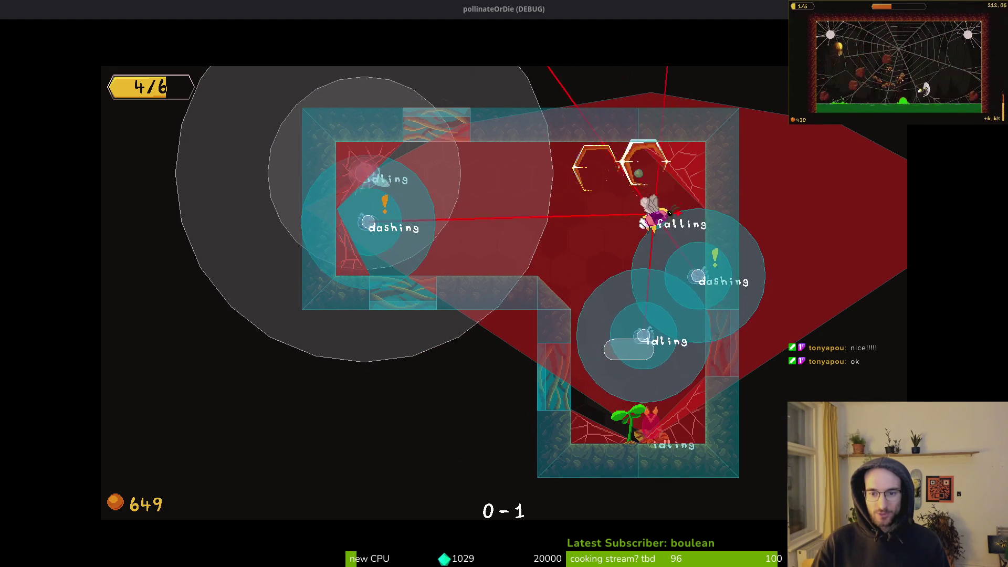
key("Left")
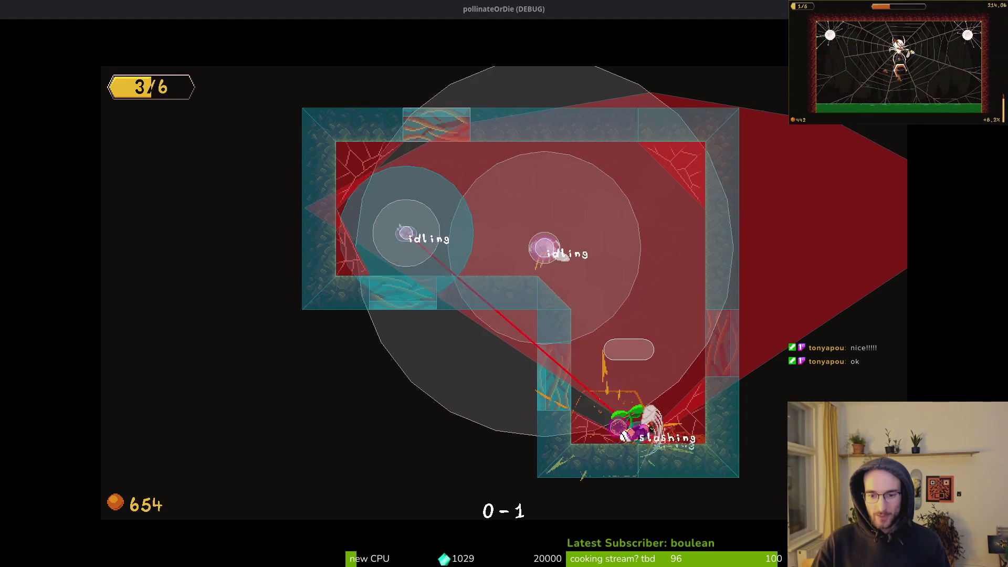
key("Up")
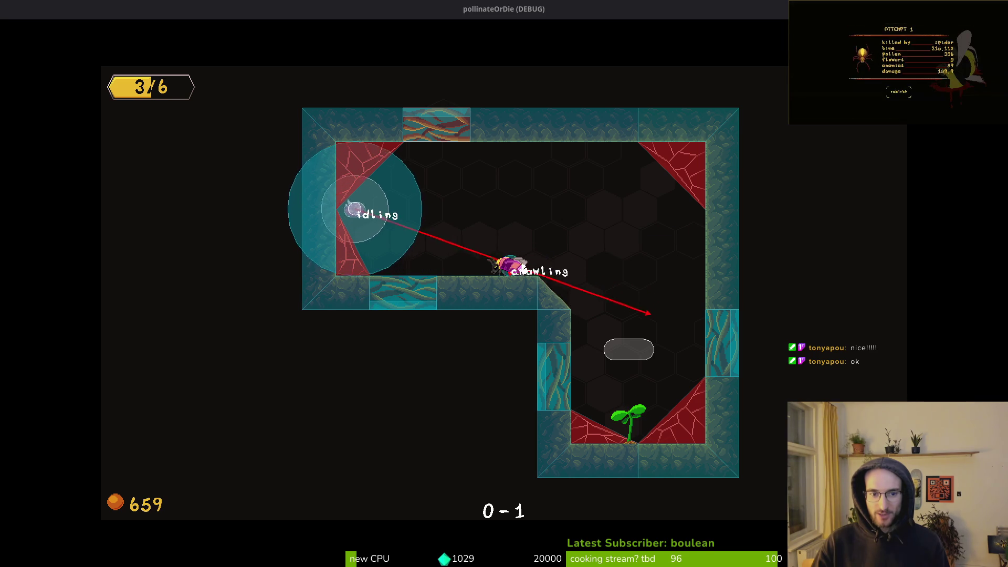
key("Left")
key("Right")
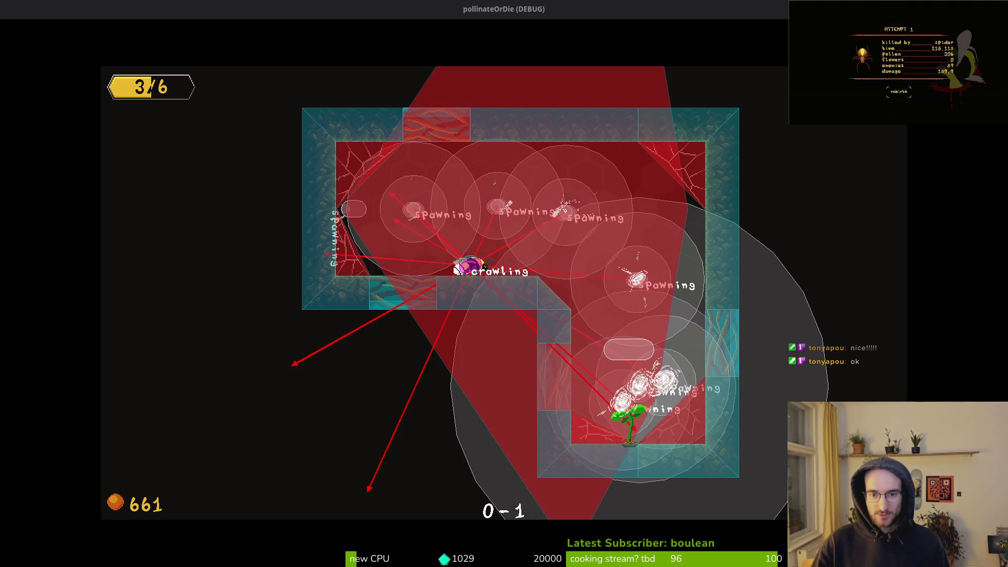
key("Right")
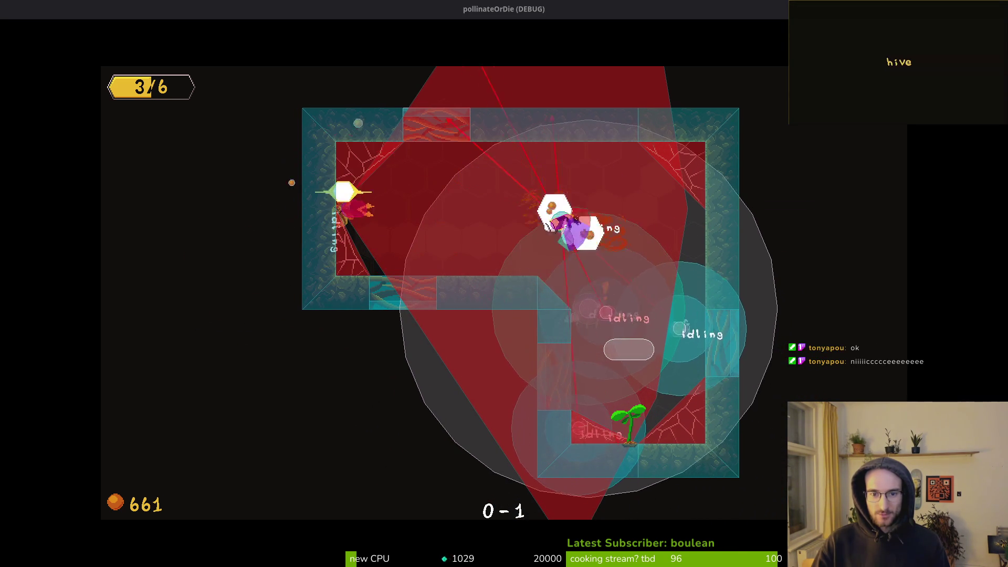
key("Right")
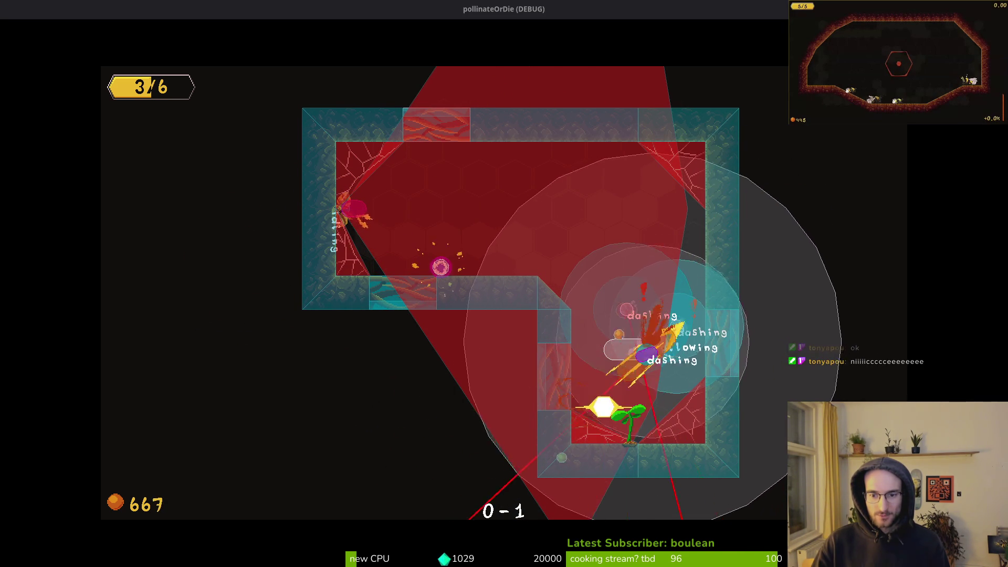
key("Left")
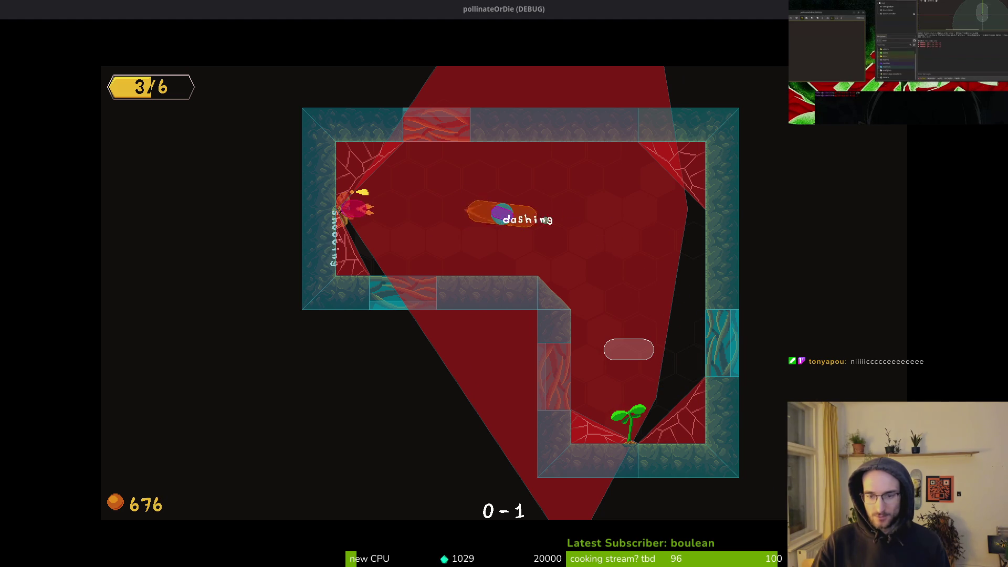
key("Right")
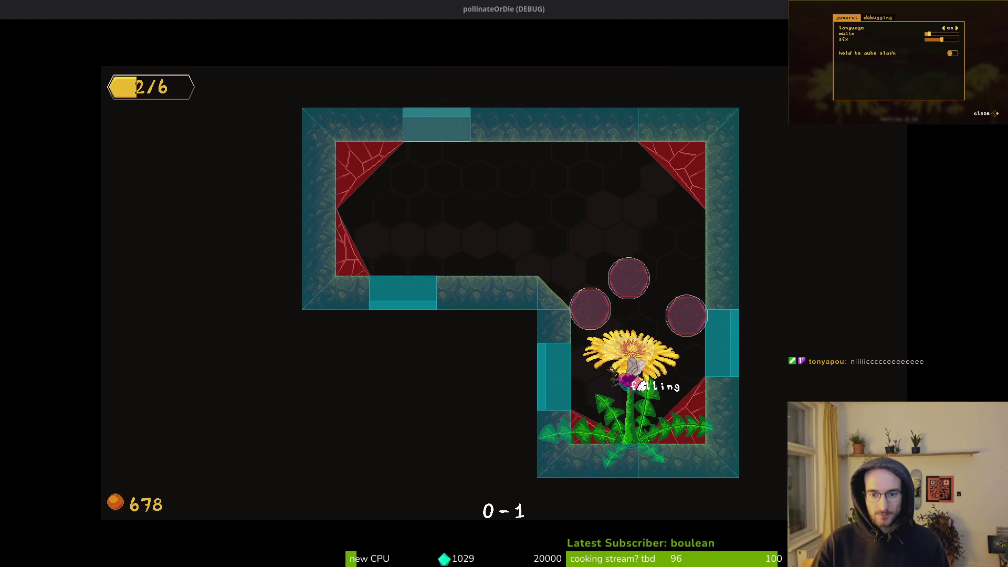
key("Right")
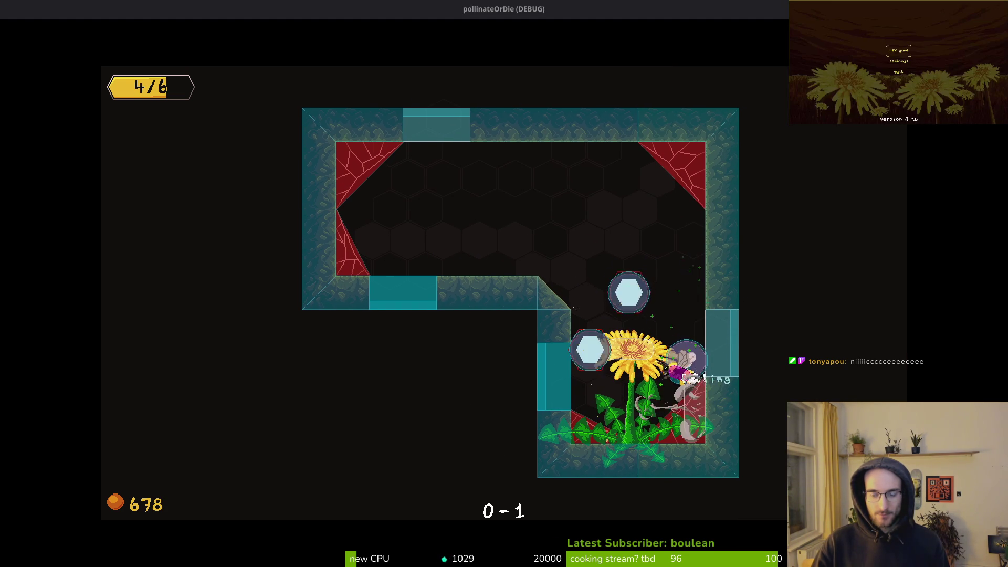
Pause the game, check the debugging panel in the menu, then resume and pause again.
key("Escape")
key("Down")
key("Down")
key("Return")
key("Escape")
key("Up")
key("Down")
key("Down")
key("Return")
key("Escape")
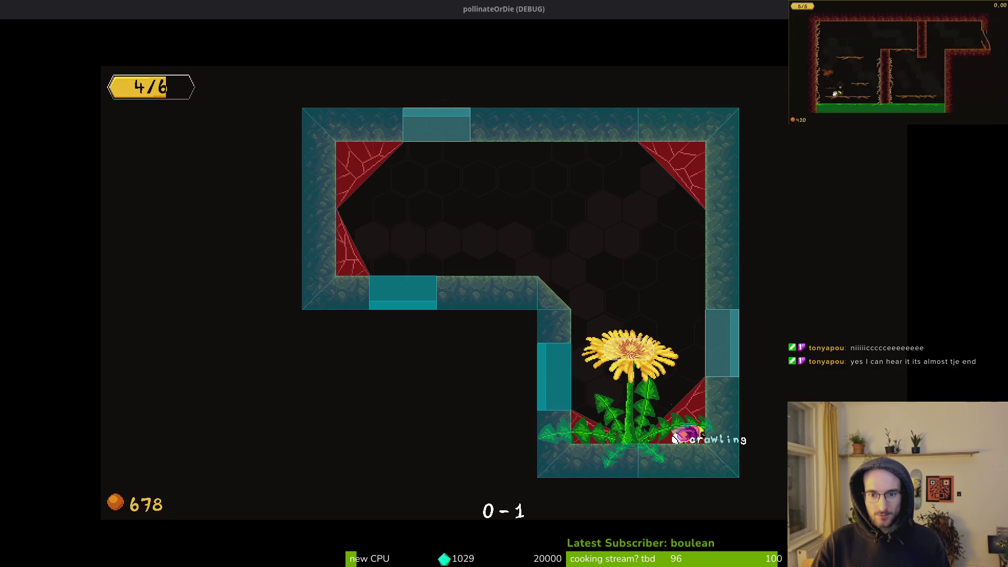
key("Escape")
key("Escape")
key("Escape")
key("Escape")
key("Escape")
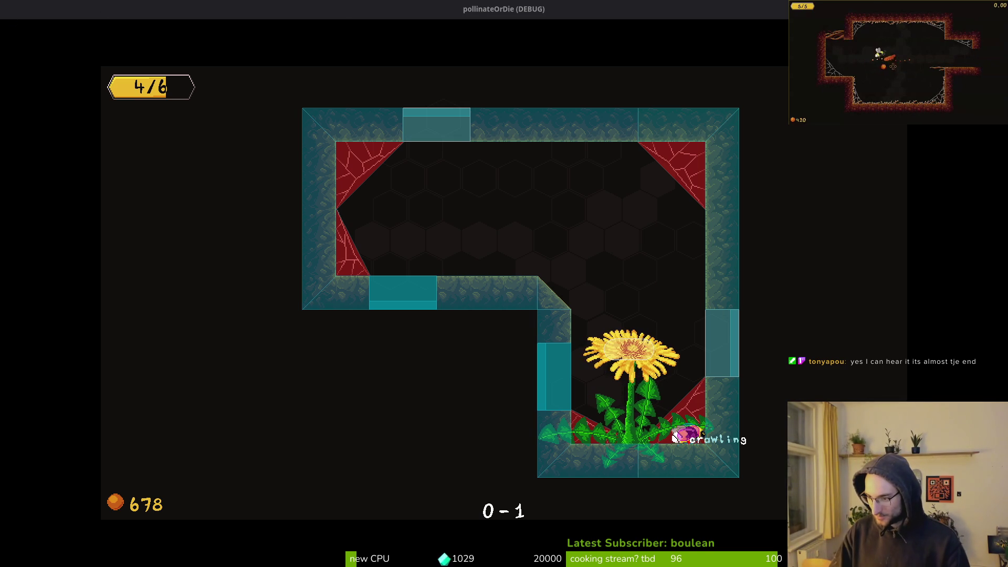
Switch to Godot and quick-search the project resources for the audio manager.
key("alt+Tab")
key("shift+alt+o")
type("udiots")
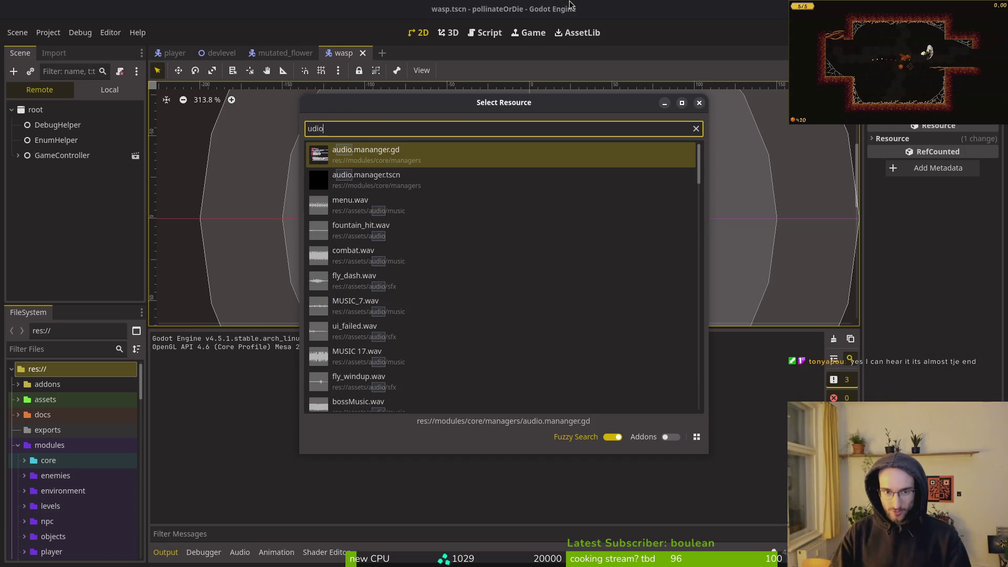
Open the interactive music player's transition editor from the local audioManager scene tree.
left_click(105, 90)
scroll(927, 395, "down", 5)
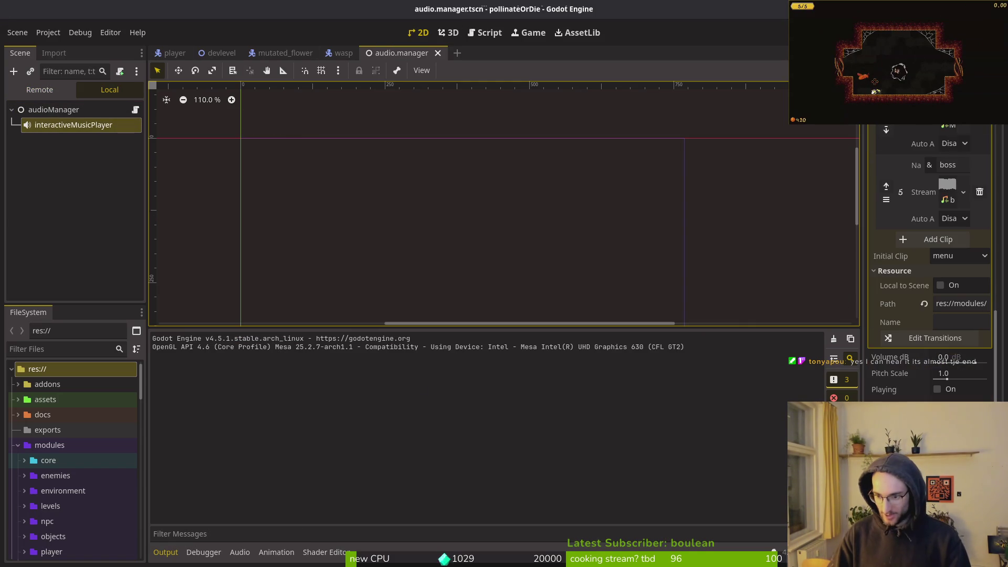
left_click(929, 338)
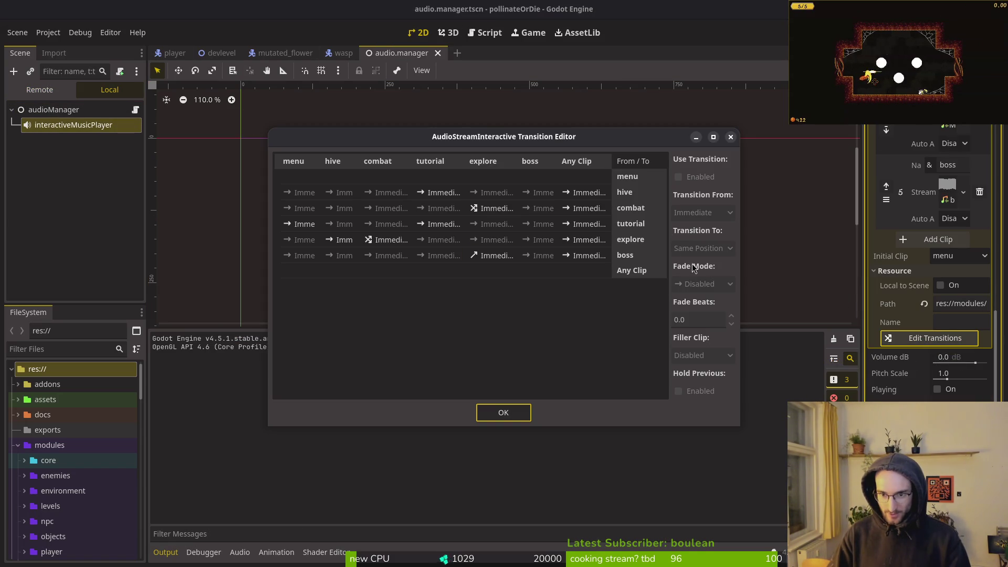
left_click(388, 240)
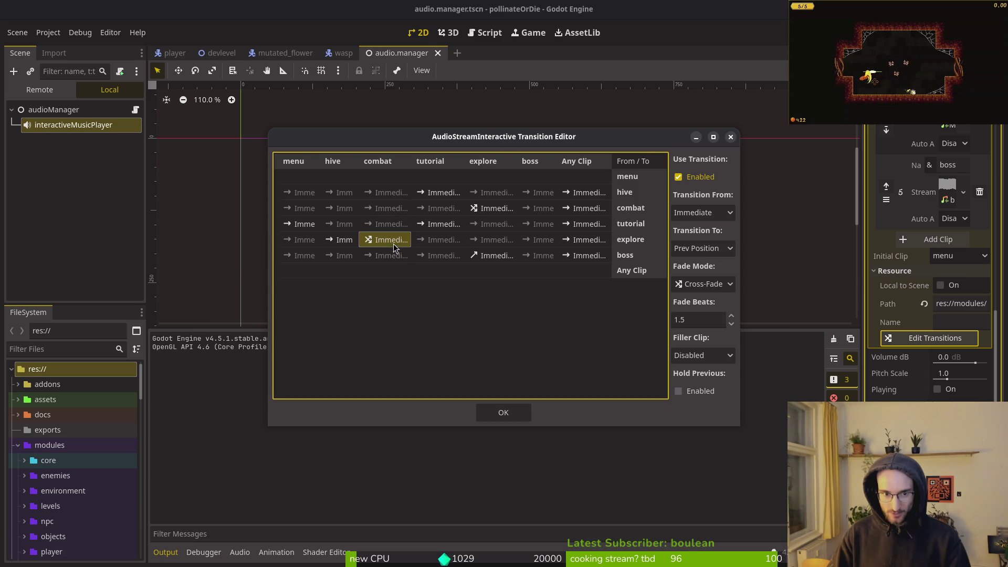
Set the menu-to-tutorial and tutorial-to-tutorial transitions to resume at Prev Position.
left_click(437, 193)
left_click(703, 248)
left_click(693, 292)
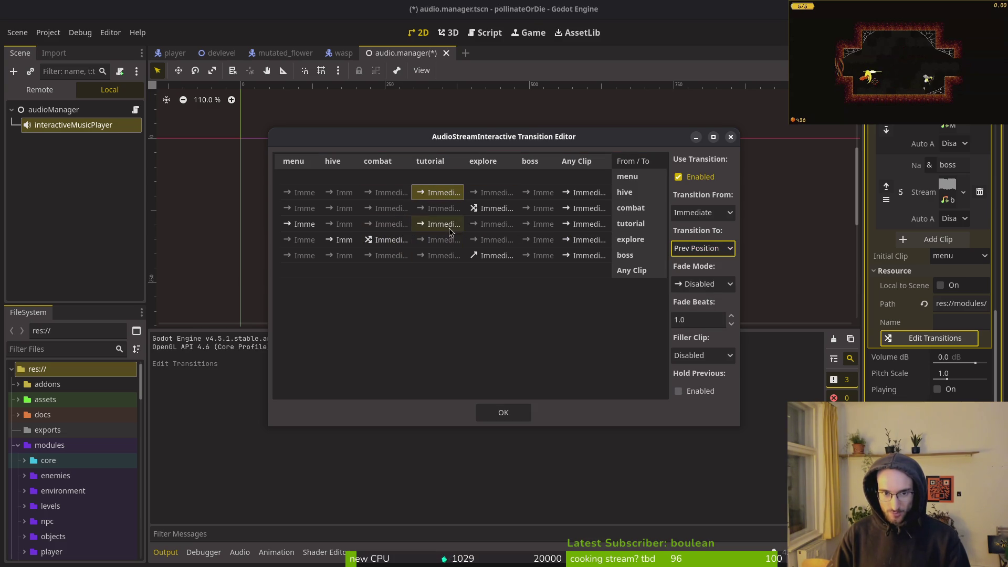
left_click(449, 226)
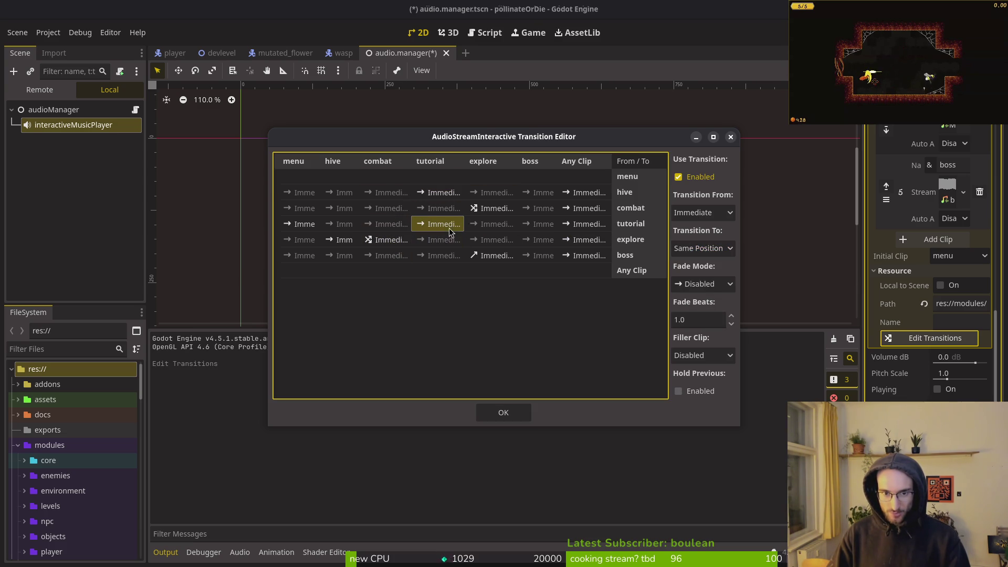
left_click(703, 248)
left_click(693, 292)
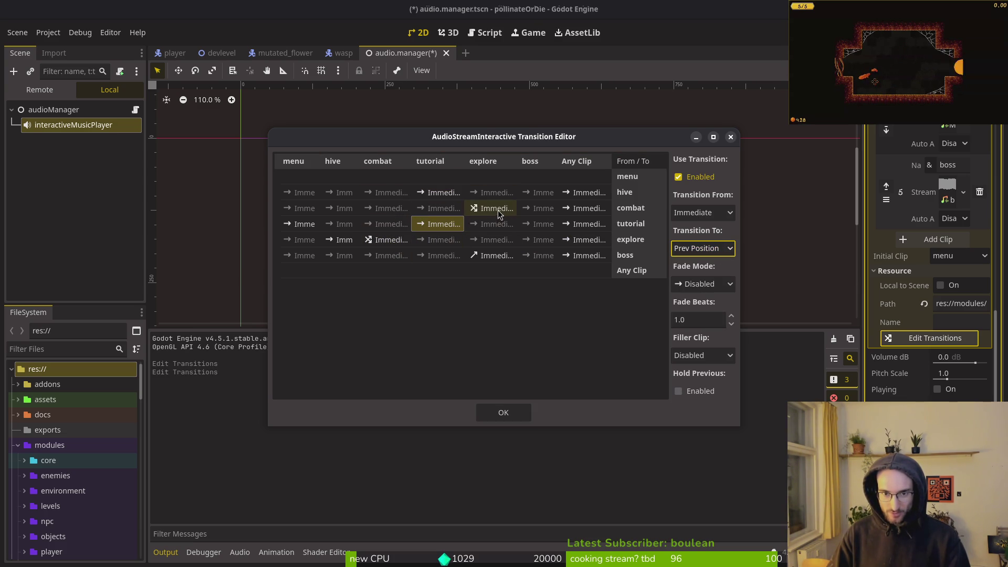
Set the boss-to-explore transition to Prev Position and confirm the transition editor with OK.
left_click(485, 258)
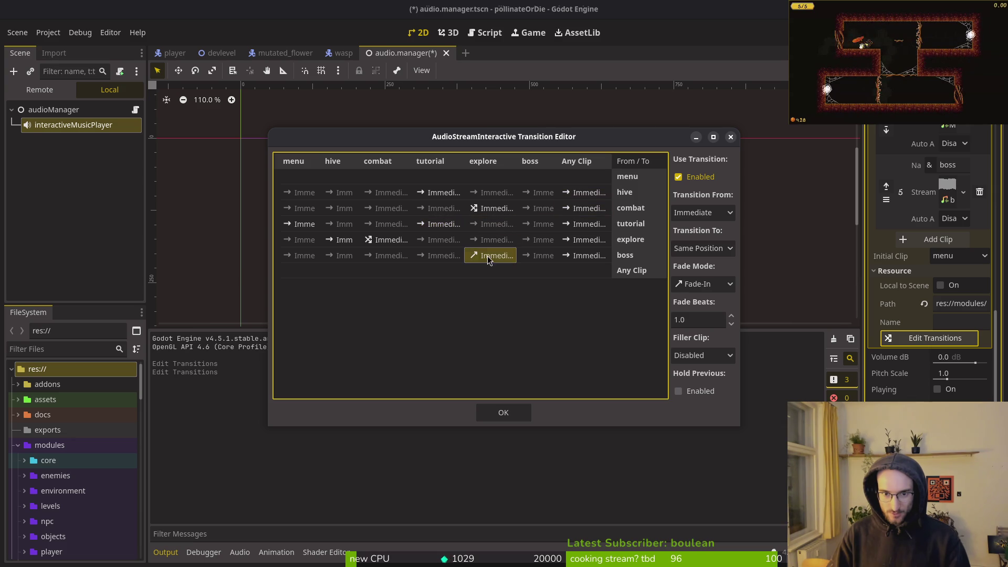
left_click(703, 284)
left_click(702, 248)
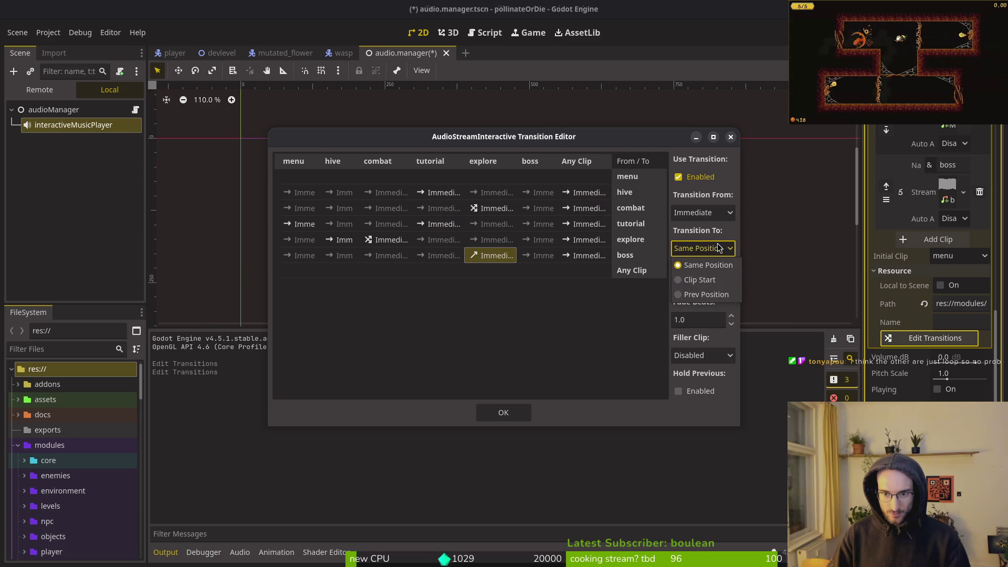
left_click(707, 295)
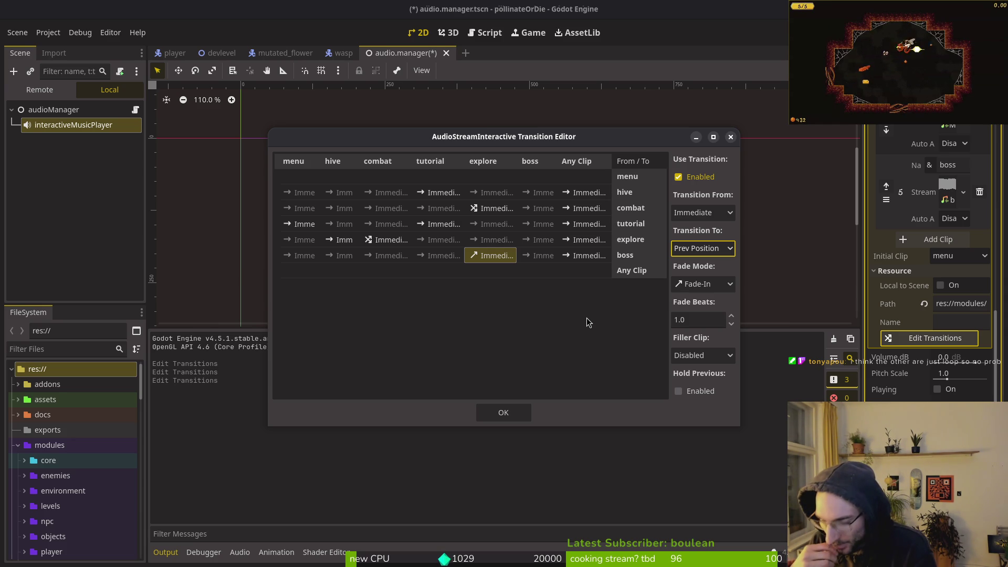
left_click(503, 413)
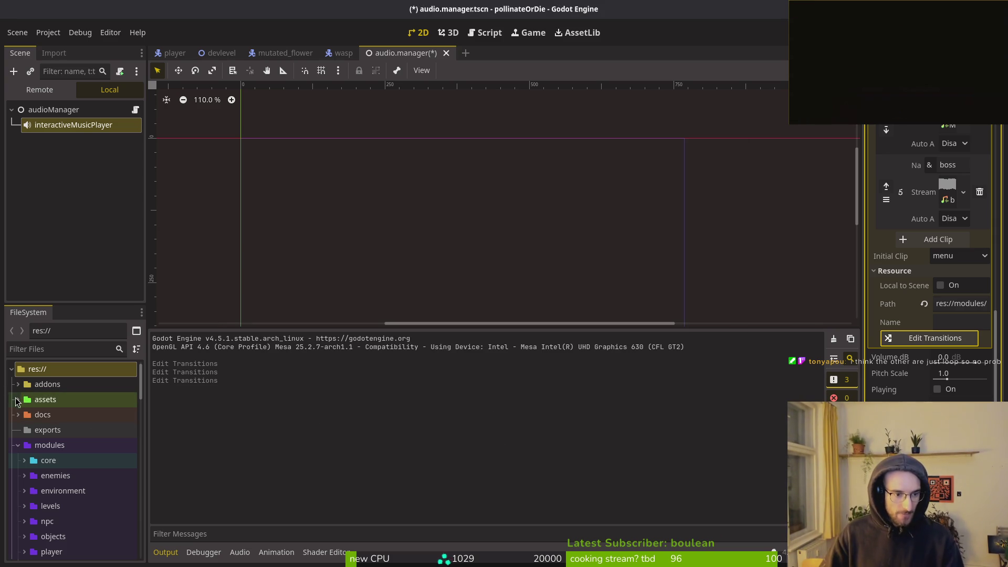
Expand assets > audio > music, inspect combat.wav, then inspect and preview MUSIC.1.BETA.wav.
double_click(26, 400)
double_click(51, 430)
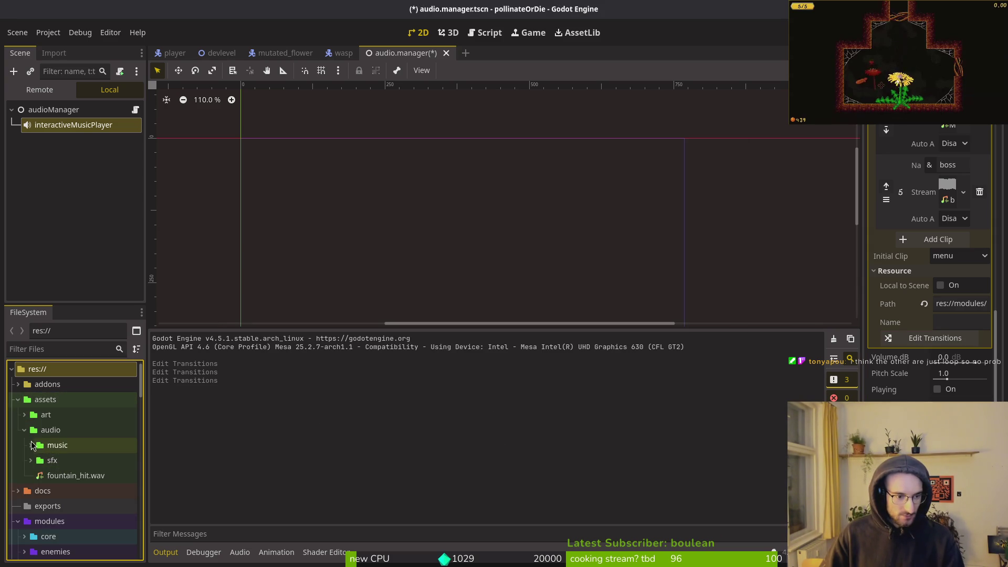
left_click(30, 445)
double_click(79, 479)
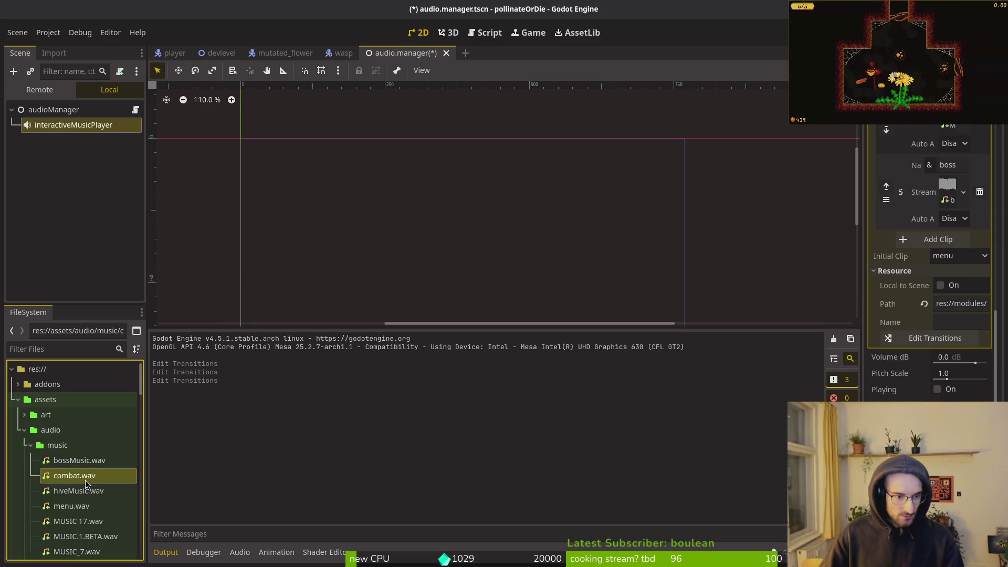
double_click(84, 536)
left_click(874, 182)
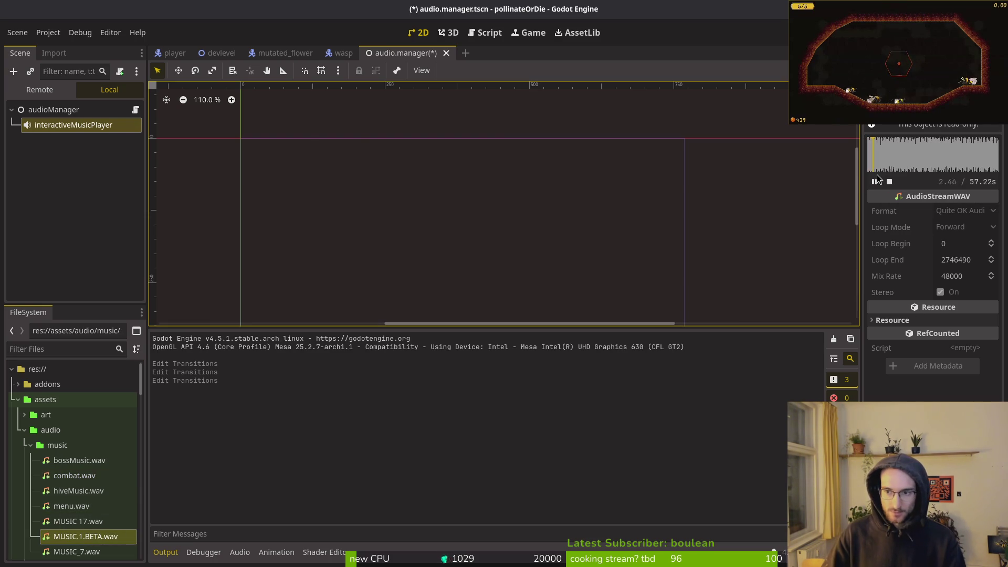
Open MUSIC.1.BETA.wav's import settings and keep its Loop Mode at Forward.
left_click(54, 53)
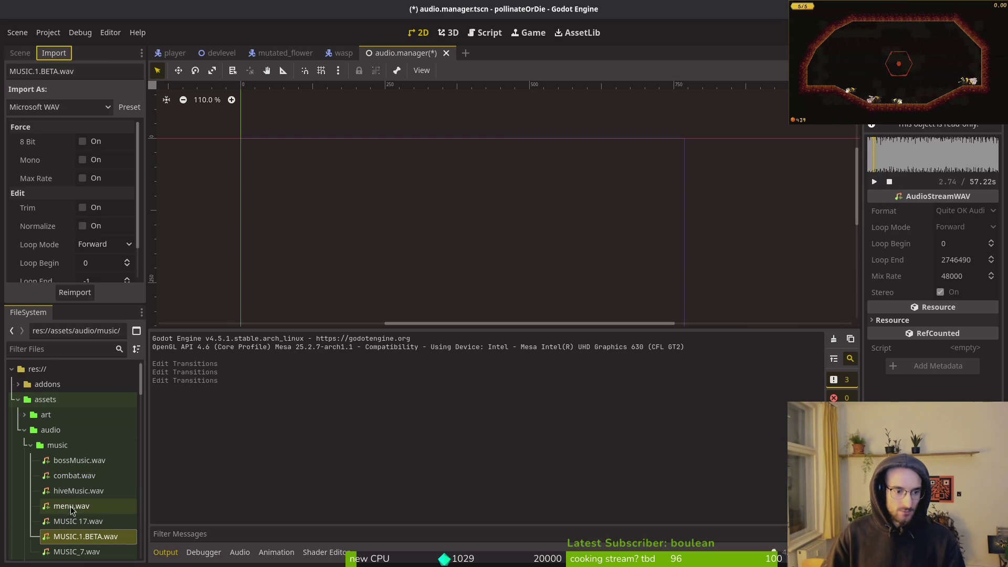
left_click(73, 537)
scroll(105, 264, "down", 1)
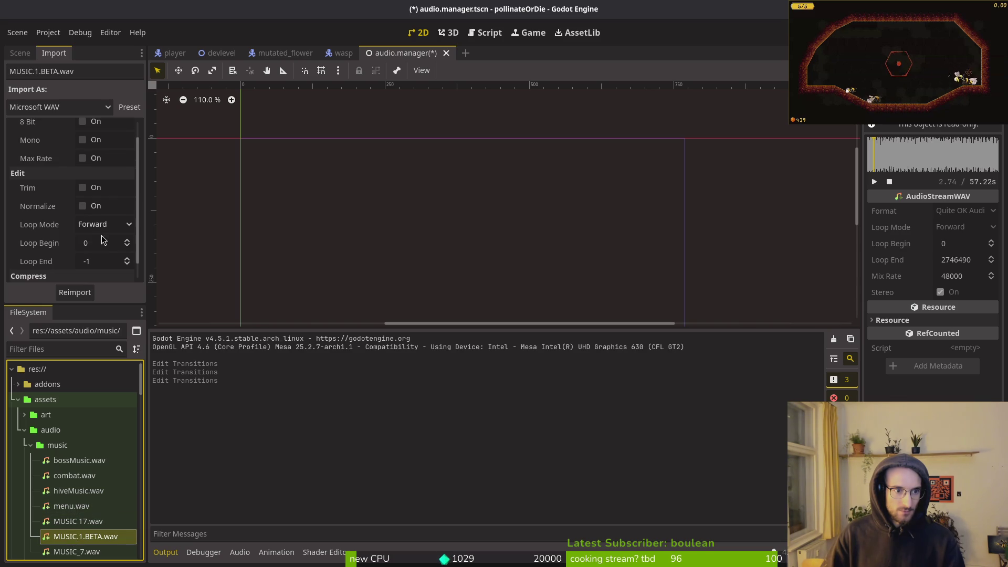
left_click(113, 226)
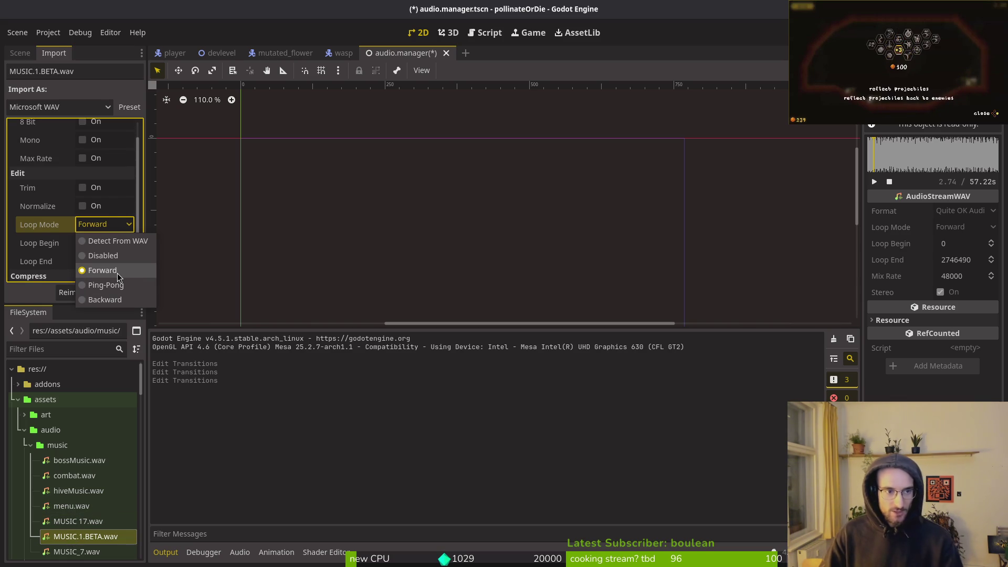
left_click(637, 203)
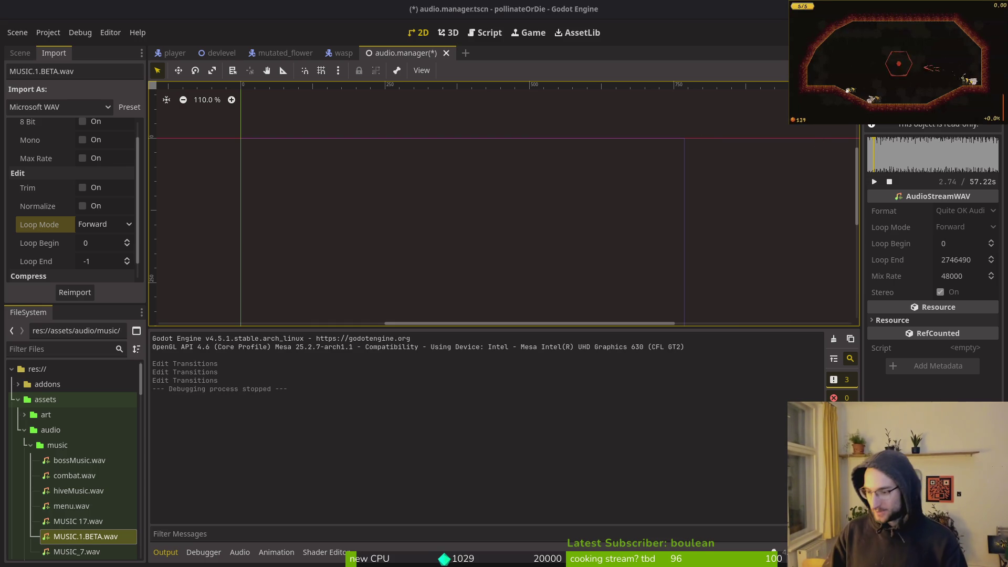
left_click(89, 152)
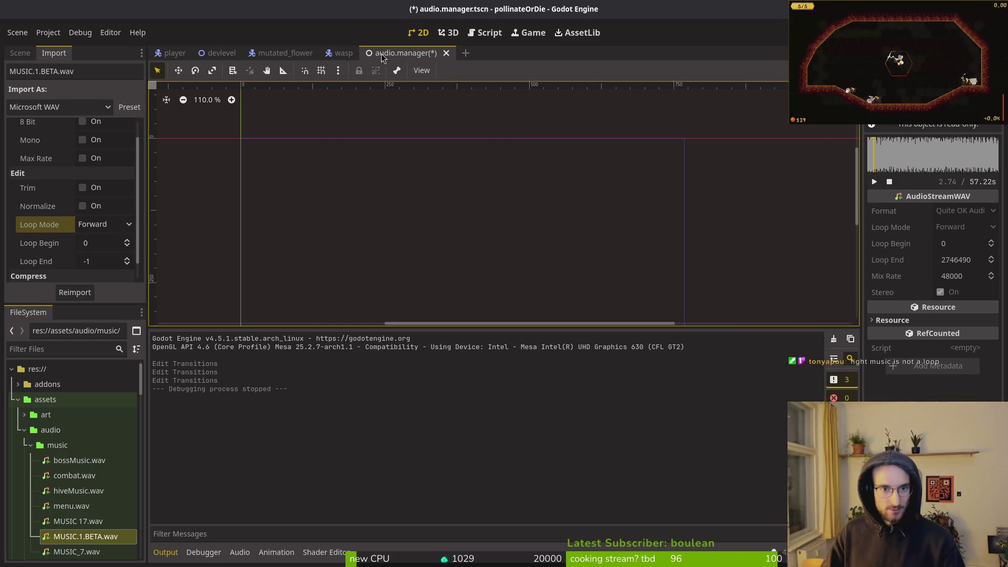
Launch the game, continue the saved game and dash the bee through the dandelion and enemies.
key("F5")
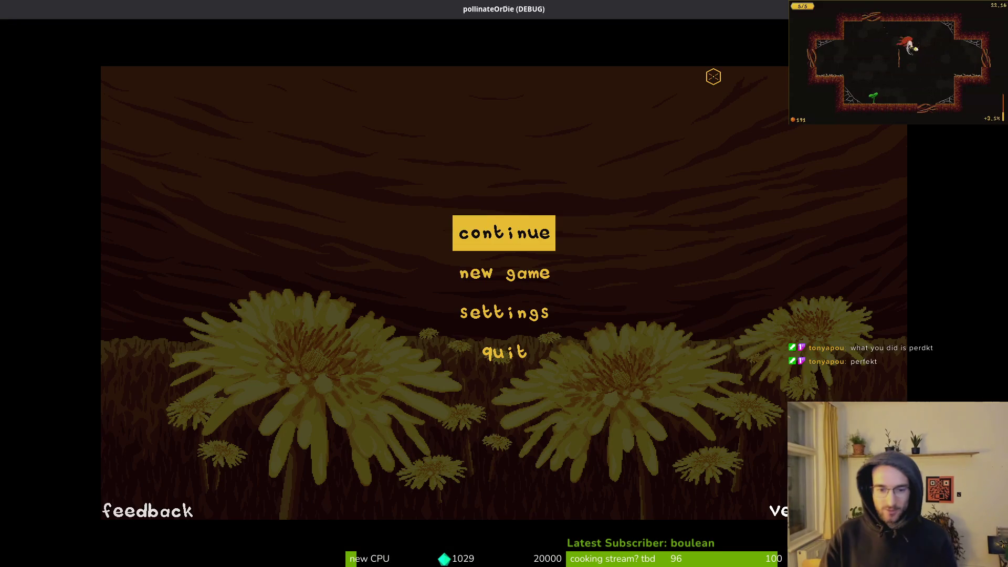
key("Return")
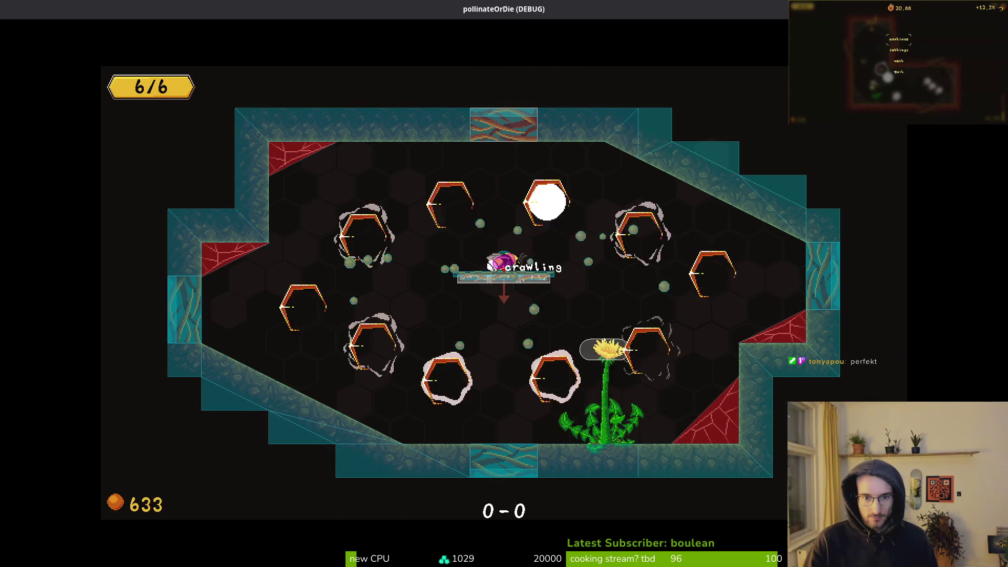
key("space")
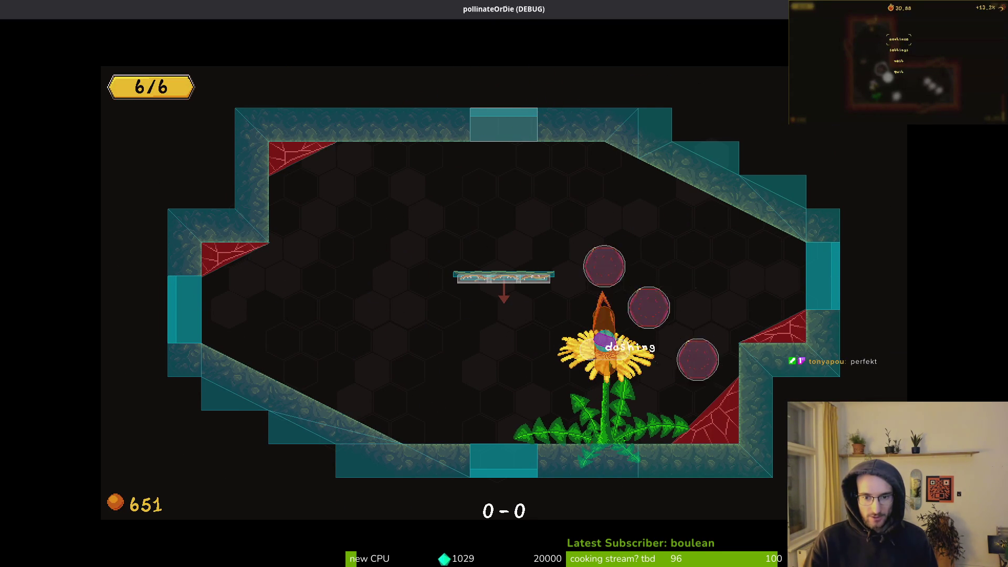
key("space")
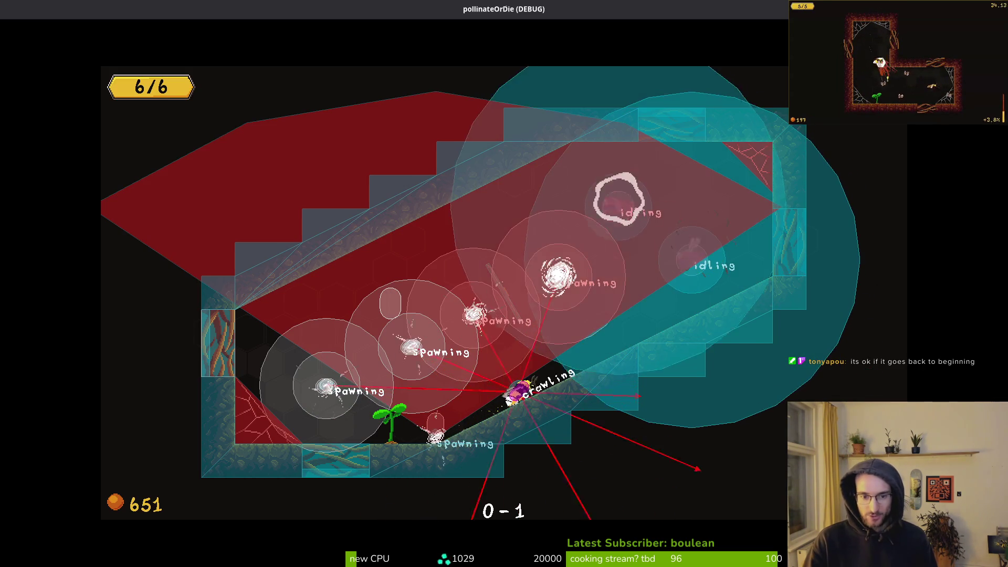
key("space")
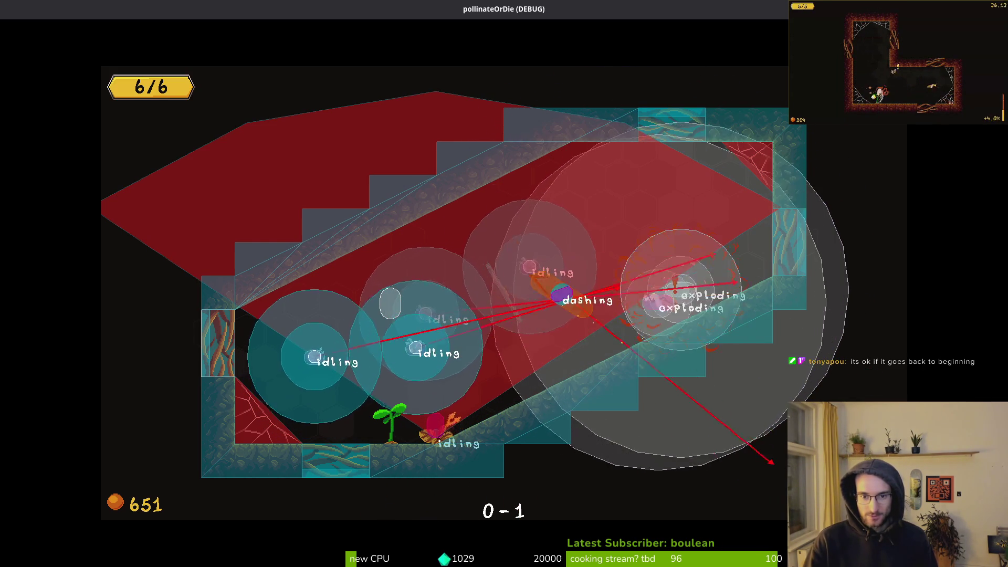
key("space")
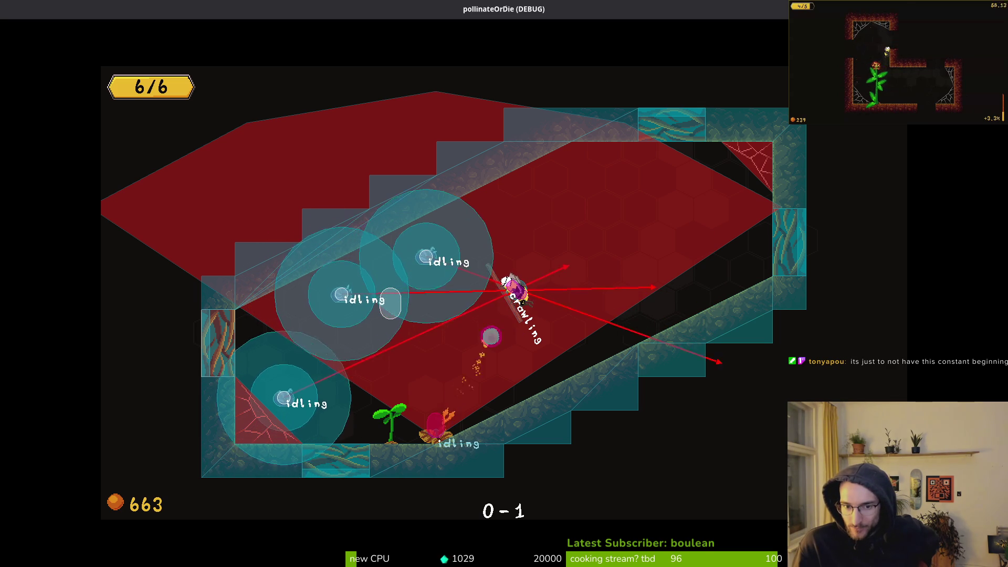
Pause, close the running game with F8 and bring the Scene tree back in front.
key("Escape")
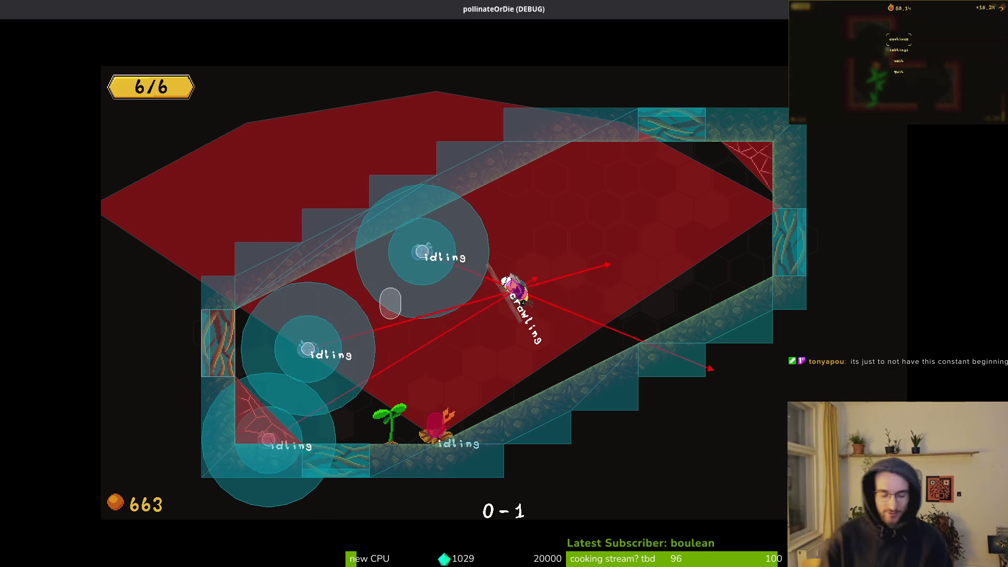
key("F8")
left_click(23, 53)
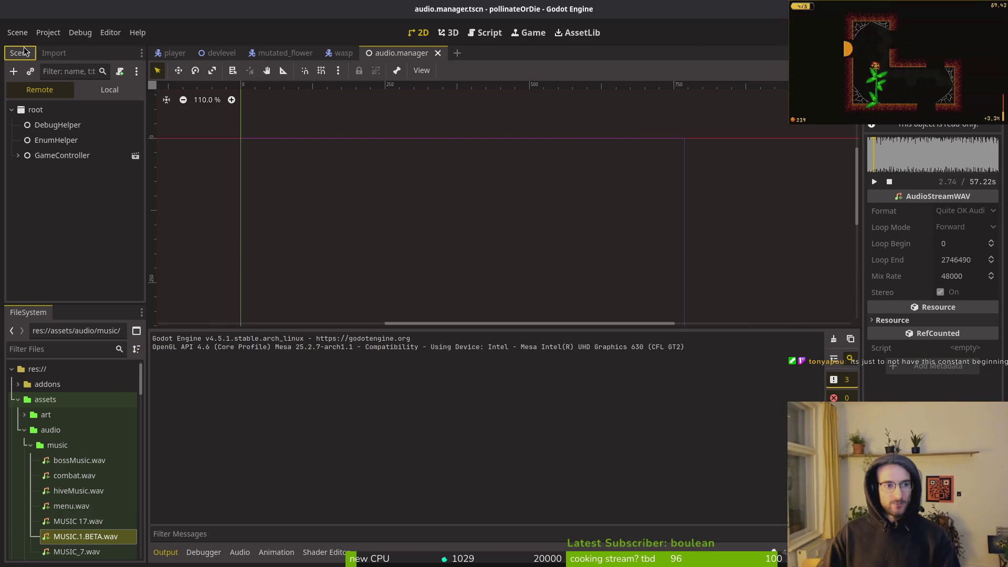
Select interactiveMusicPlayer in the local scene tree and open its transition editor.
left_click(109, 90)
left_click(73, 125)
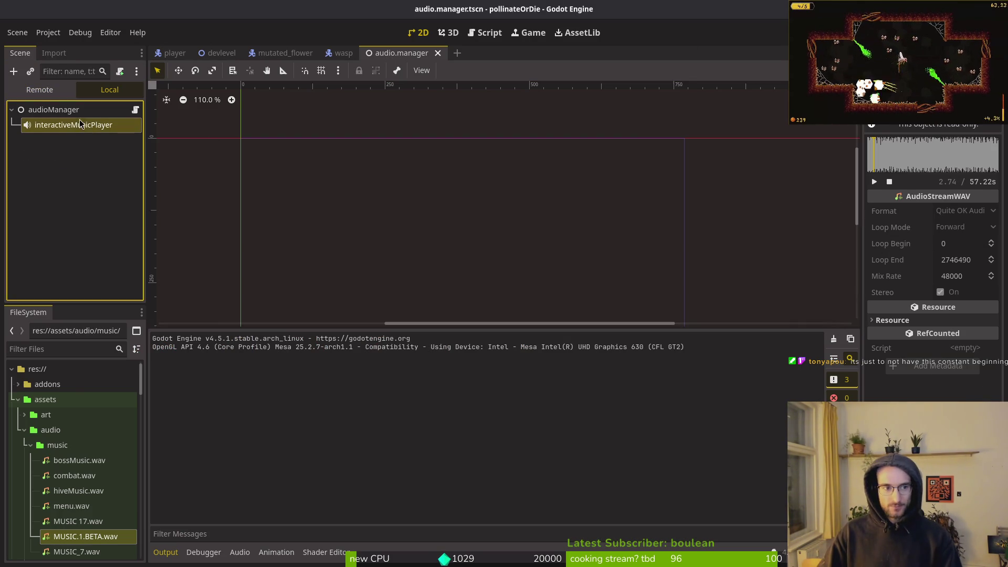
left_click(936, 338)
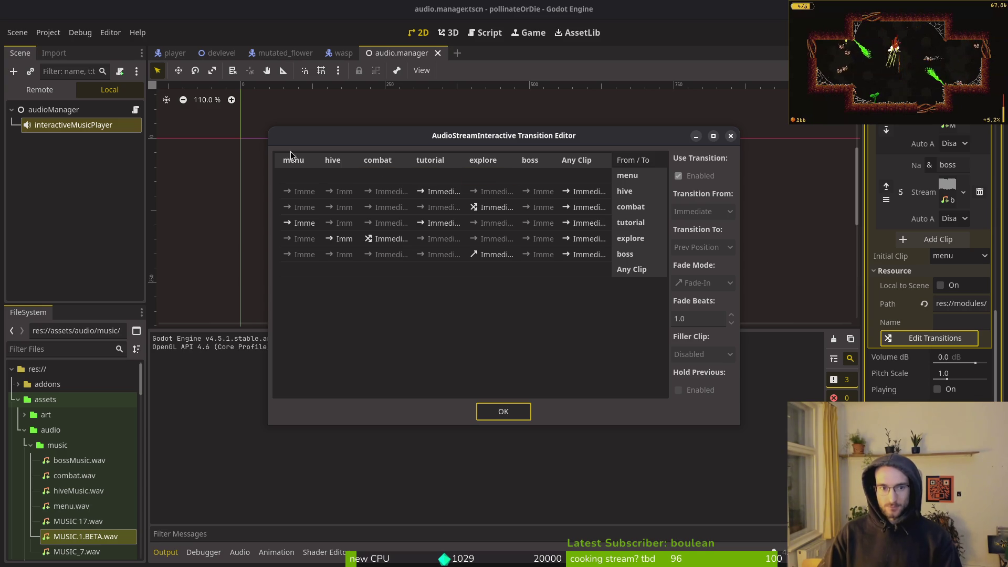
Inspect the tutorial–menu, Any Clip–menu and menu–combat transitions, toggle Use Transition, and close the transition editor.
left_click(300, 223)
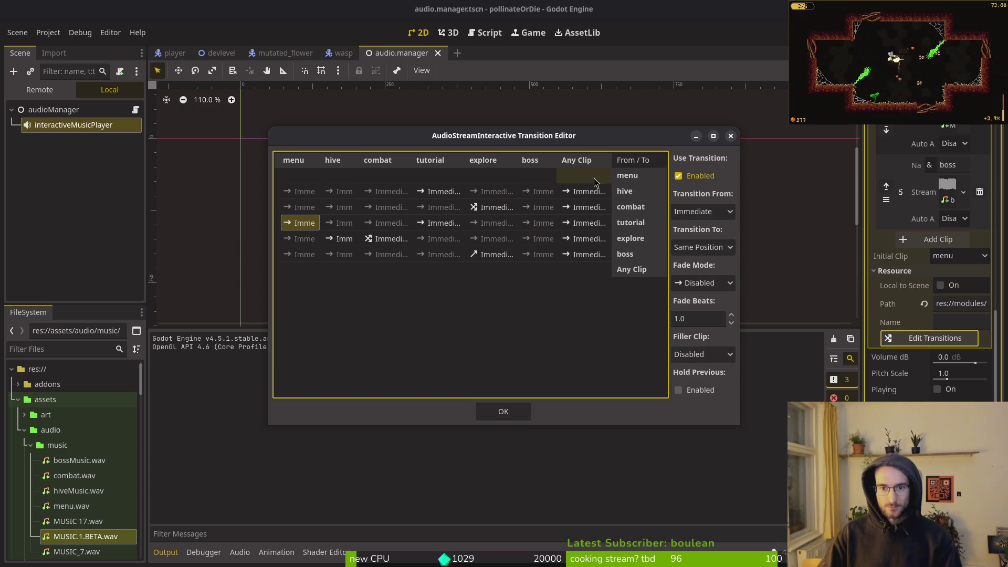
left_click(567, 174)
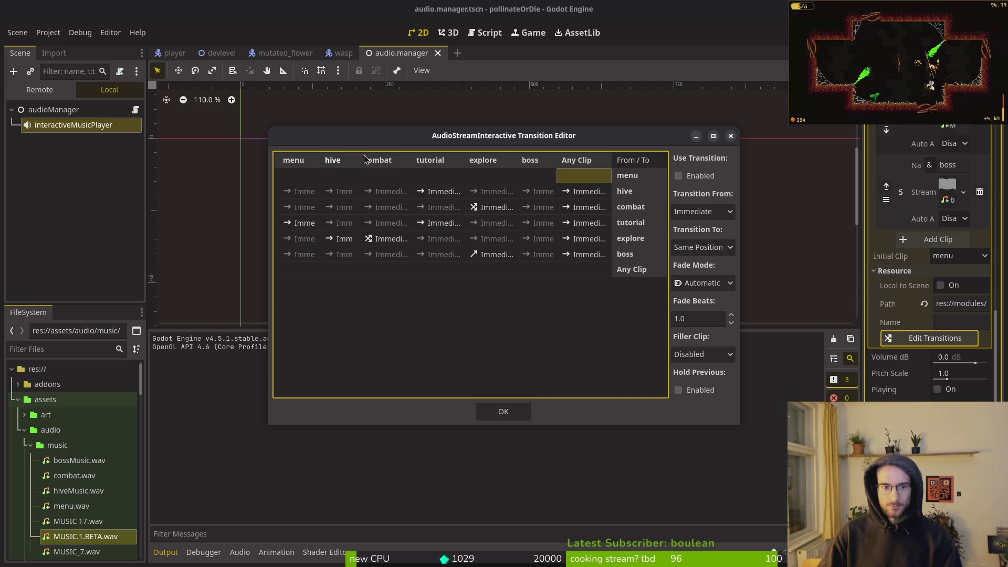
left_click(385, 178)
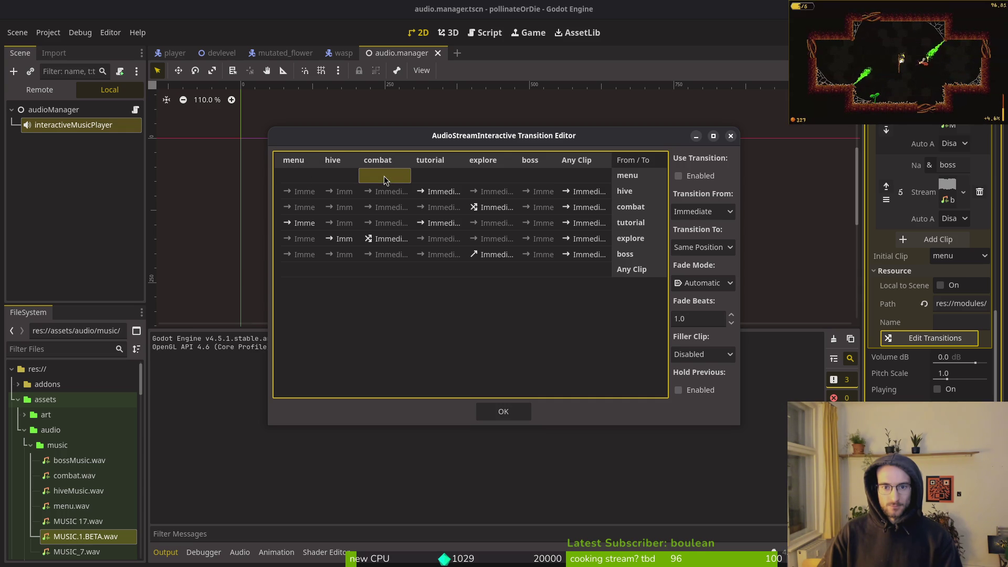
left_click(679, 177)
left_click(681, 177)
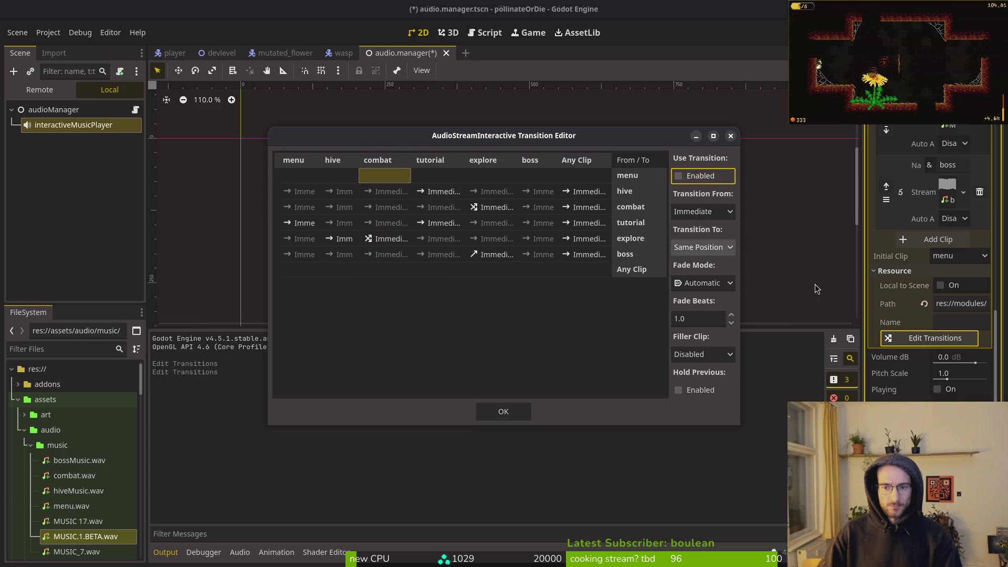
left_click(929, 230)
left_click(731, 136)
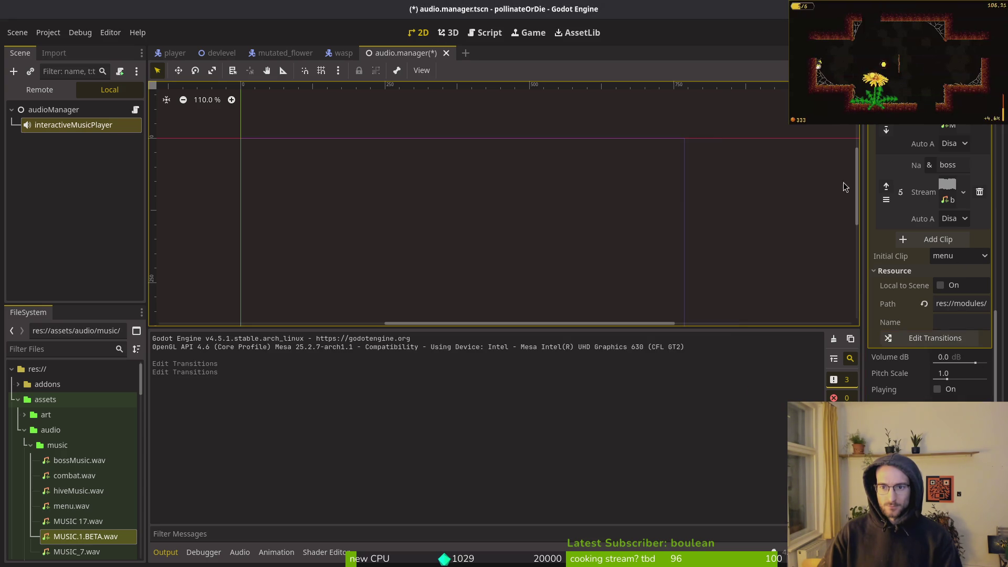
Play the menu clip's music preview in the Inspector, then pause it.
scroll(945, 210, "up", 10)
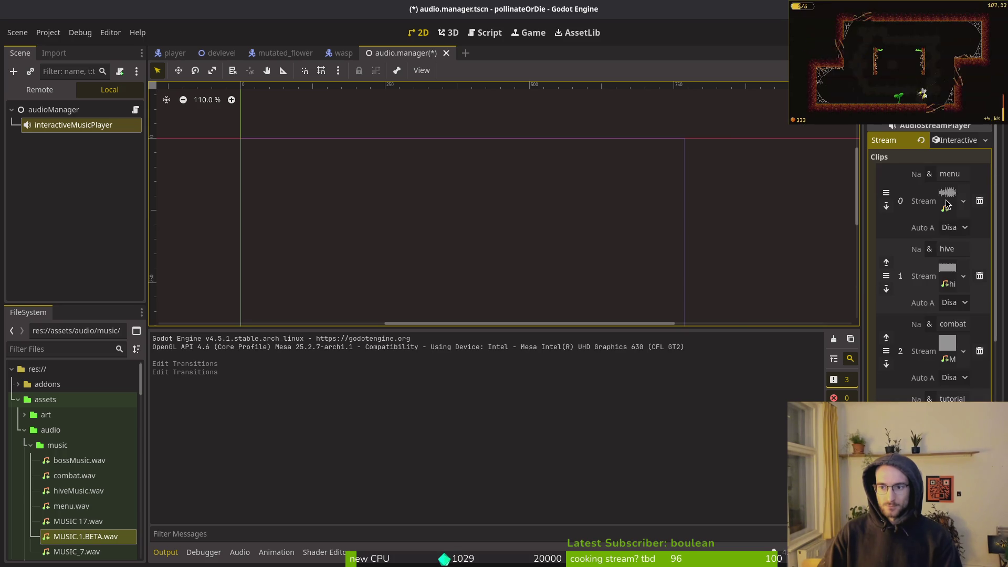
left_click(947, 197)
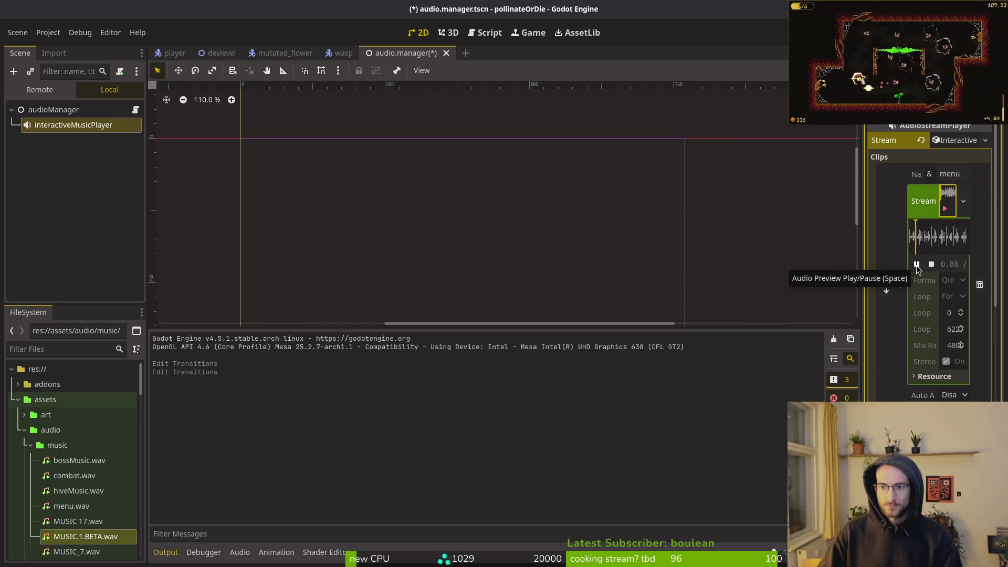
left_click(918, 266)
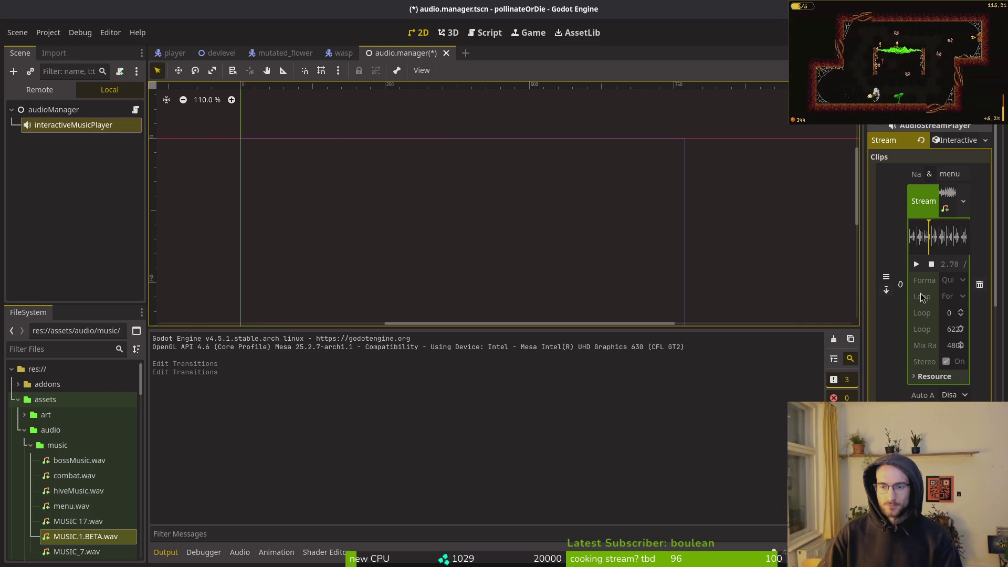
Run the game with F5 for another playtest.
scroll(932, 262, "down", 5)
scroll(896, 290, "down", 5)
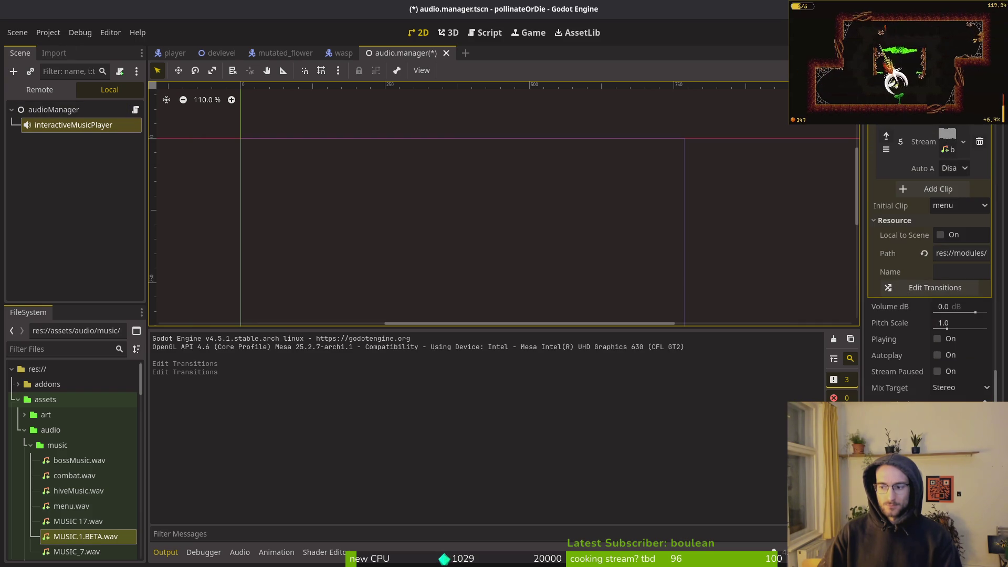
key("F5")
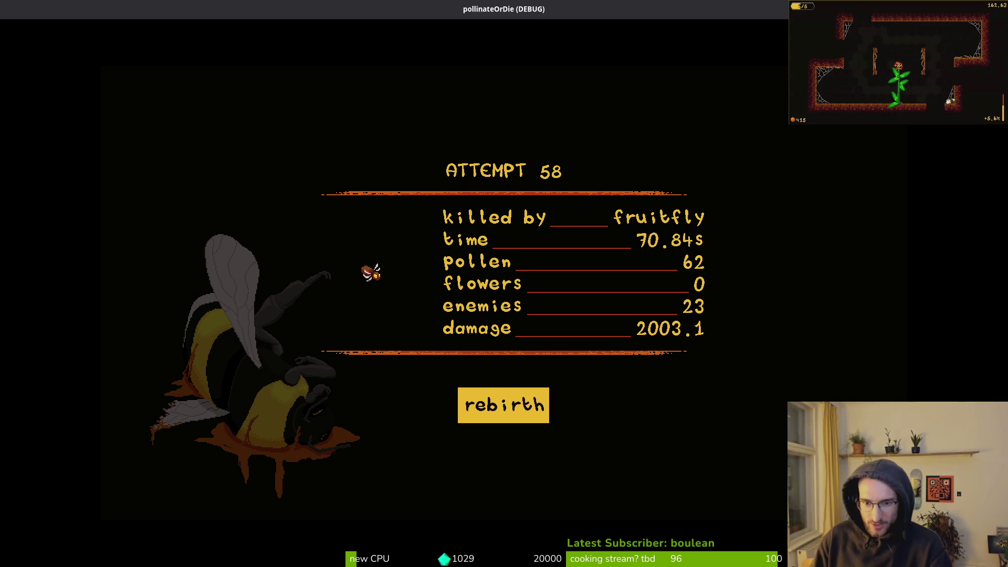
Rebirth the bee from the Attempt 58 death screen to begin a new attempt.
key("Return")
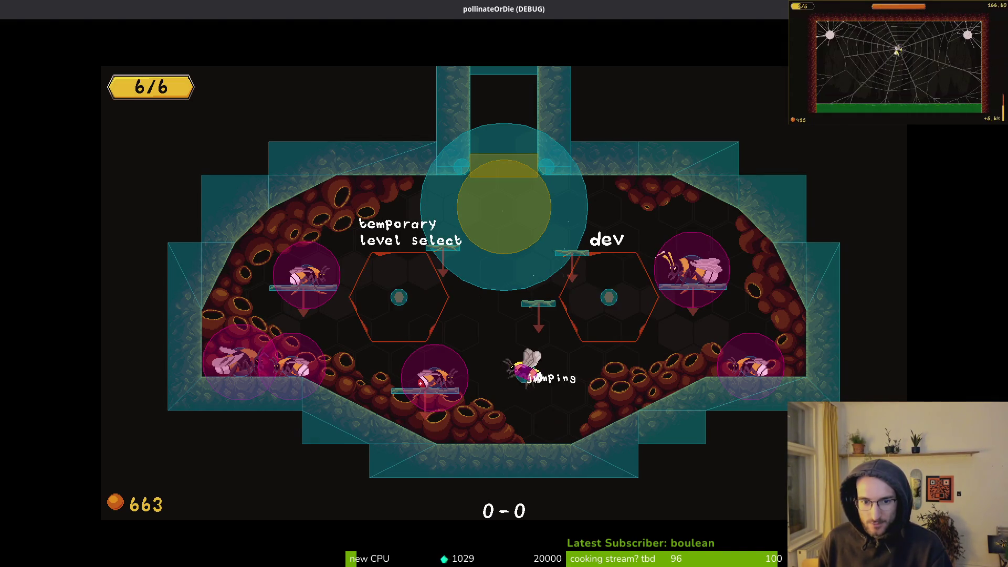
Play attempt 59 in the test arena until the bee dies, rebirth it, then stop the game.
key("space")
key("Escape")
key("Escape")
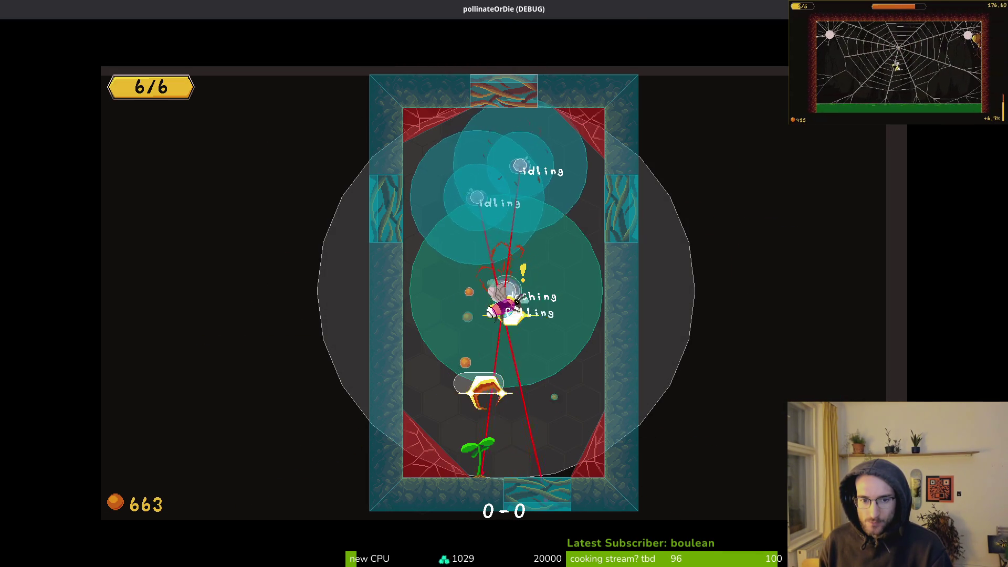
key("space")
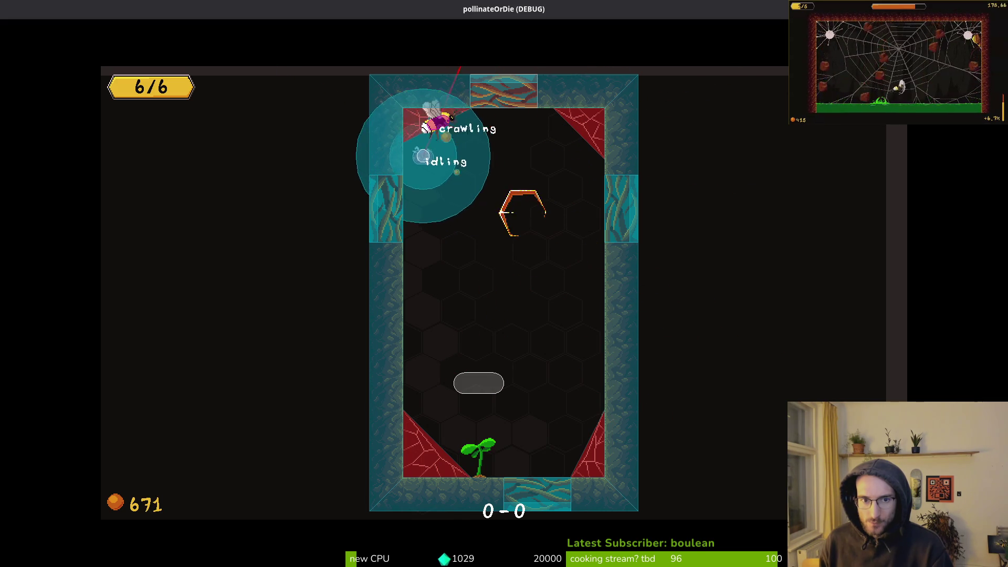
key("space")
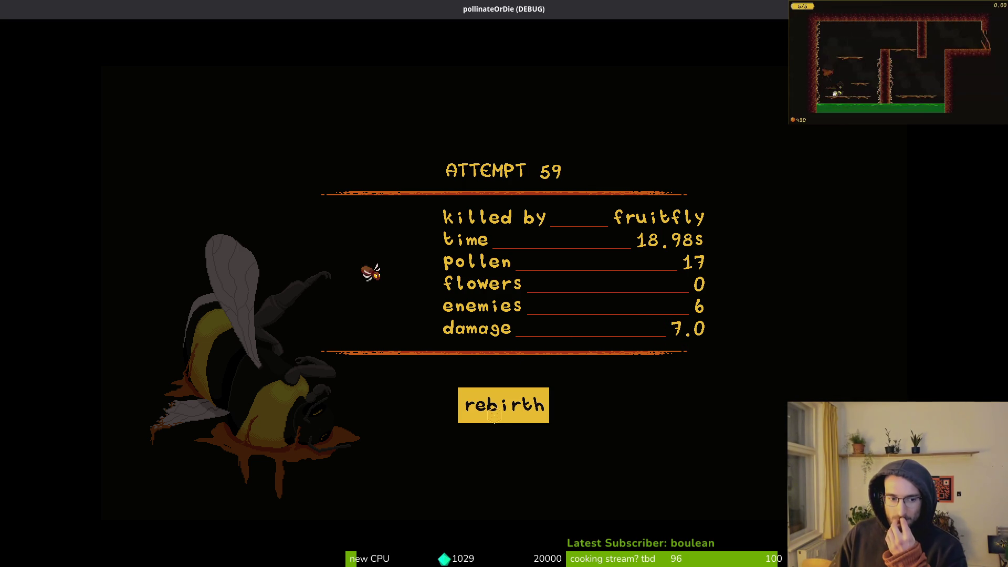
left_click(504, 407)
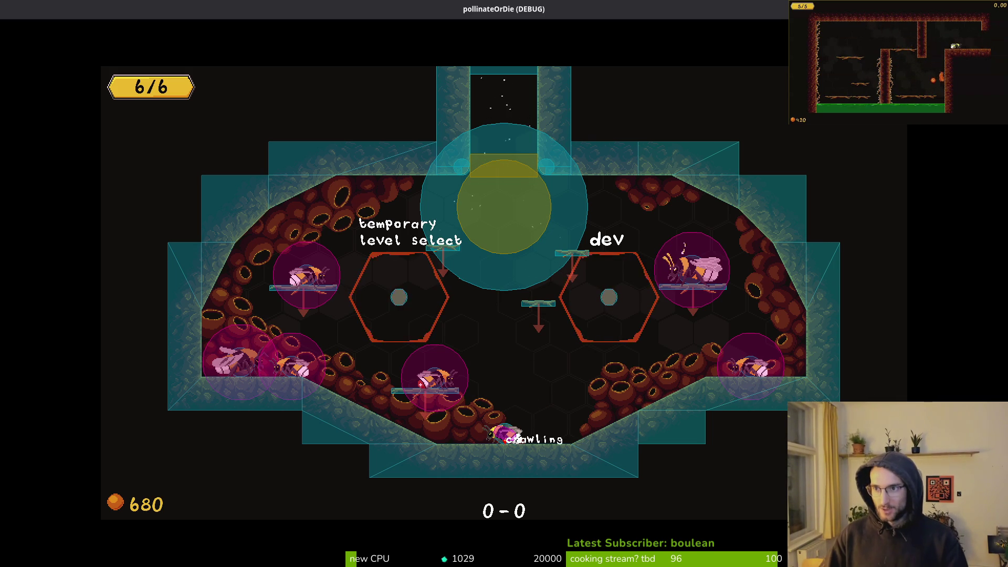
key("F8")
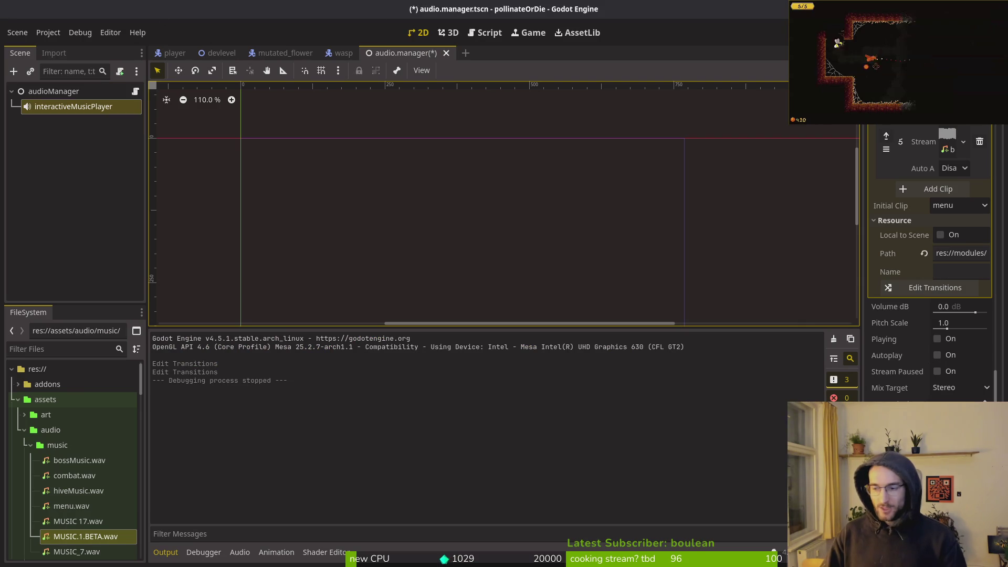
Deselect the node, collapse the music, audio and modules folders, and relaunch the game.
left_click(405, 254)
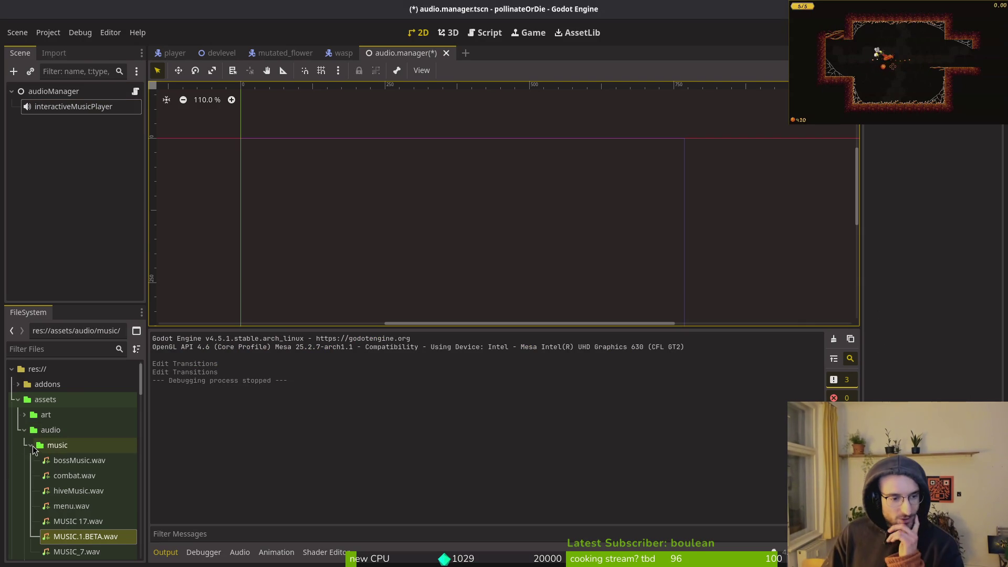
left_click(32, 445)
left_click(24, 430)
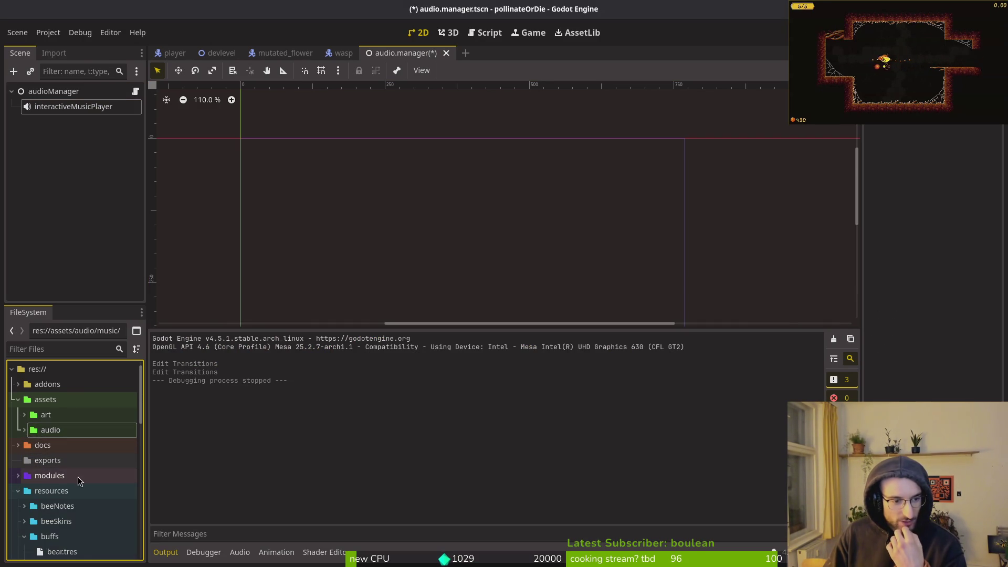
left_click(18, 476)
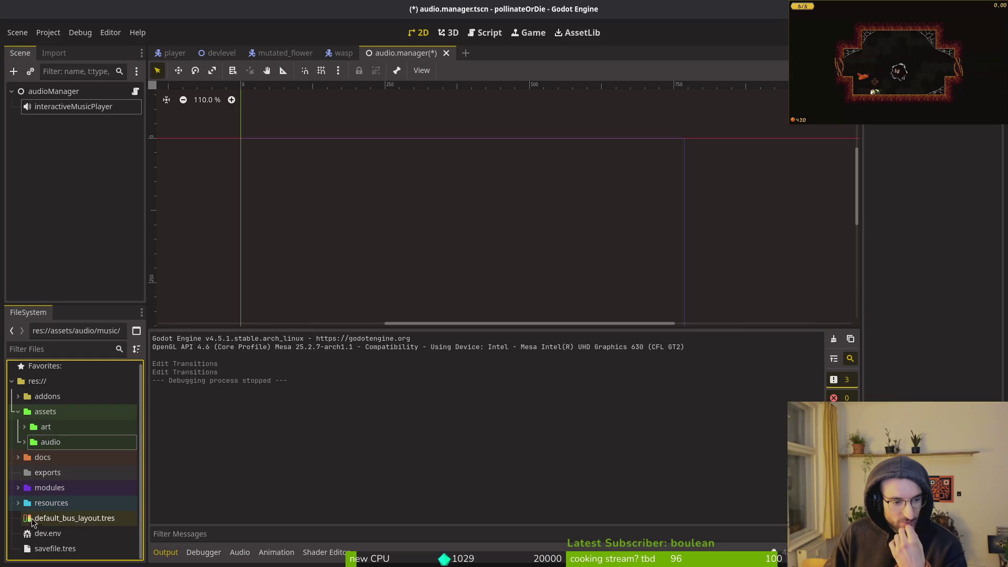
key("F5")
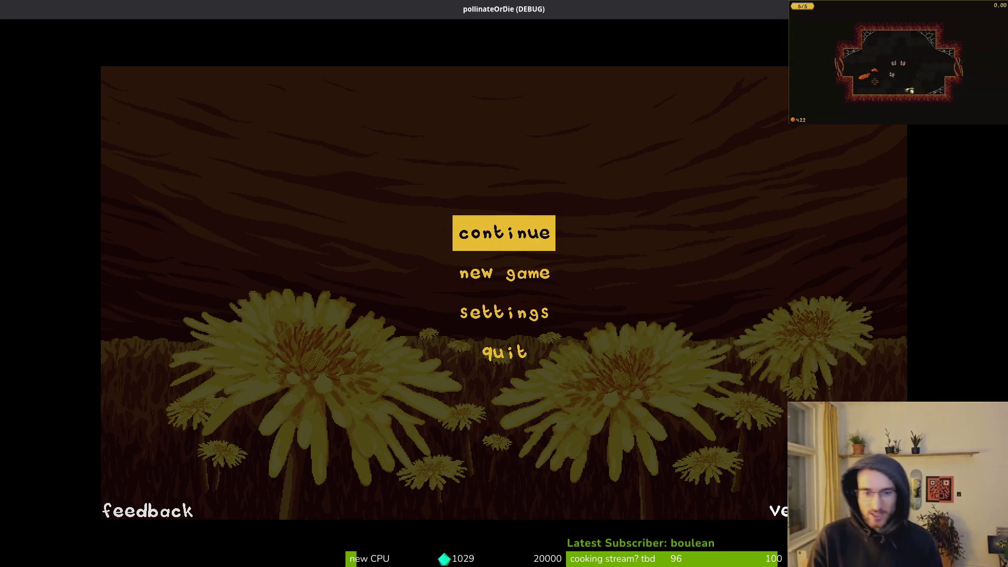
Continue the saved game, test jumping, crawling and smashing in the hive, stop it, and open GitLab.
key("Return")
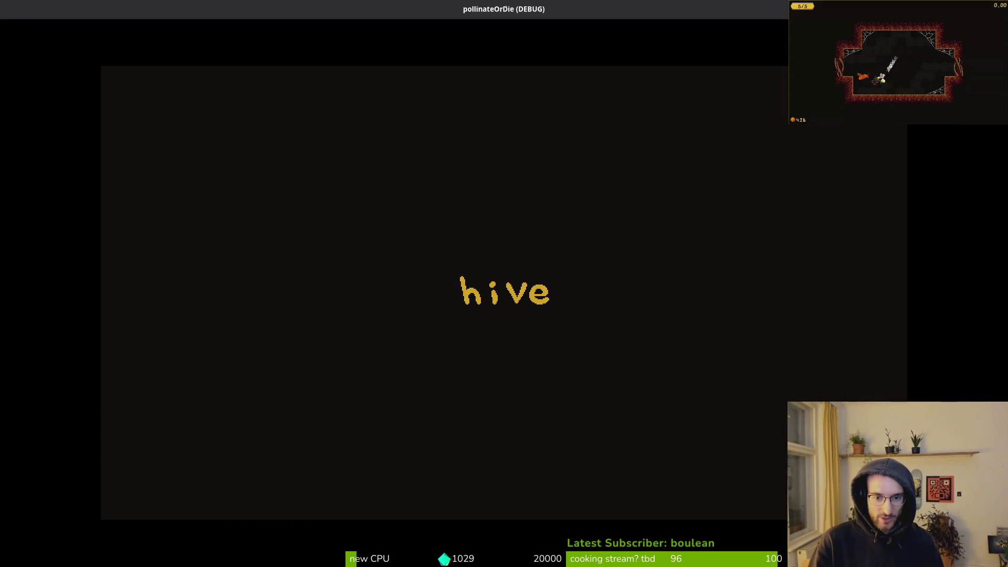
key("space")
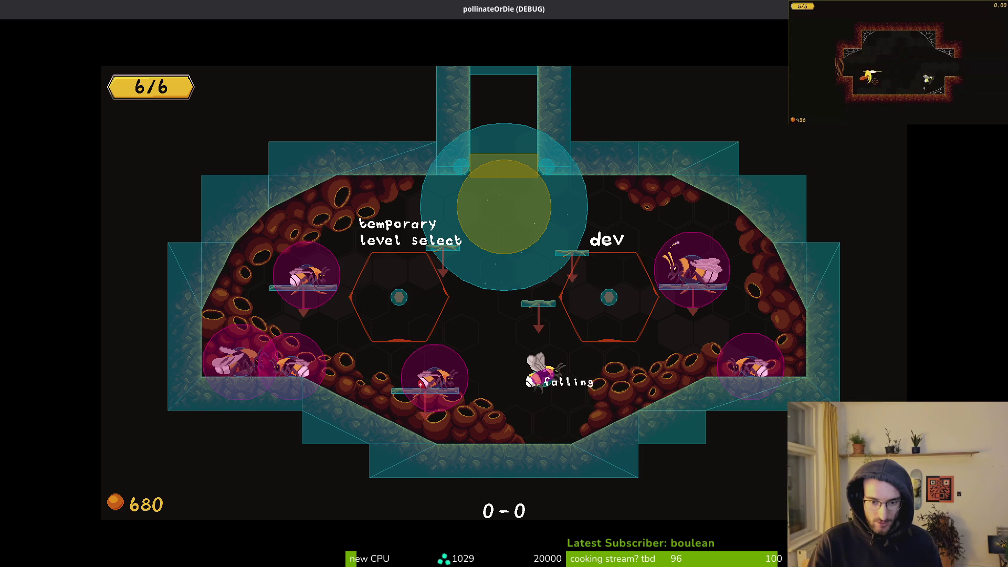
key("space")
key("space")
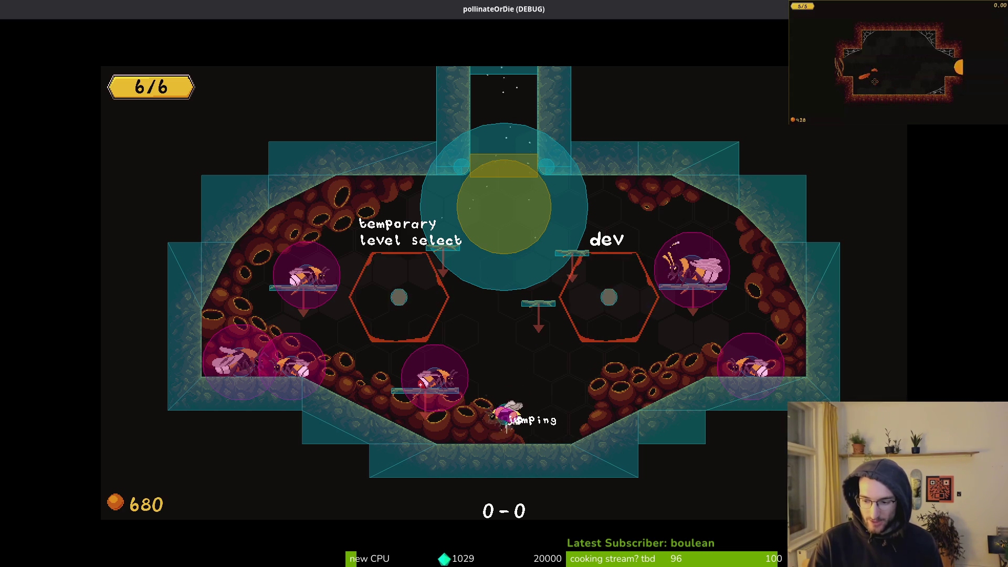
key("space")
key("space")
key("space")
key("space")
key("space")
key("space")
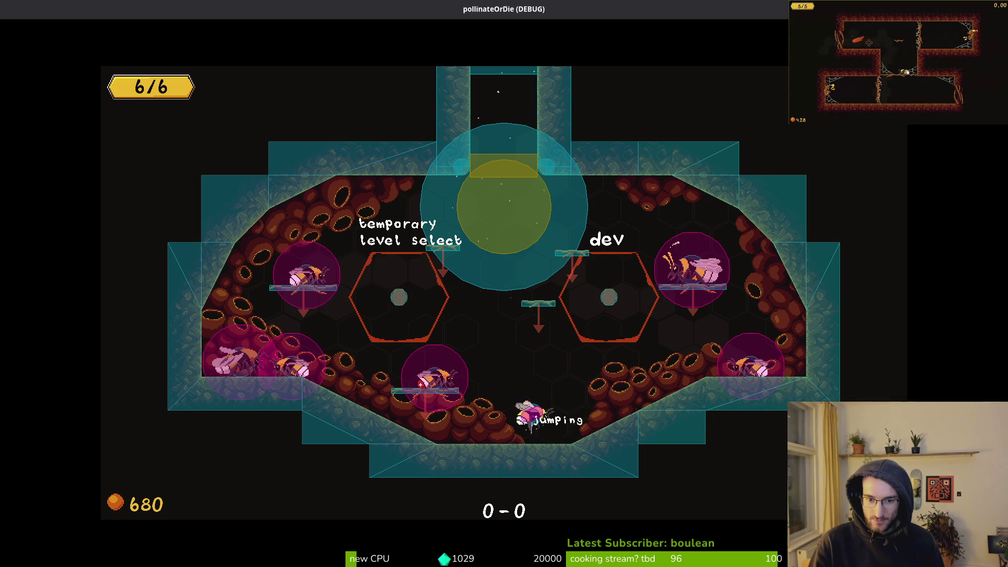
key("space")
key("space")
key("Left")
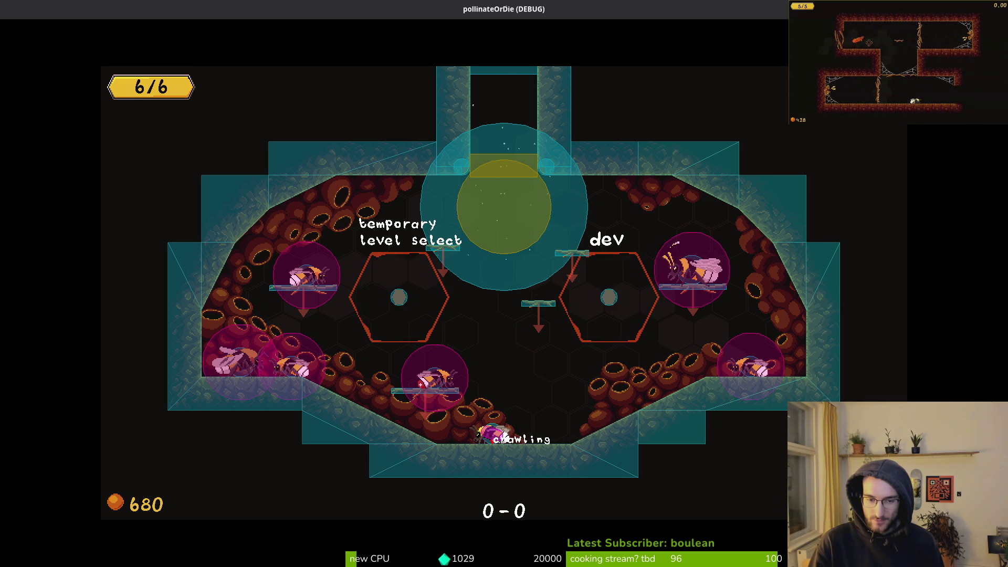
key("Right")
key("space")
key("space")
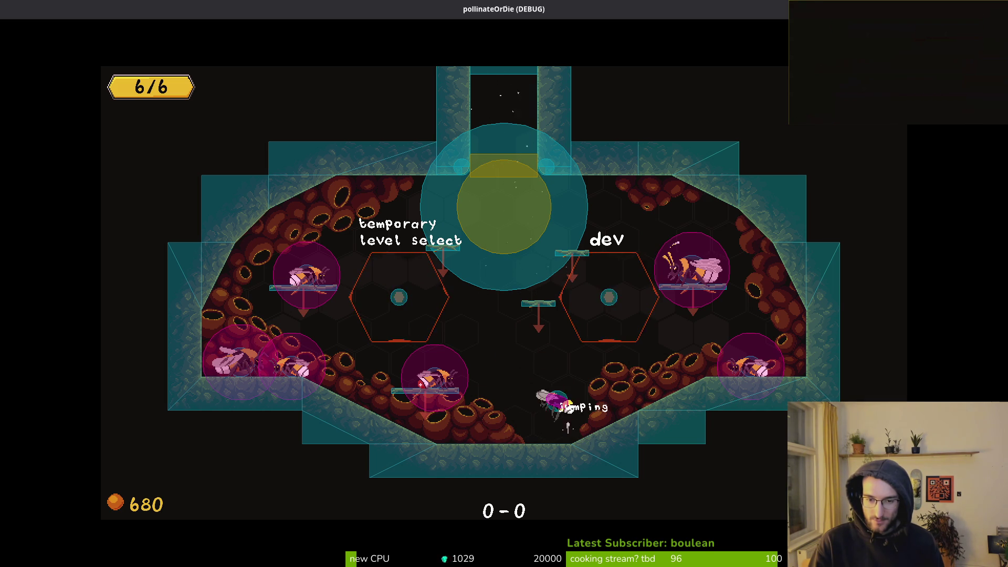
key("Down")
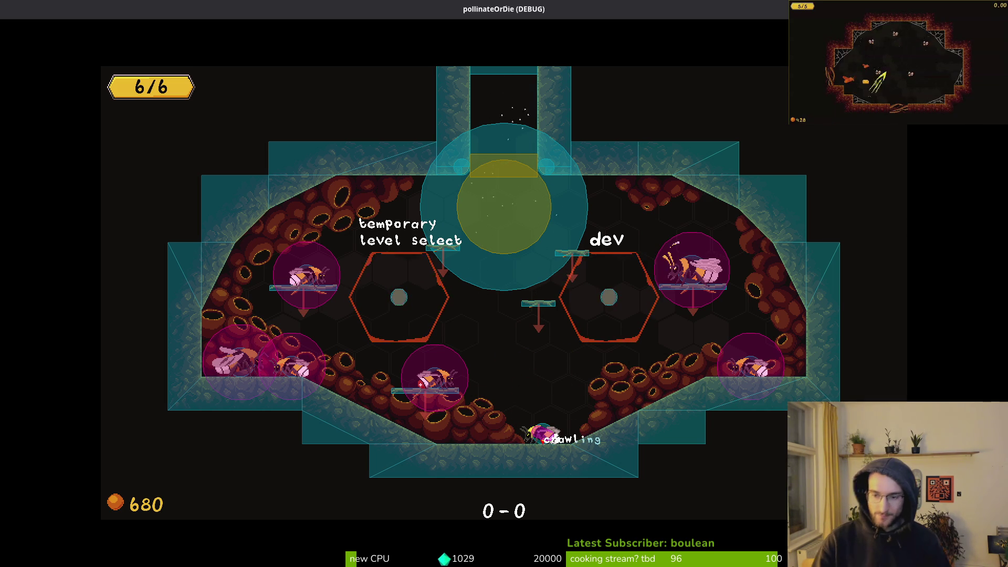
key("F8")
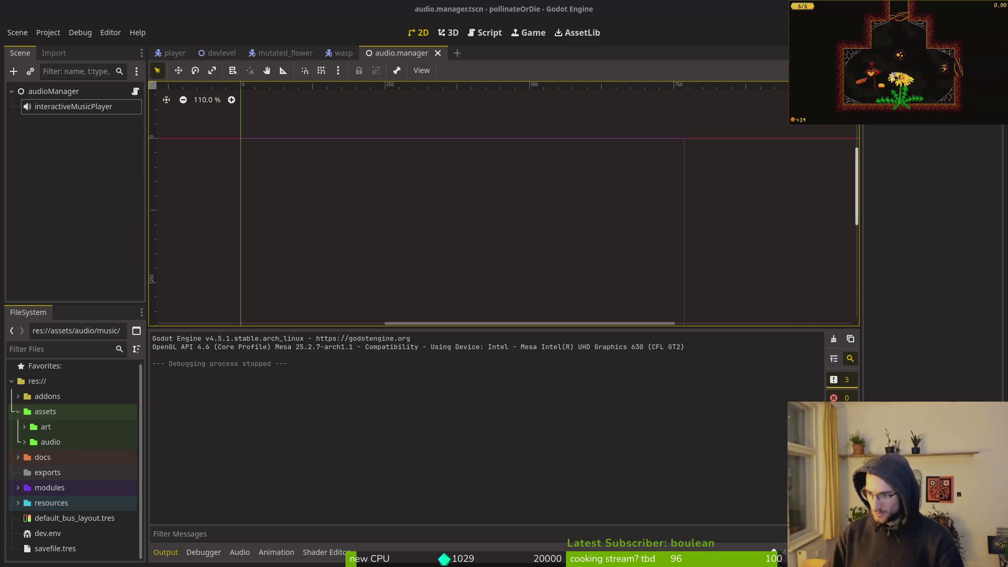
key("super+b")
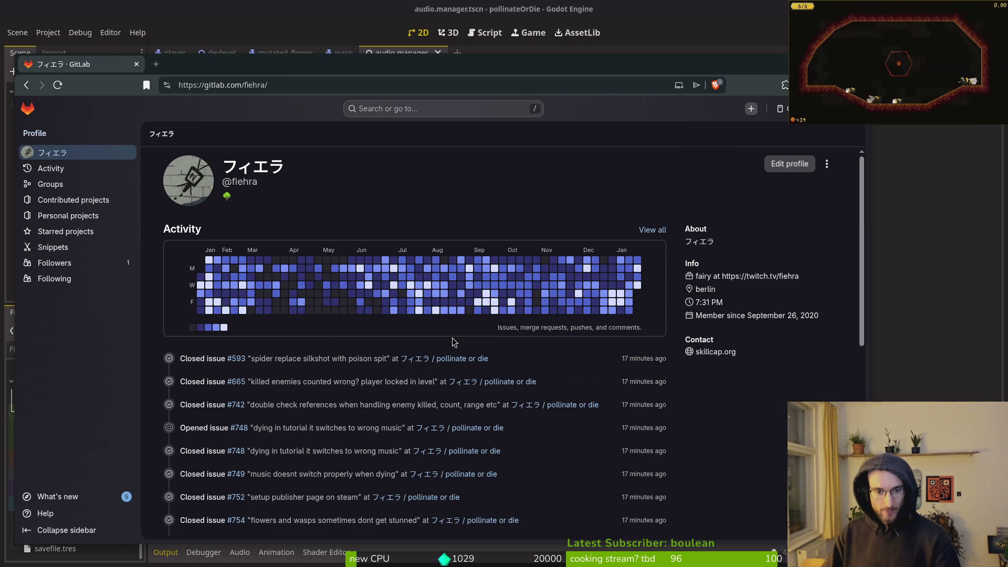
Open the pollinate or die project's issue list and start a search.
left_click(464, 358)
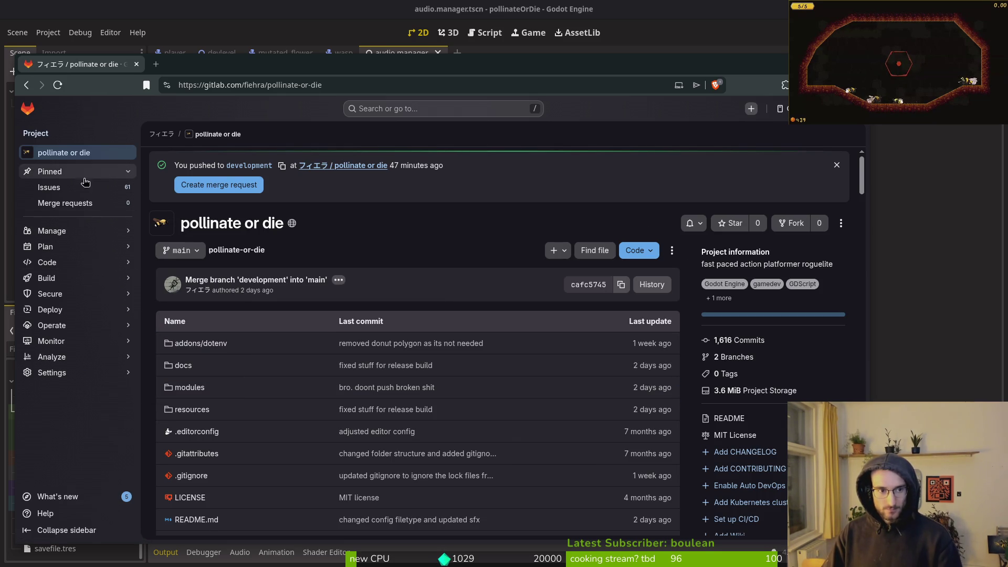
left_click(113, 188)
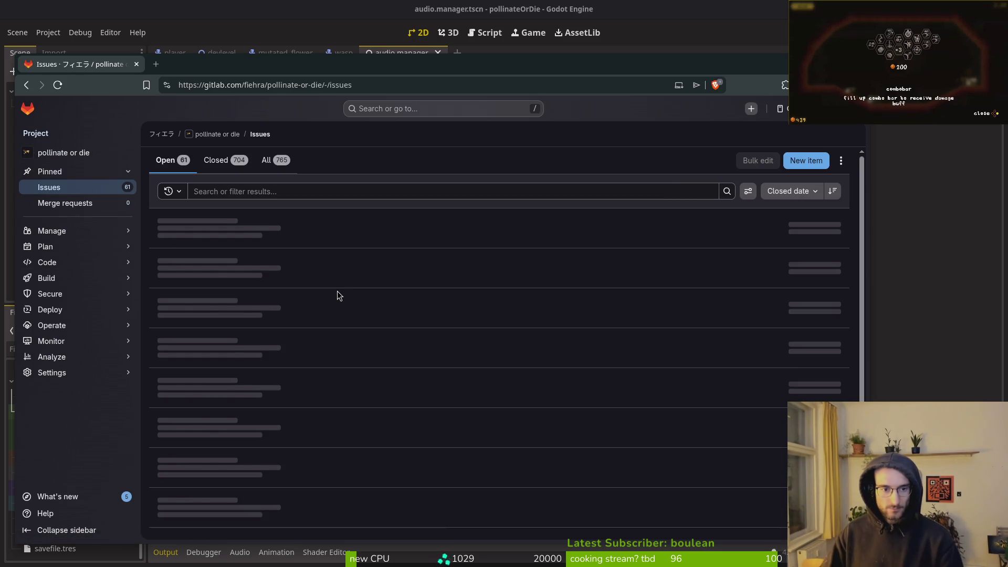
left_click(243, 190)
type("sound")
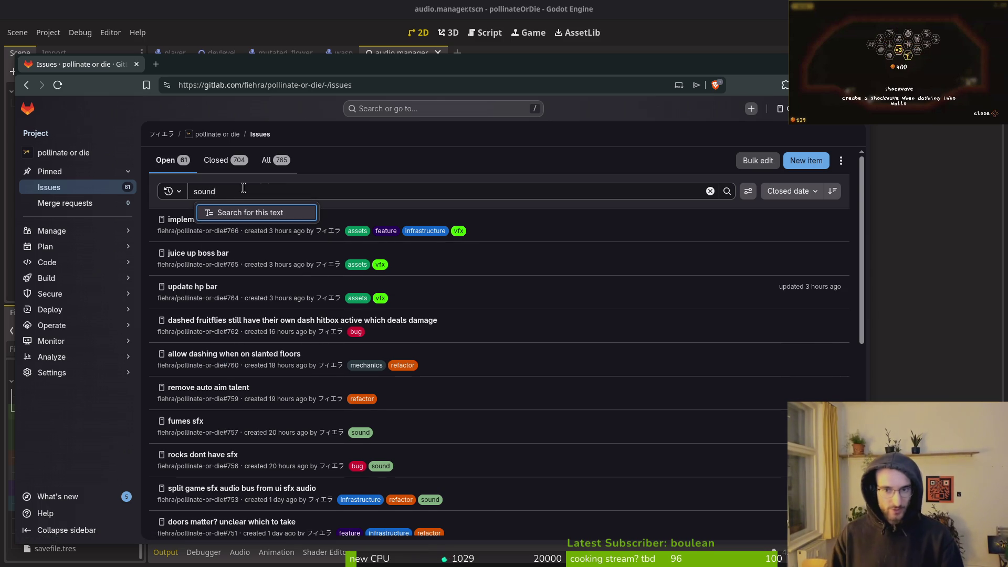
key("ctrl+a")
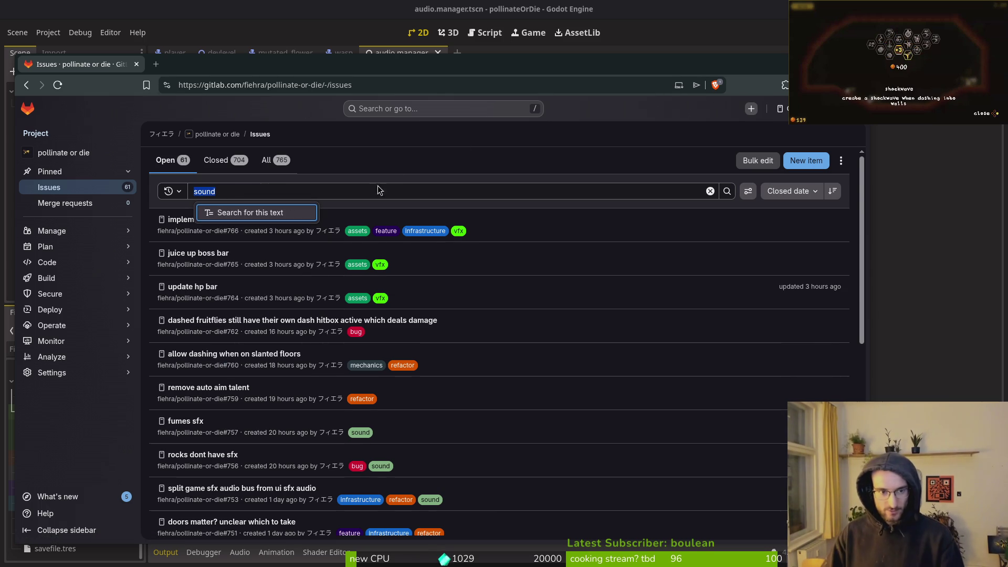
key("BackSpace")
Add a 'Label is sound' filter and run the search, leaving three issues.
key("Down")
key("Down")
key("Down")
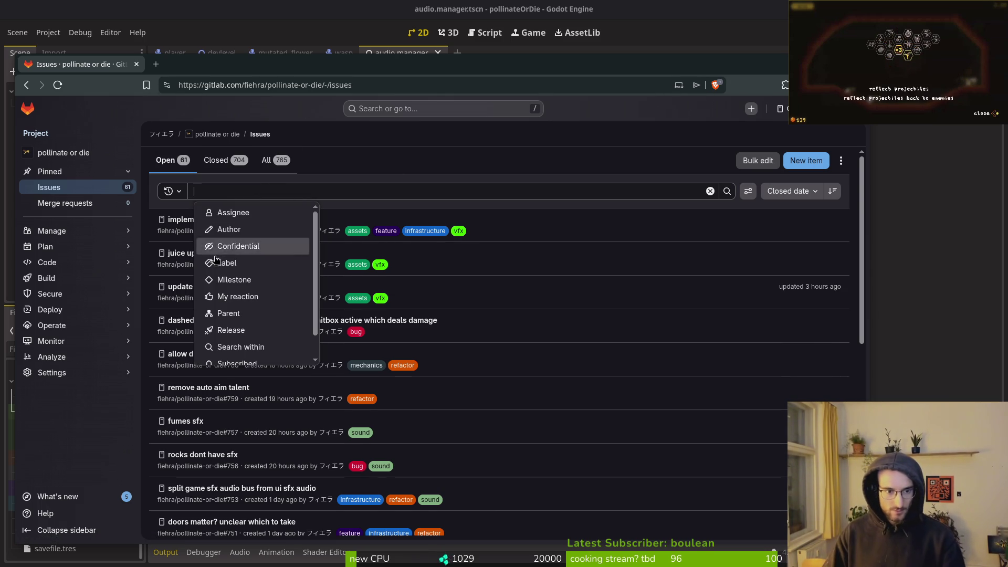
key("Return")
type("soun")
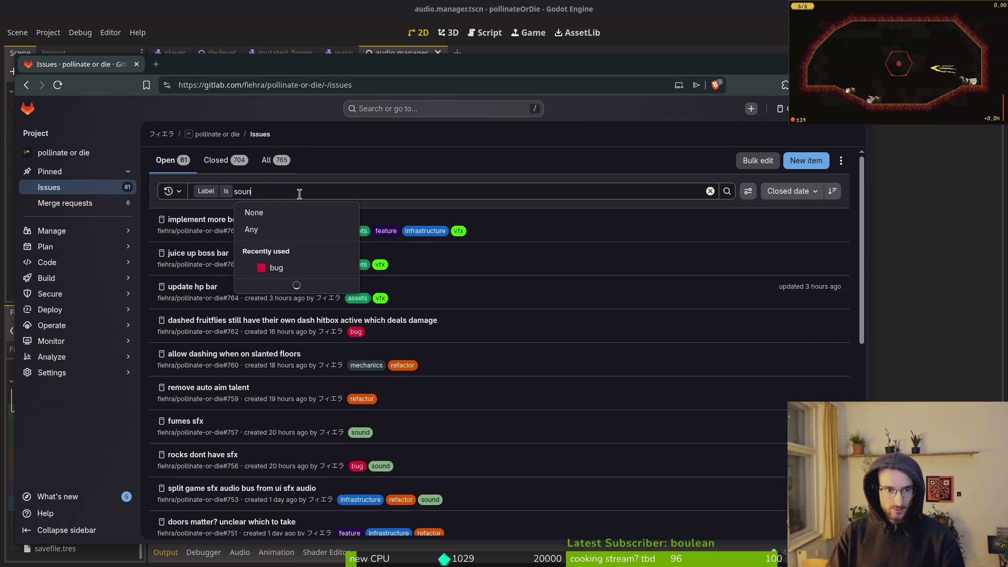
type("d")
key("Return")
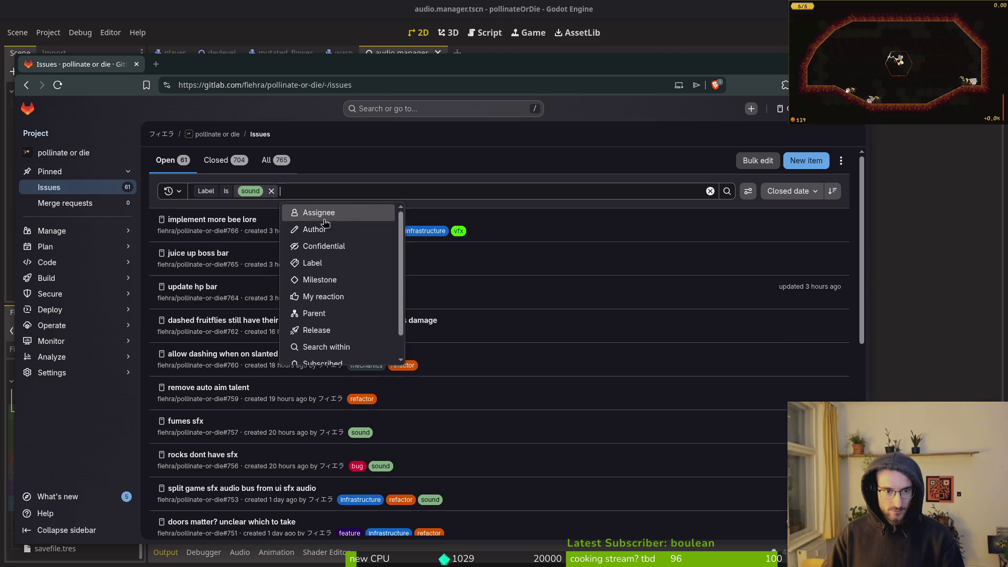
left_click(727, 191)
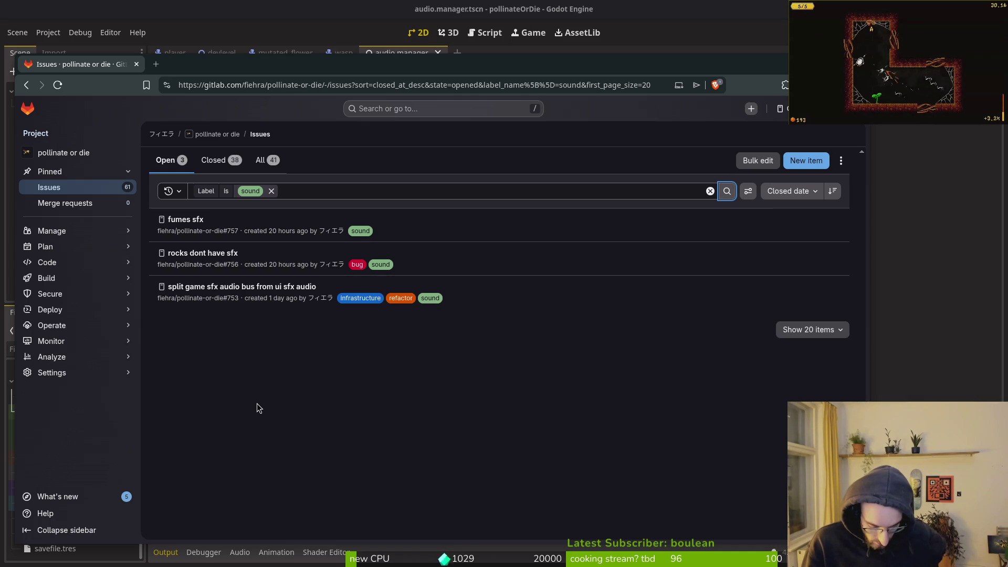
Pause and resume the running game, then bring up a terminal.
key("Escape")
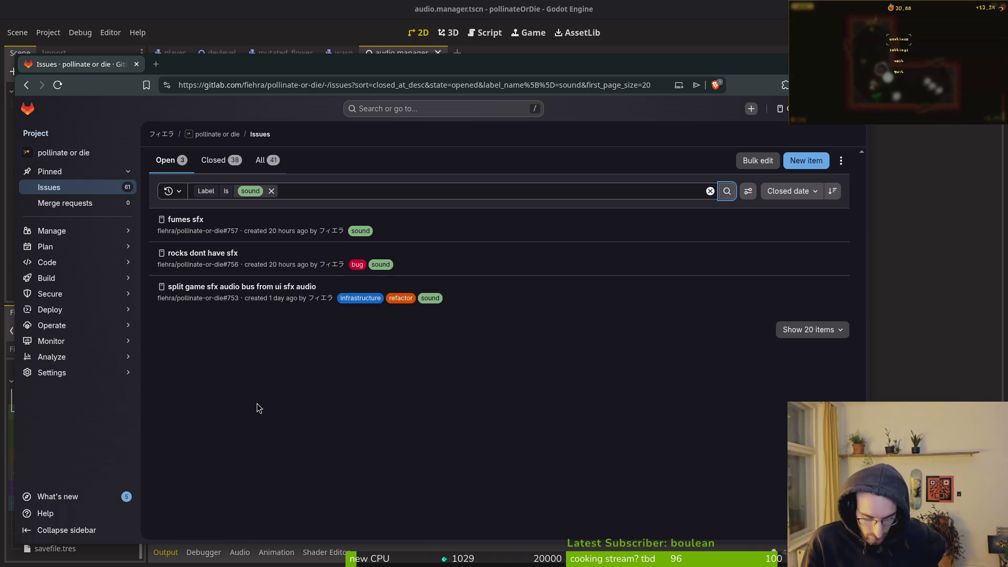
key("Escape")
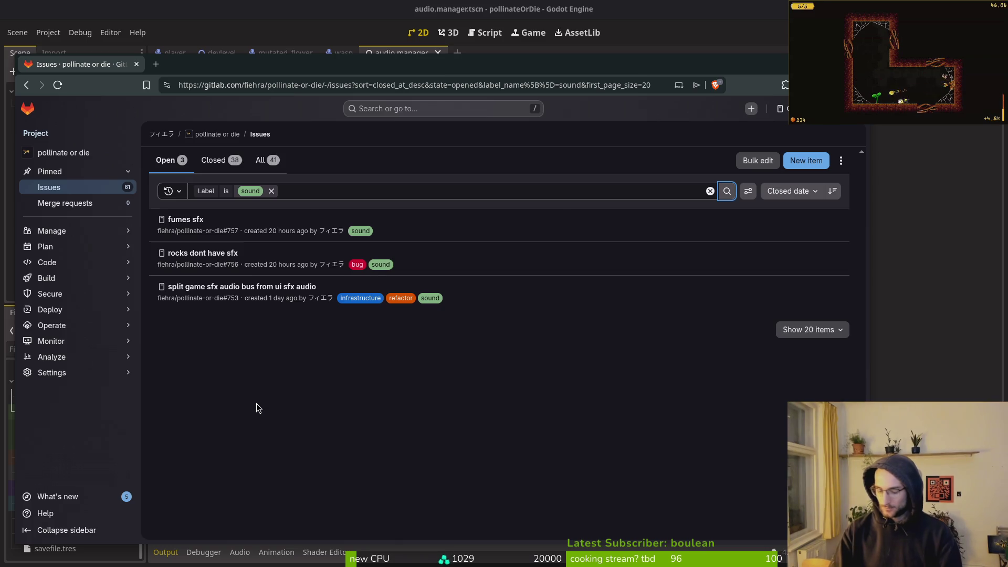
key("super+Return")
Open the dev/pollinate-or-die project in Neovim with 'nvim .' and open flower.gd.
type("cd dev/pollinate-or-die/")
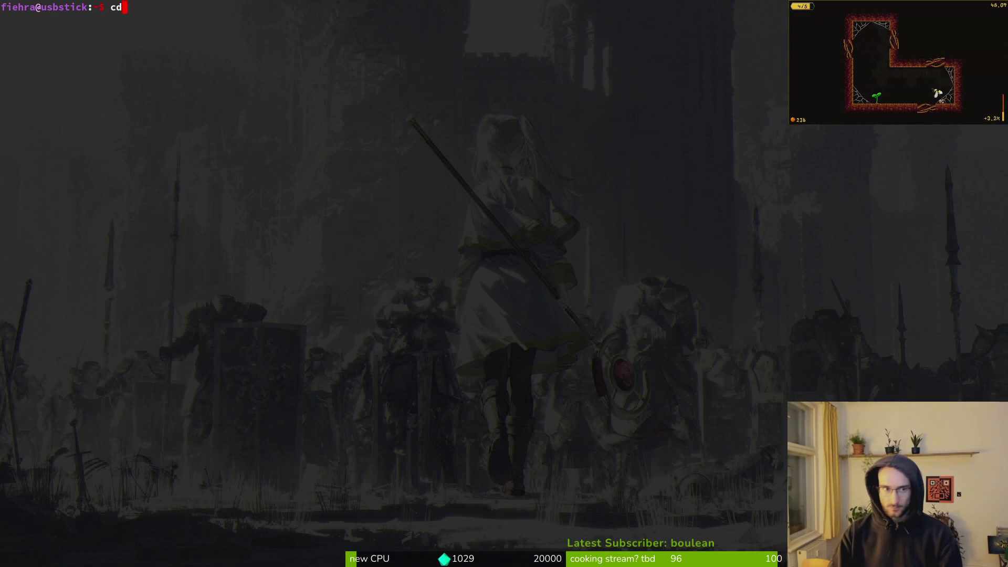
key("Return")
type("nvim .")
key("Return")
type("flower")
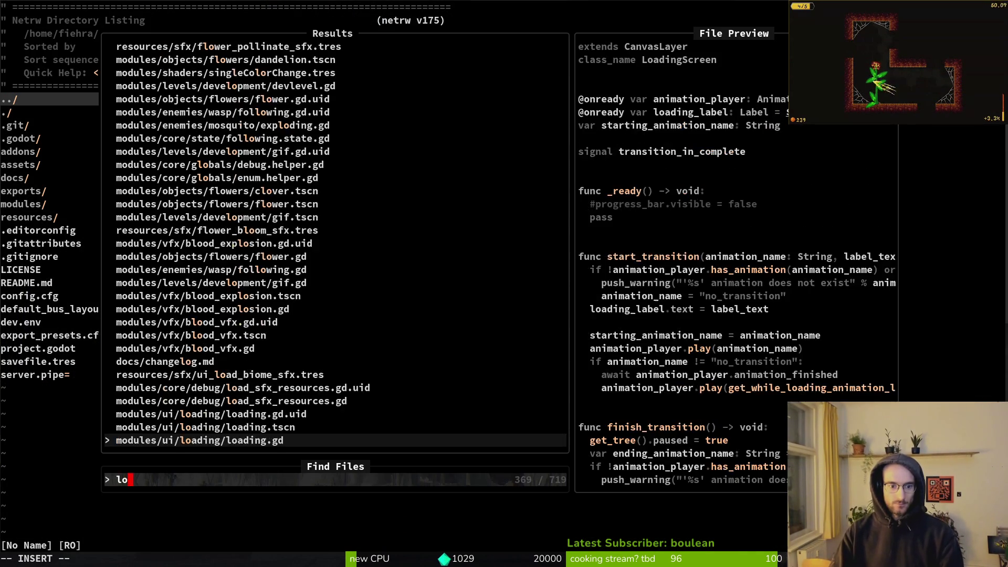
key("Return")
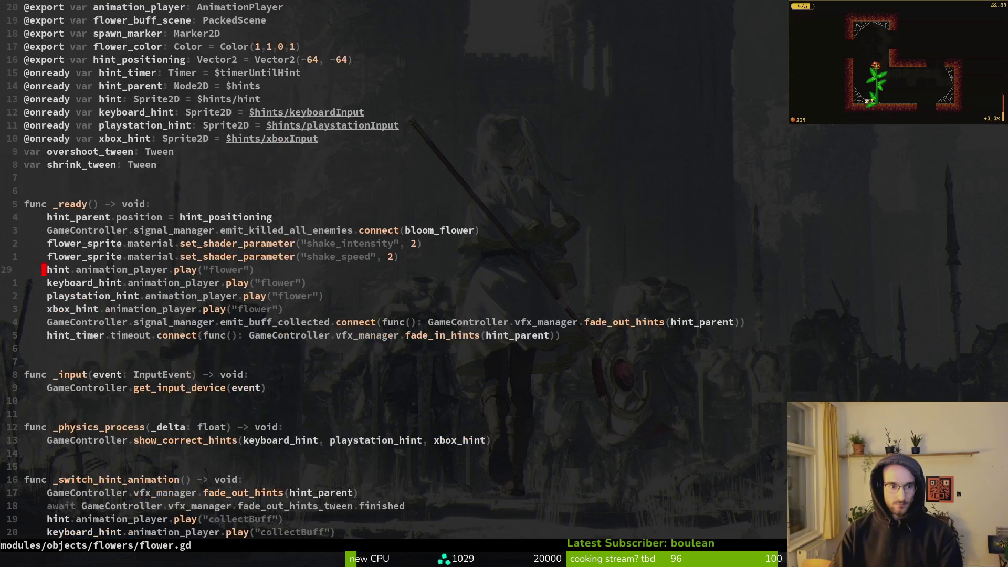
Move through flower.gd to the release_pollen function and its hint_parent check.
key("ctrl+u")
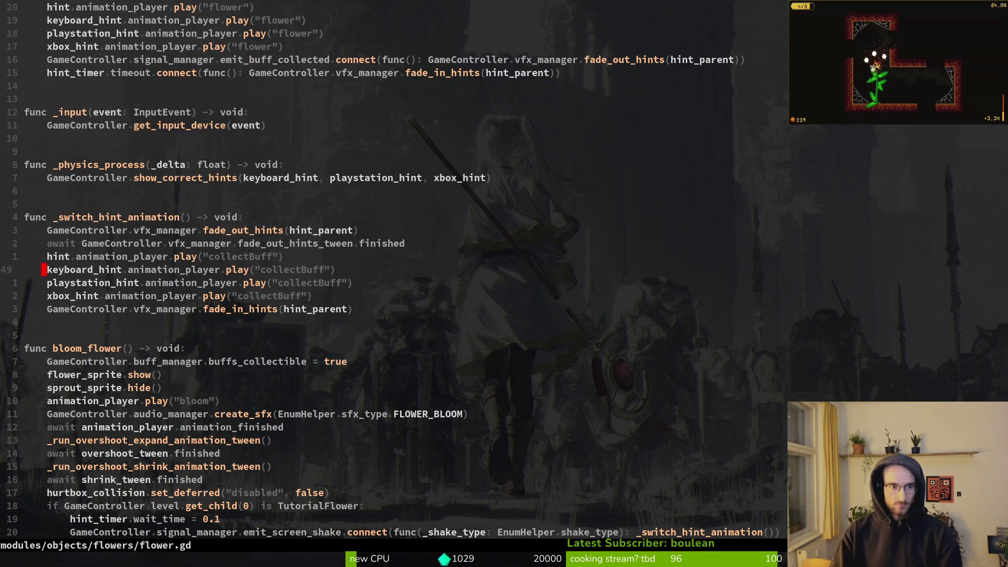
key("ctrl+u")
key("ctrl+d")
key("ctrl+d")
key("ctrl+d")
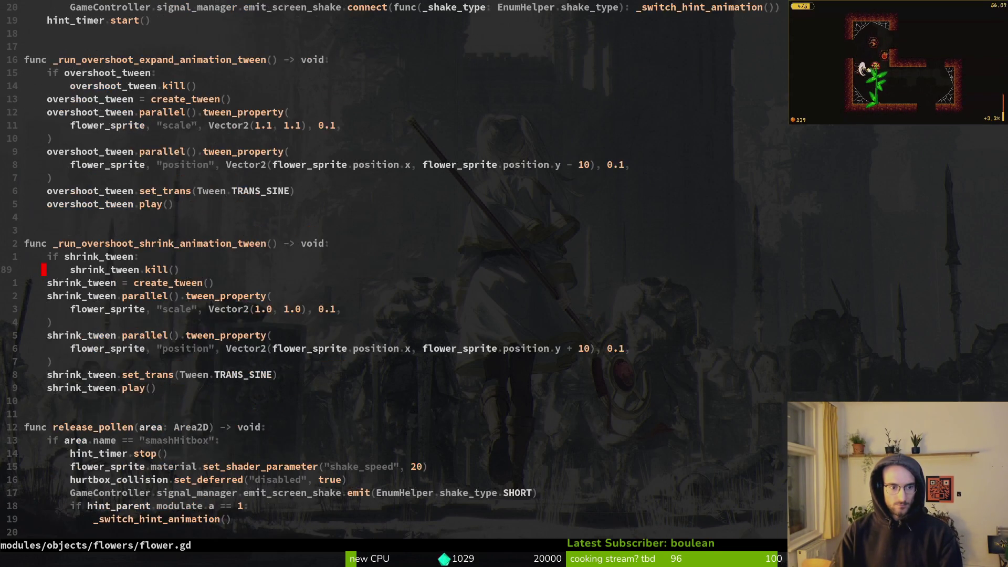
key("k")
key("k")
key("k")
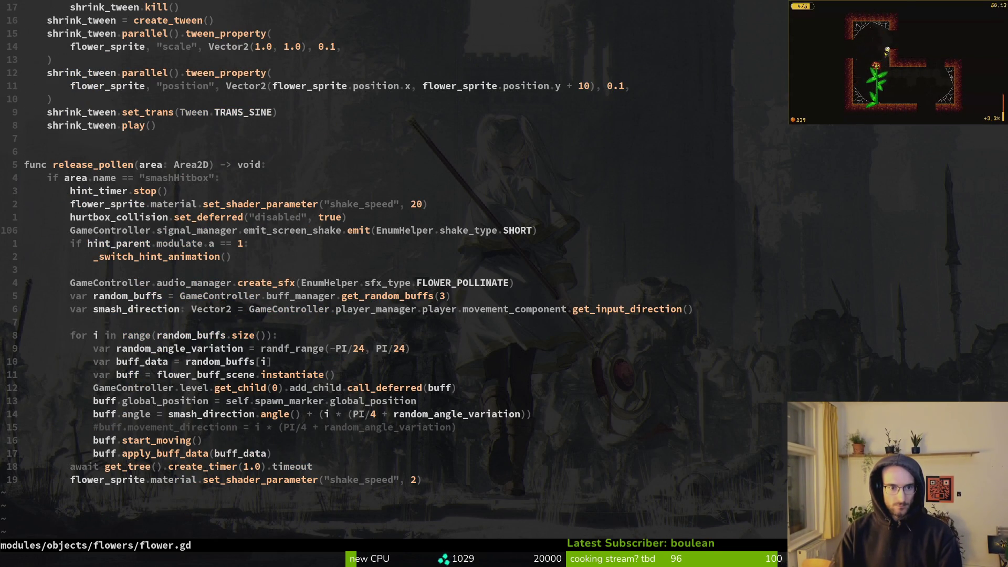
key("j")
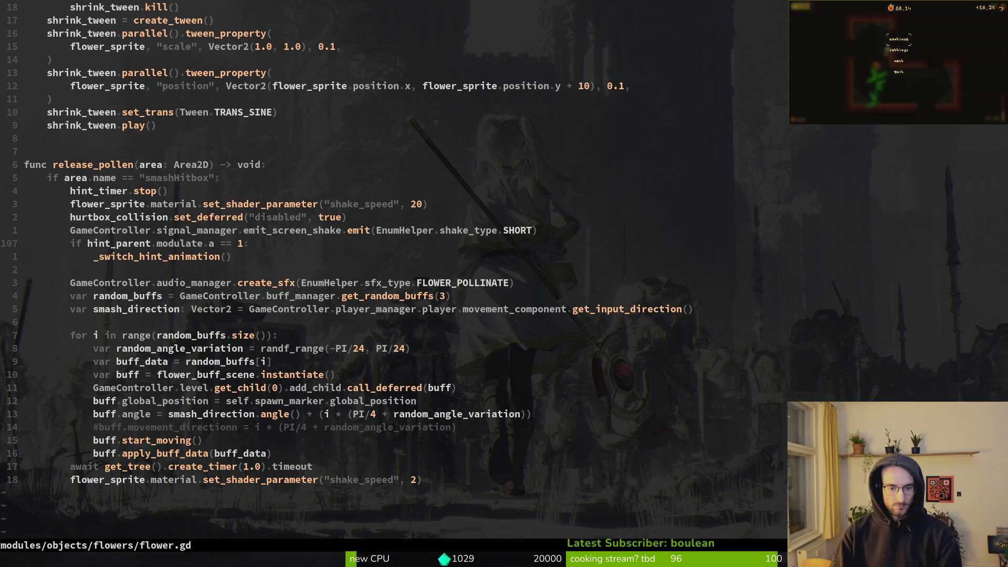
key("Escape")
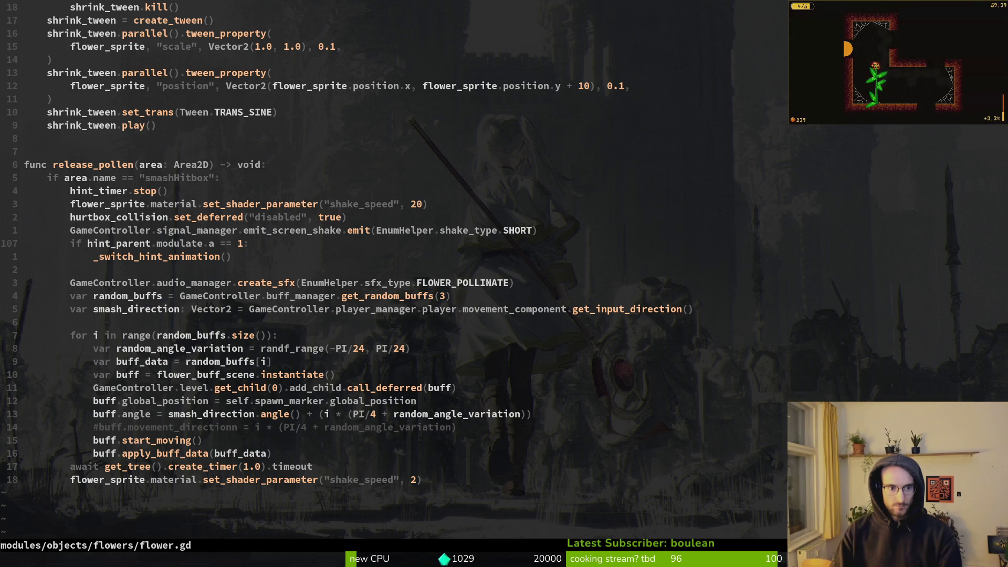
Open the game controller script, then the player manager script, via Find Files.
key("space")
key("f")
key("f")
type("gacontr")
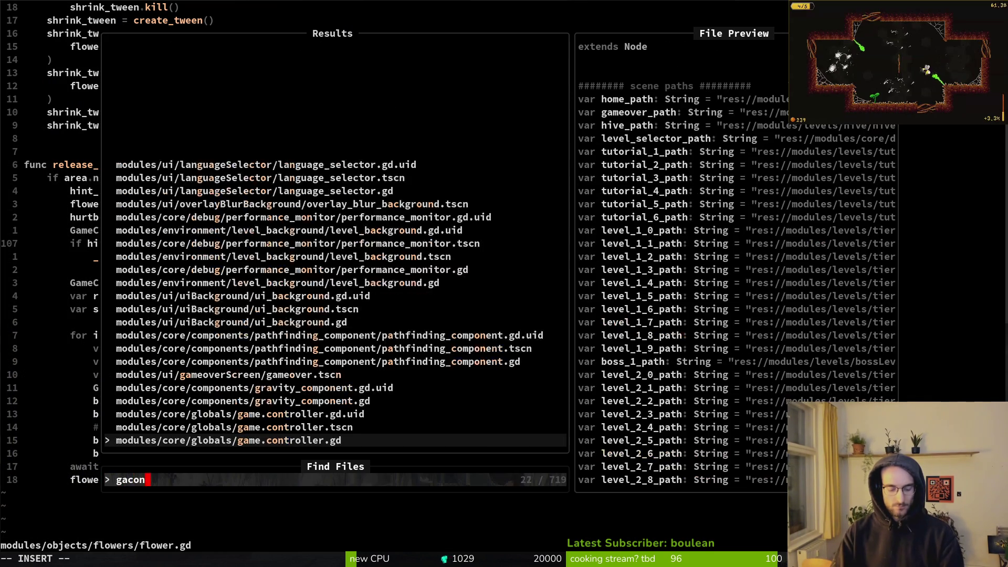
key("Return")
key("space")
key("f")
key("f")
type("plma")
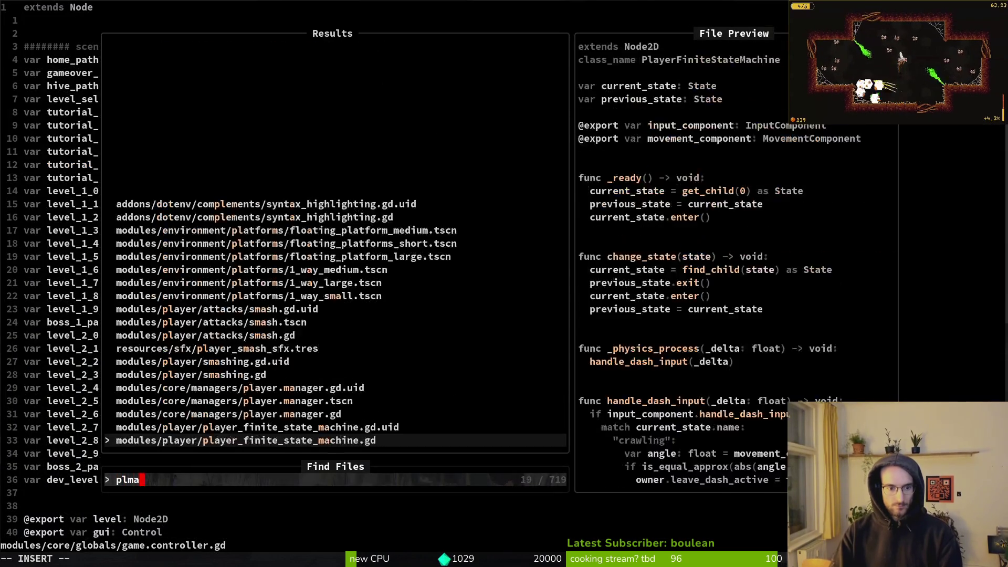
key("Return")
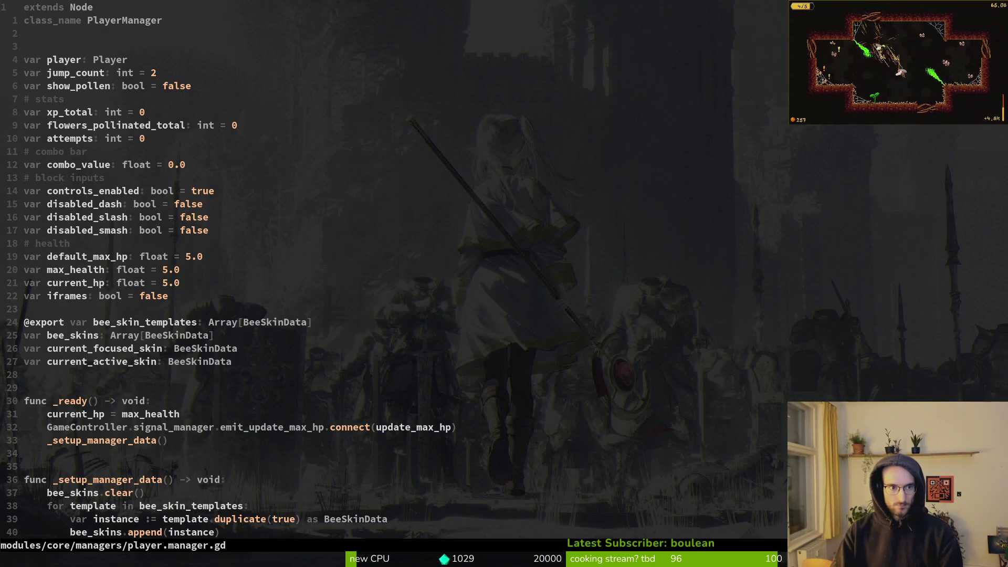
Grep flowers_pollinated_total, compare its two matches, and jump to its declaration.
key("j")
key("j")
key("j")
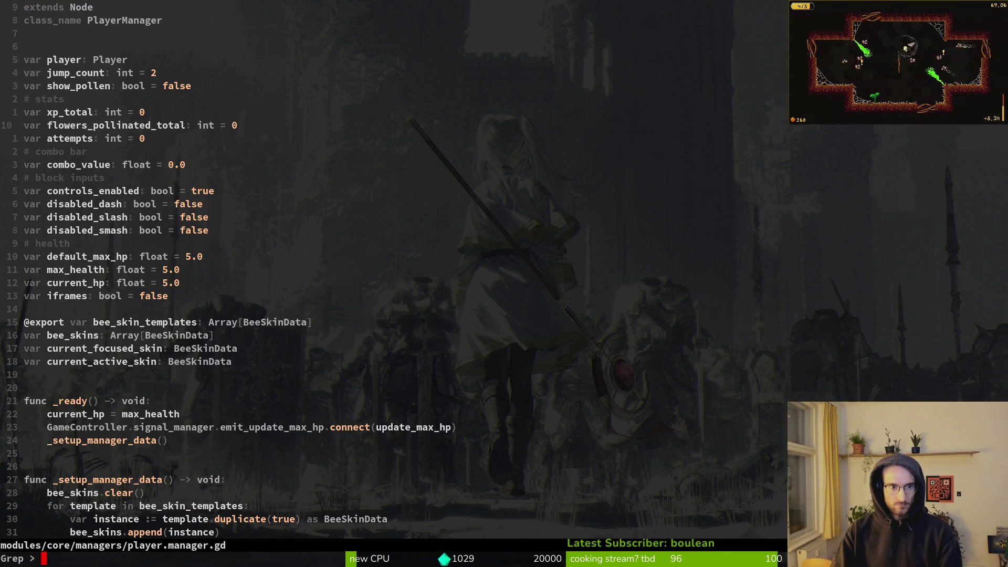
key("space")
key("f")
key("w")
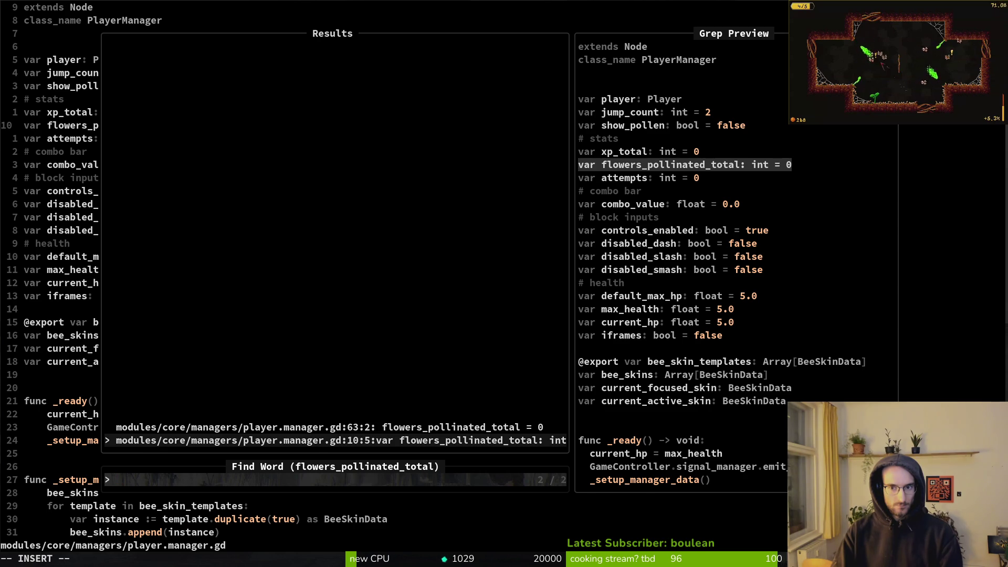
key("Up")
key("Down")
key("Up")
key("Down")
key("Up")
key("Down")
key("Up")
key("Down")
key("Return")
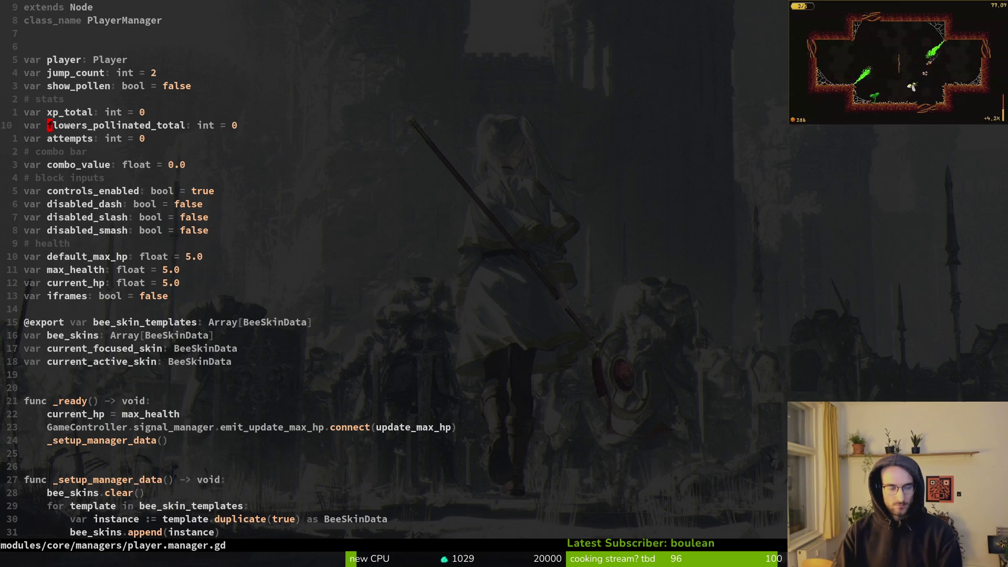
Open game.controller.gd through Find Files with 'gamecon'.
key("space")
key("f")
key("f")
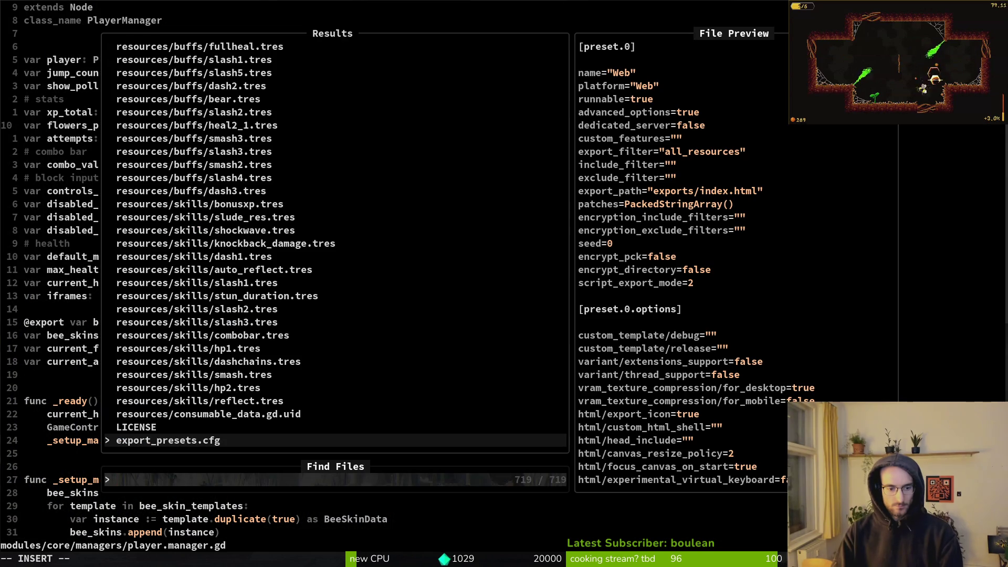
type("gamecon")
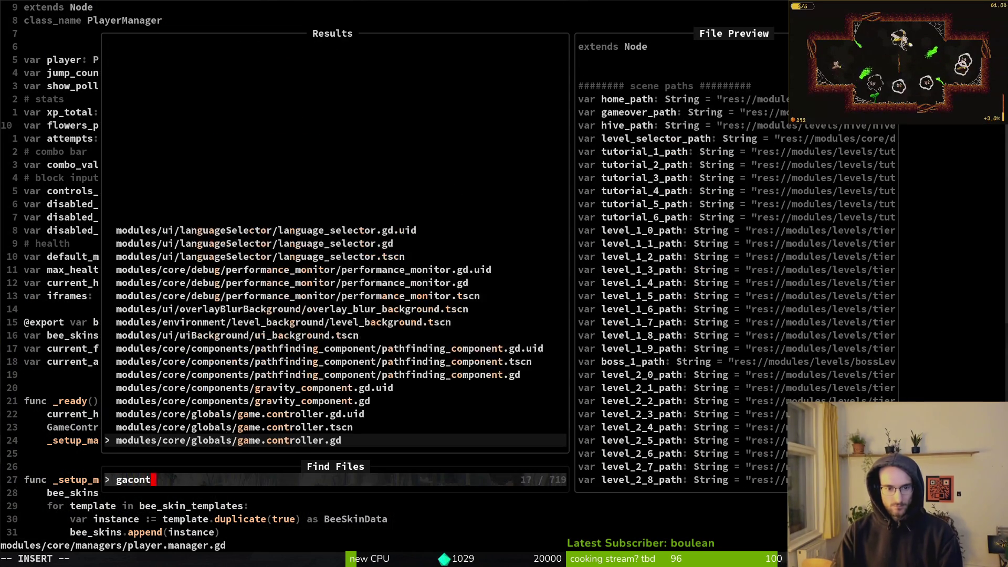
key("Return")
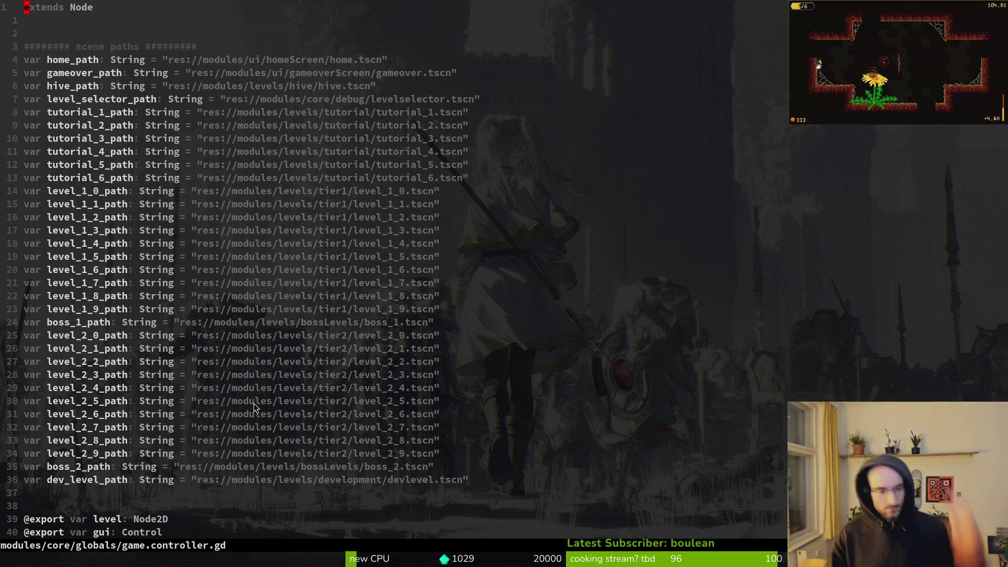
Move down past the level path lists to the run stats variables.
key("2")
key("8")
key("j")
key("2")
key("0")
key("j")
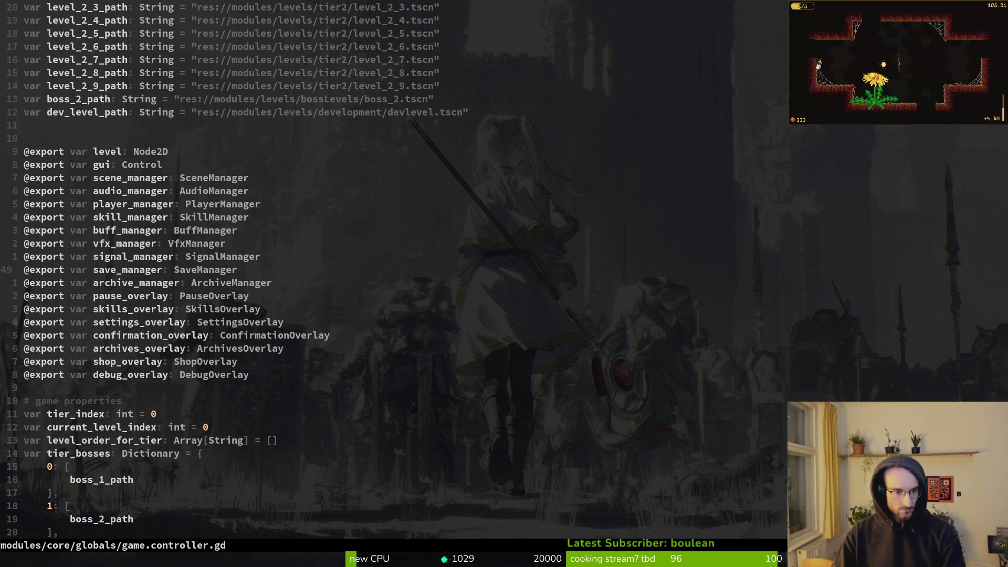
key("2")
key("0")
key("j")
key("2")
key("0")
key("j")
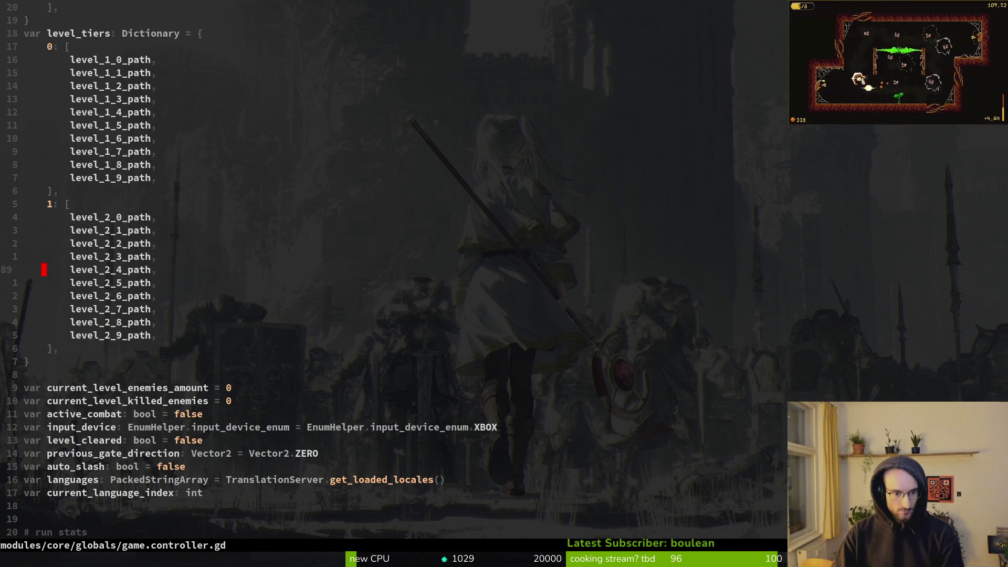
key("2")
key("0")
key("j")
key("j")
key("j")
key("j")
key("j")
Grep flowers_pollinated_current_run and preview its reset_run_stats and game-over summary uses.
key("w")
key("space")
key("f")
key("g")
key("Return")
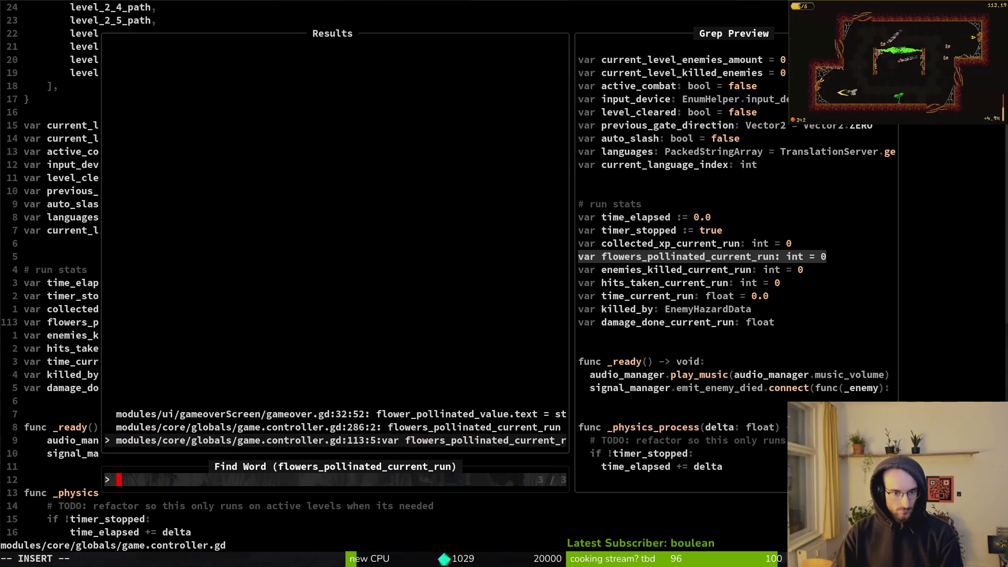
key("ctrl+p")
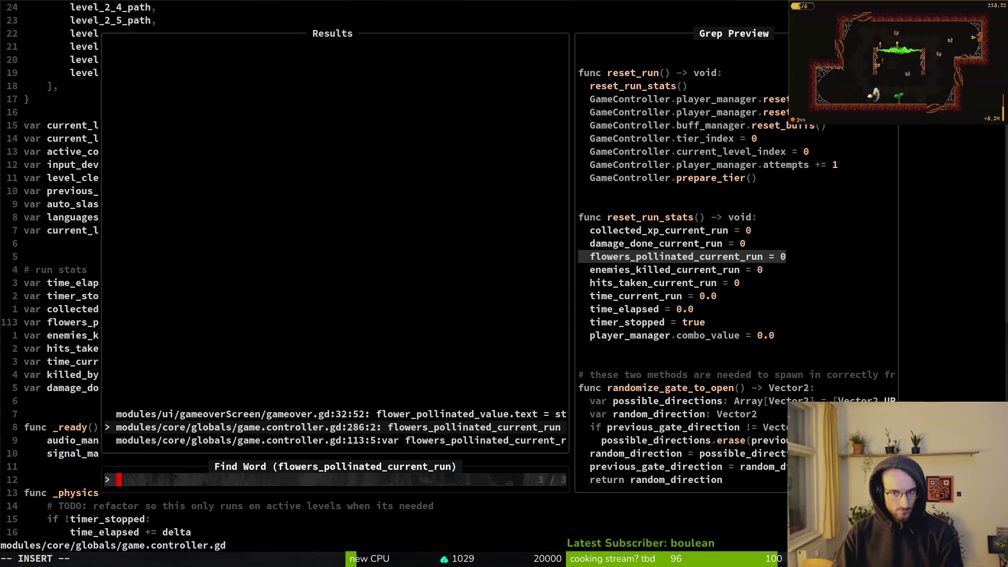
key("ctrl+p")
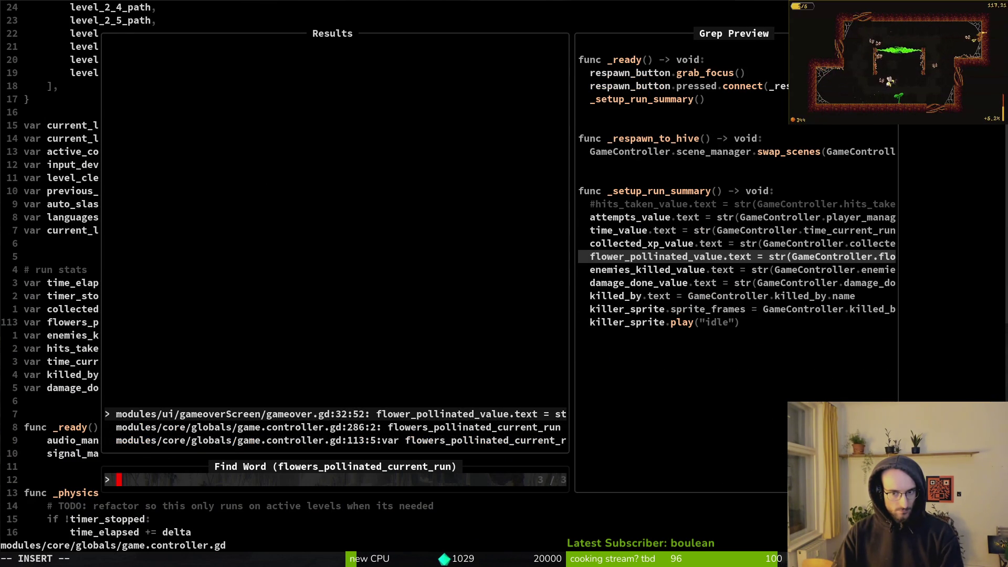
Reopen flower.gd through Find Files.
key("Escape")
key("space")
key("f")
key("f")
type("flower")
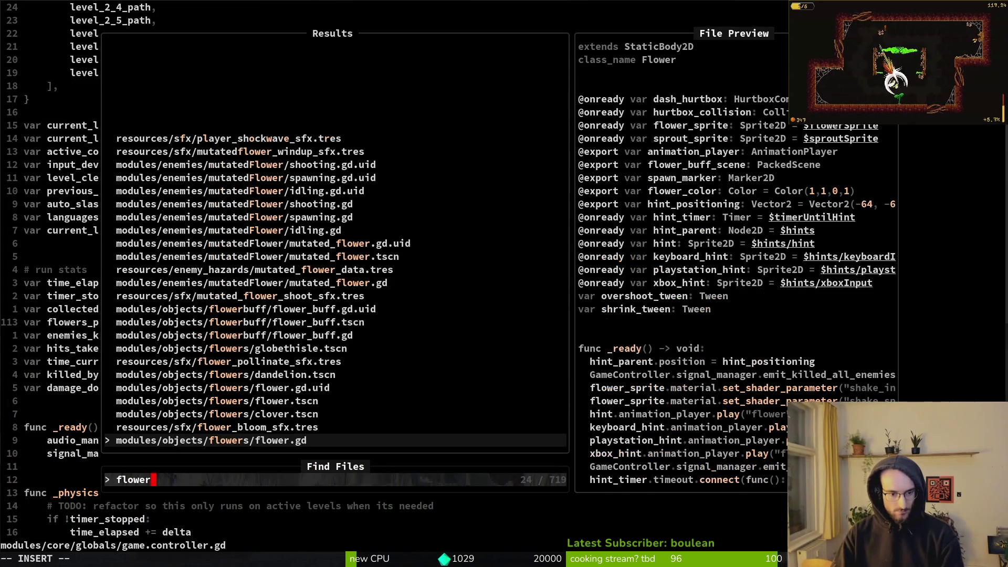
key("Return")
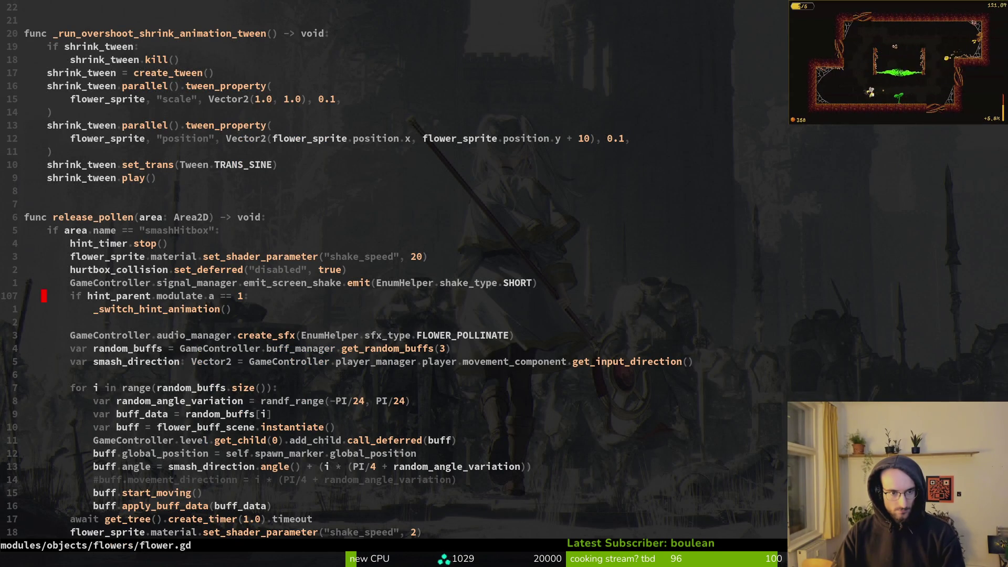
Above the pollinate sound line, insert GameController.flowers_pollinated_current_run using completion.
key("j")
key("j")
key("j")
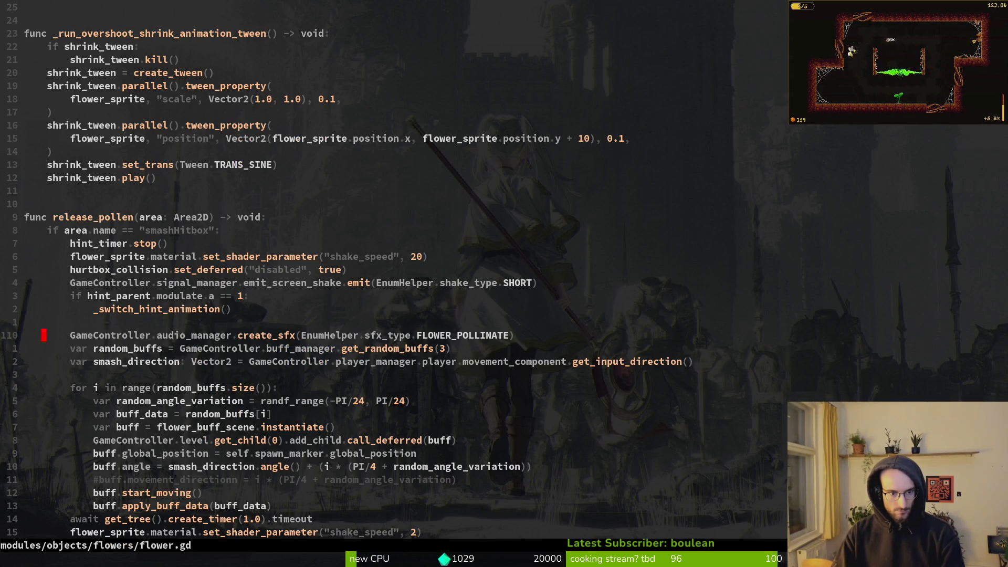
type("kOG")
type("a")
key("Return")
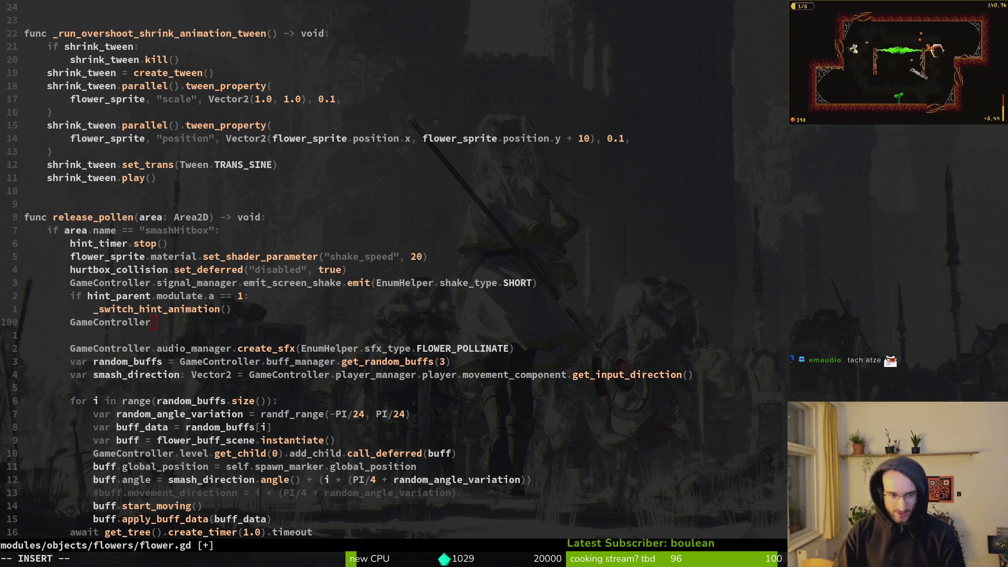
type(".")
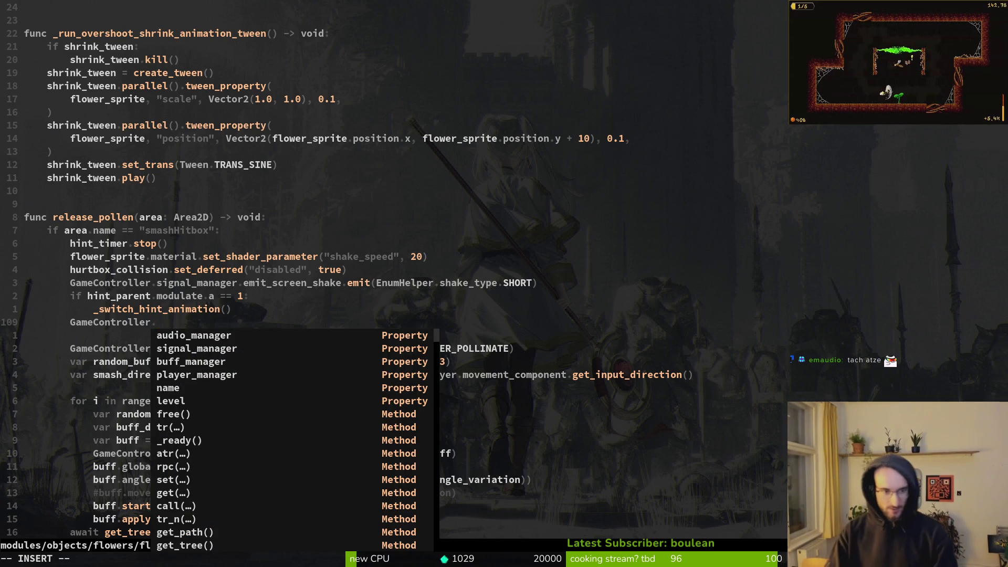
type("cur")
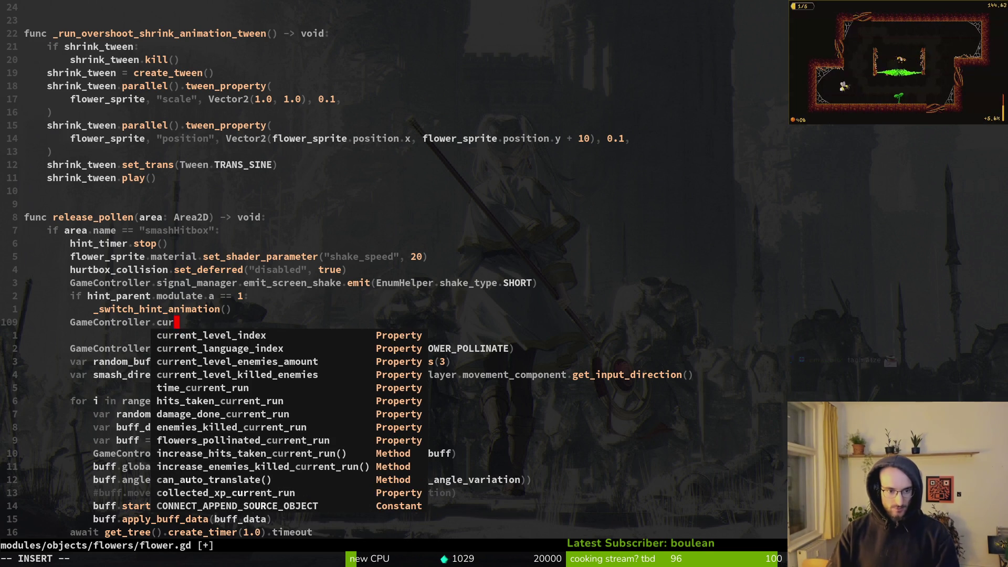
key("Down")
key("Down")
key("Down")
type("flo")
key("BackSpace")
key("BackSpace")
key("BackSpace")
type("flower")
key("Return")
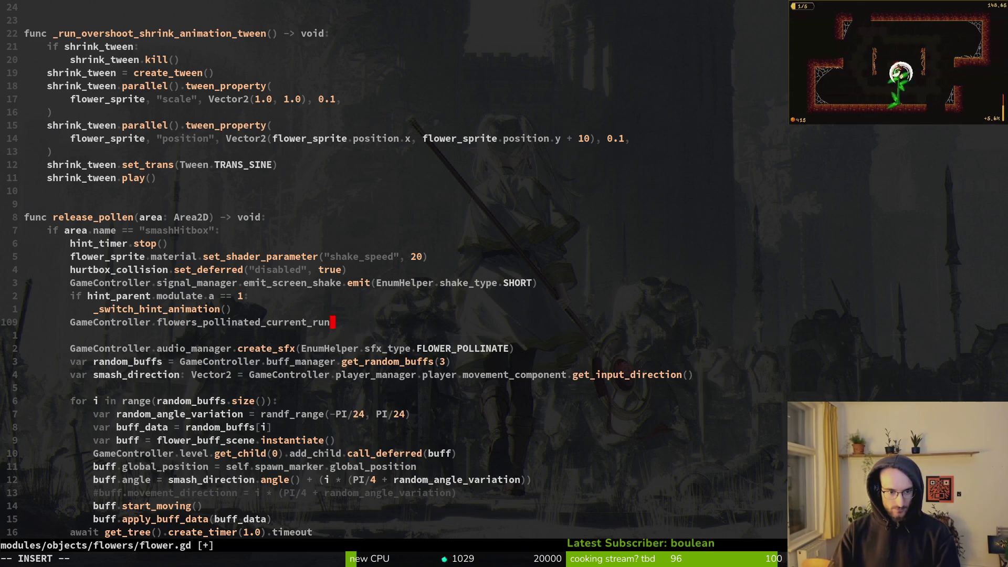
Complete line 109 as 'flowers_pollinated_current_run += 1' and return to normal mode.
type(" +")
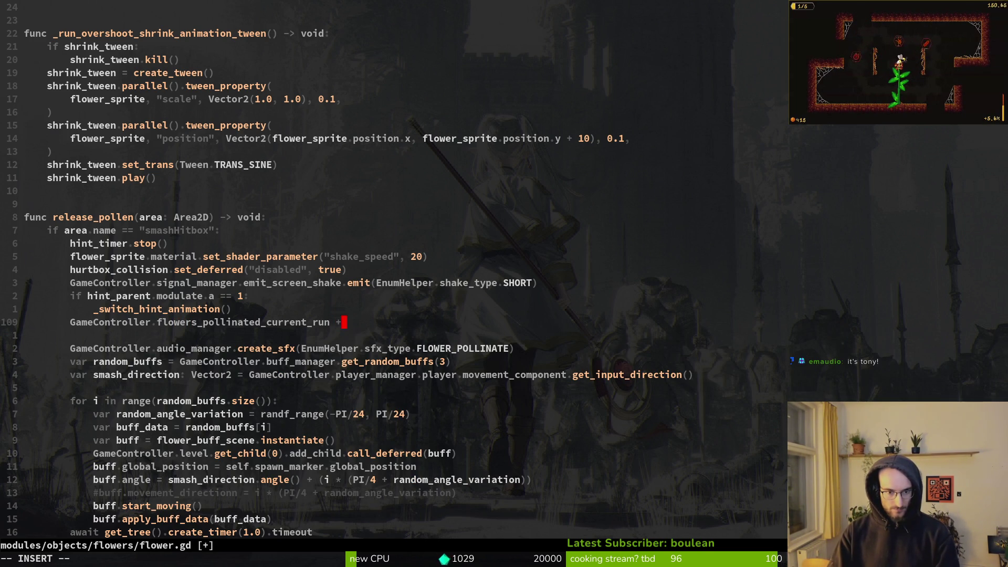
key("Return")
key("BackSpace")
key("BackSpace")
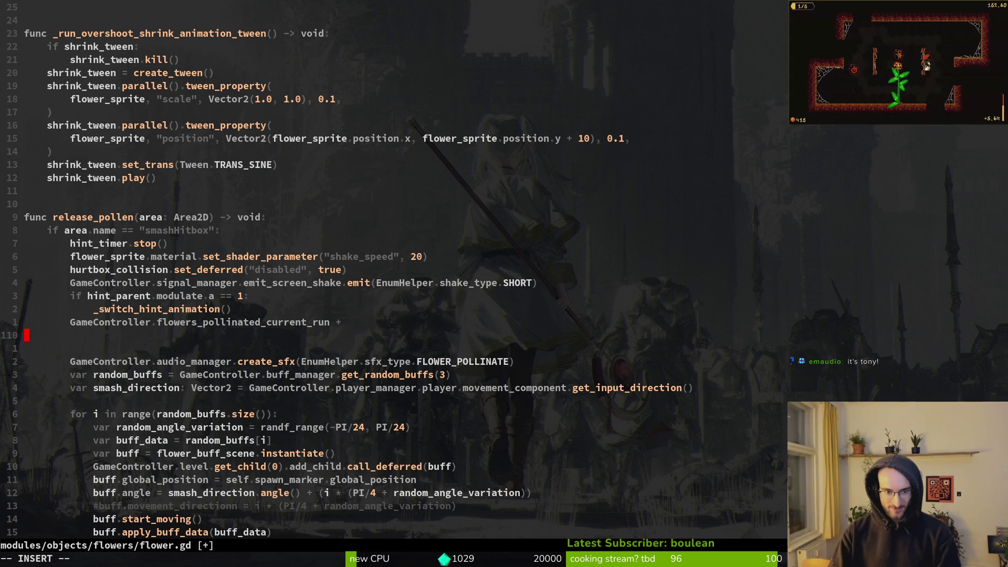
key("BackSpace")
type("= 1")
key("Escape")
key("V")
key("y")
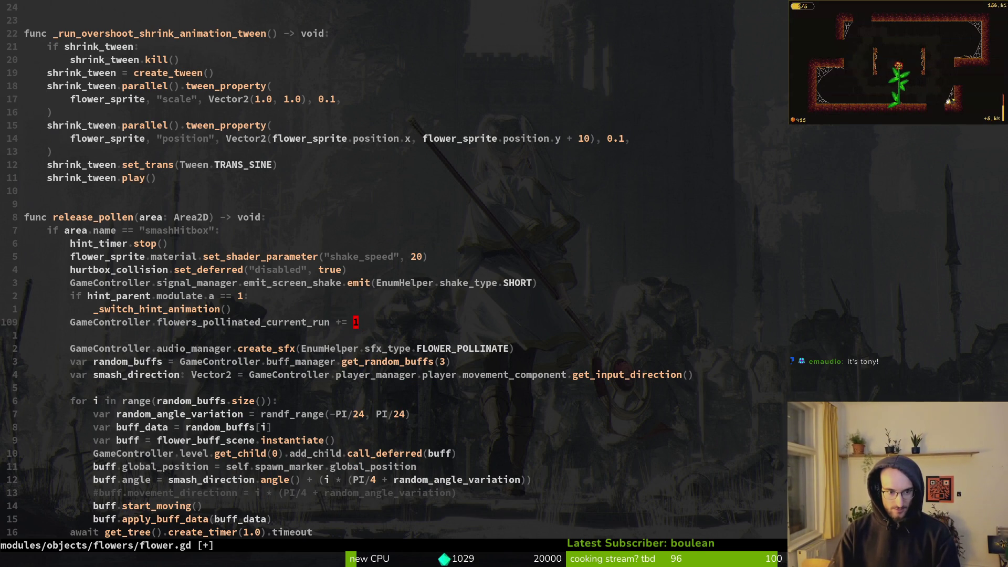
key("space")
Open game.controller.gd and go to the reset_run_stats function.
key("f")
key("f")
type("game")
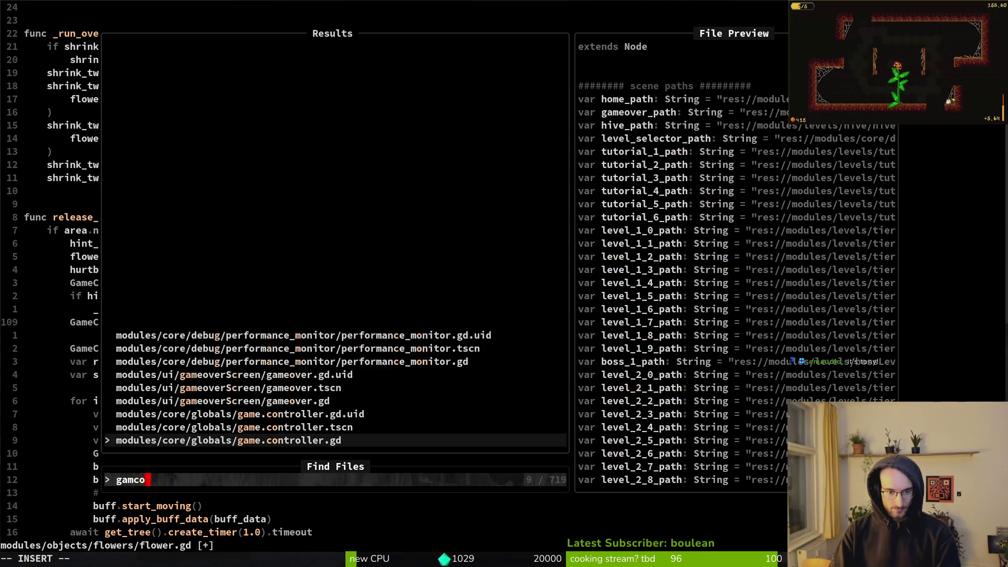
key("Return")
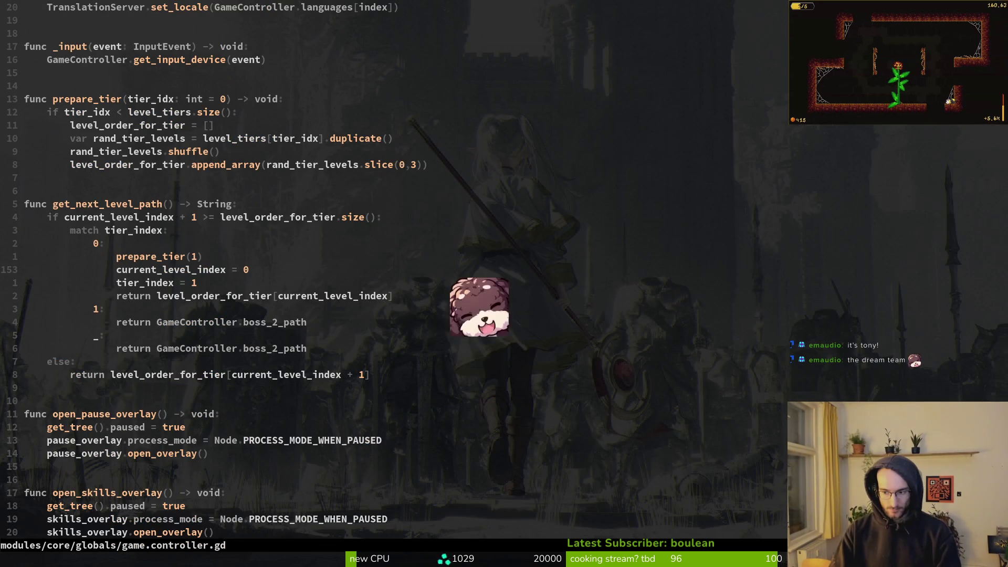
key("ctrl+d")
key("ctrl+d")
key("ctrl+d")
key("ctrl+d")
key("ctrl+d")
key("ctrl+d")
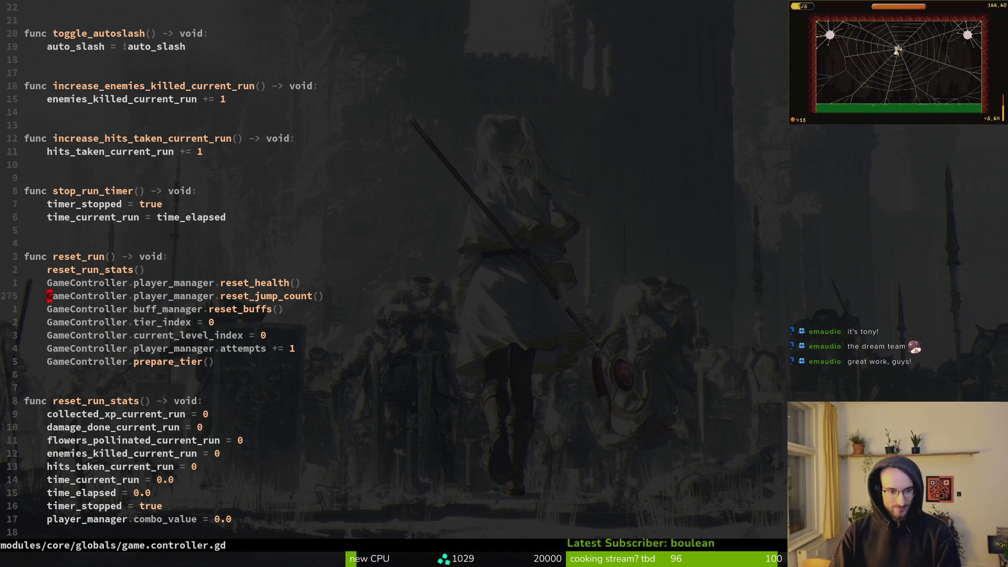
left_click(49, 453)
In reset_run_stats, add flowers_pollinated_current_run to player_manager.flowers_pollinated_total and save.
key("k")
key("k")
key("k")
type("oGameController.")
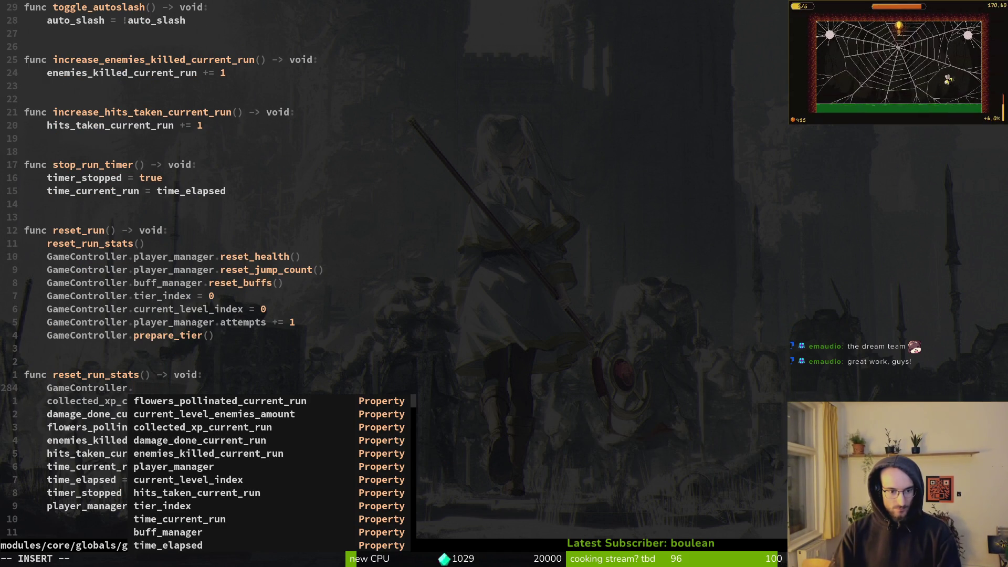
type("player_manager.")
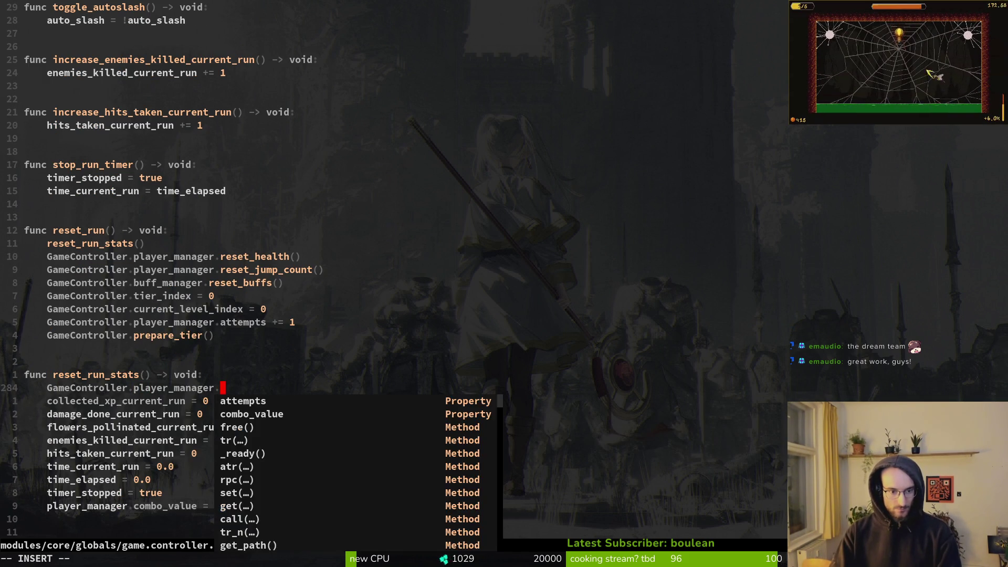
type("ftot")
key("Tab")
key("Tab")
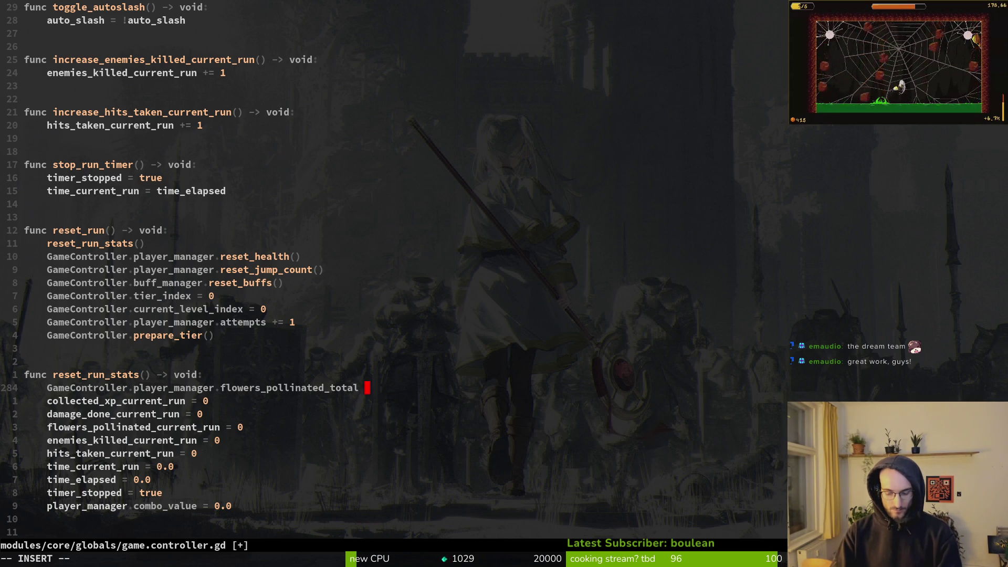
type("+=")
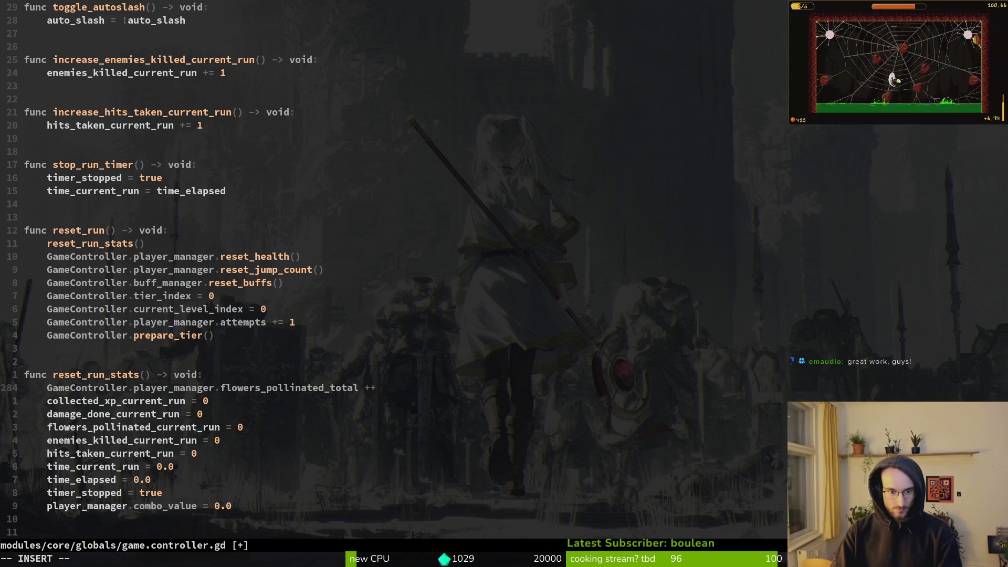
type(" flo")
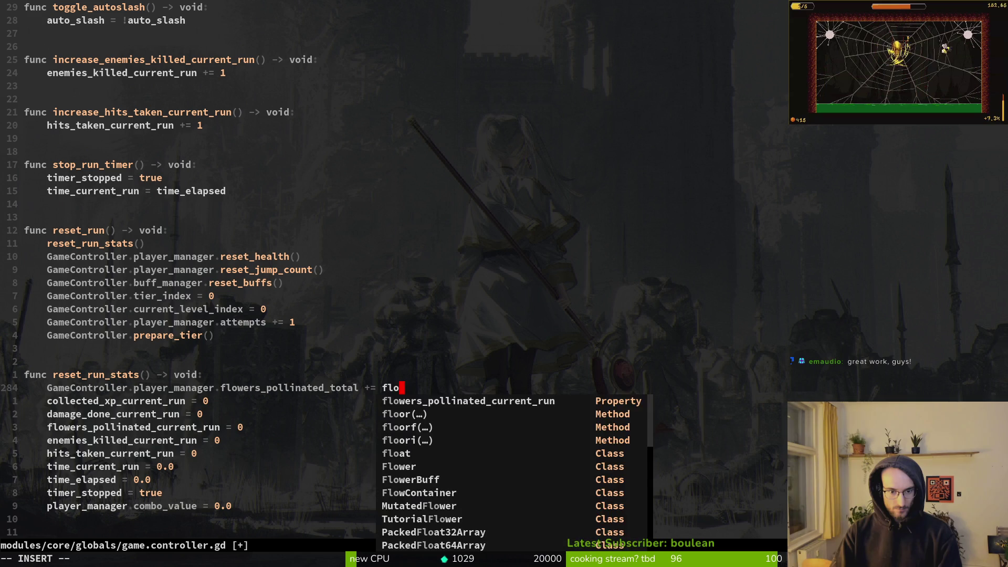
key("Return")
key("Escape")
key("ctrl+s")
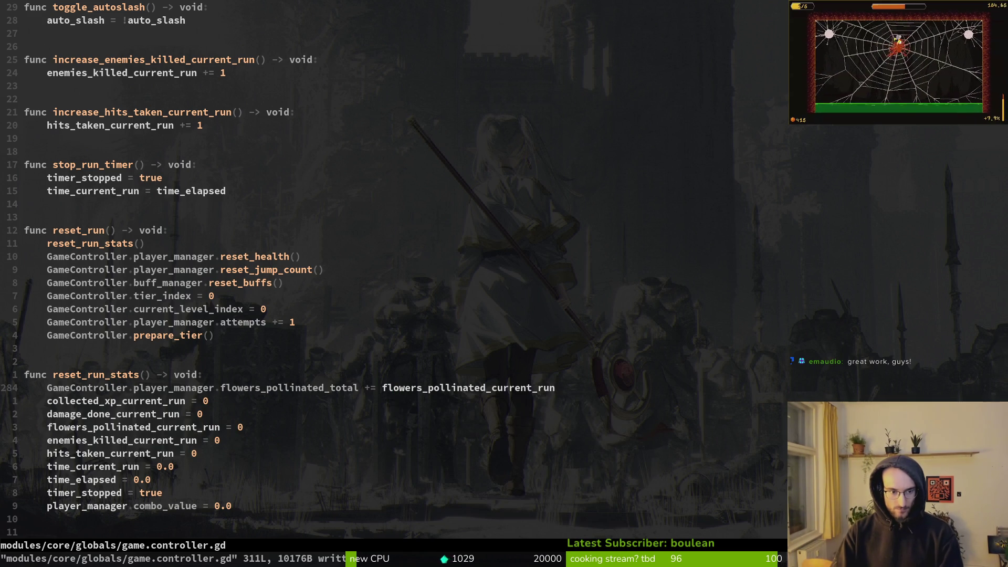
Discard the unfinished print_debug line, resave game.controller.gd, and save flower.gd.
type("oprint_debug(")
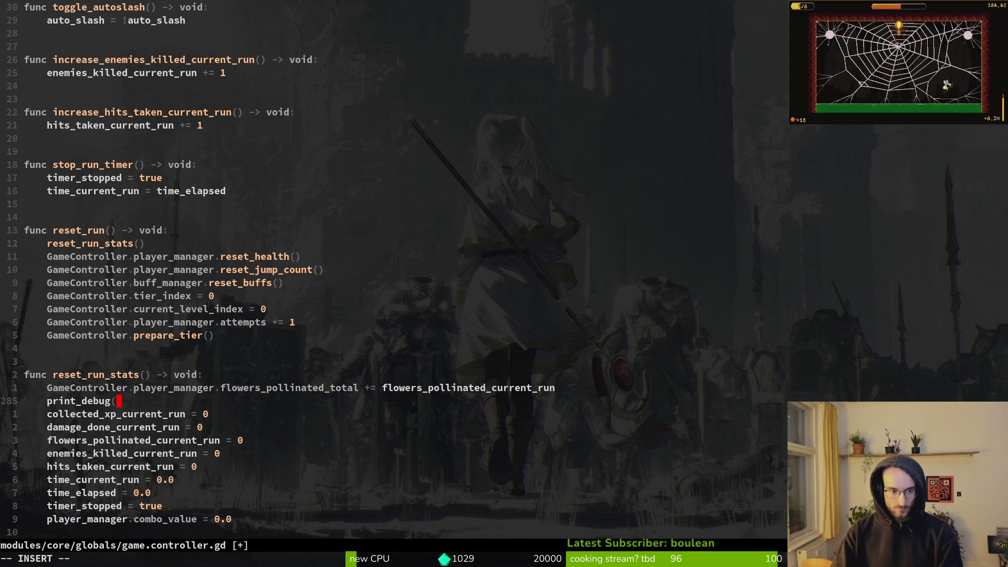
key("Escape")
key("d")
key("d")
key("ctrl+s")
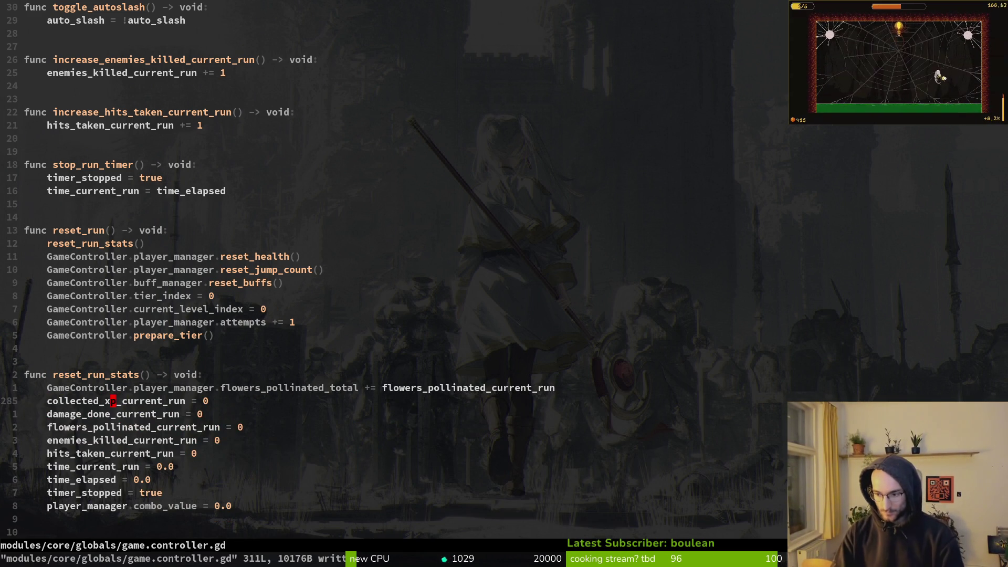
type(":q")
key("Return")
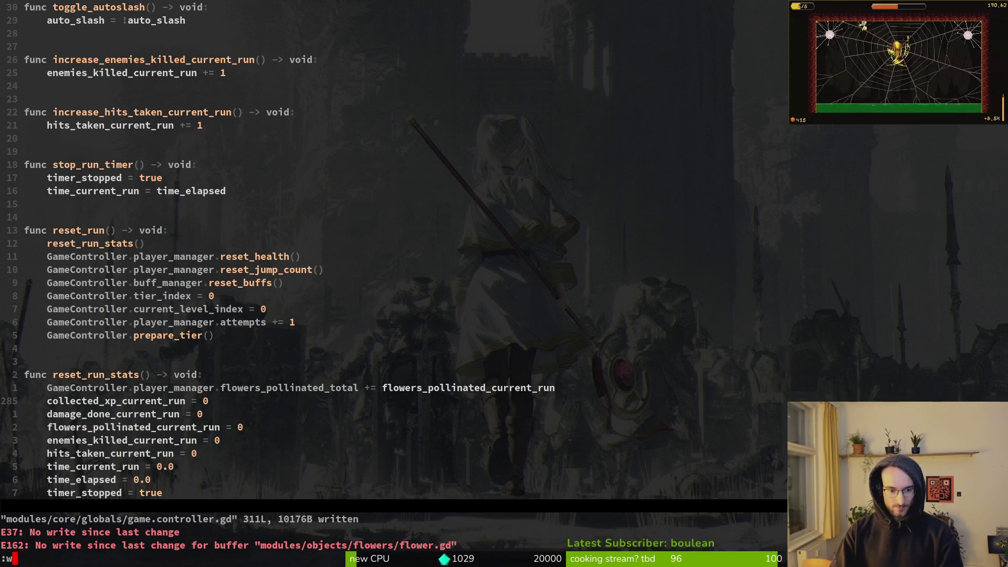
key("Return")
key("ctrl+s")
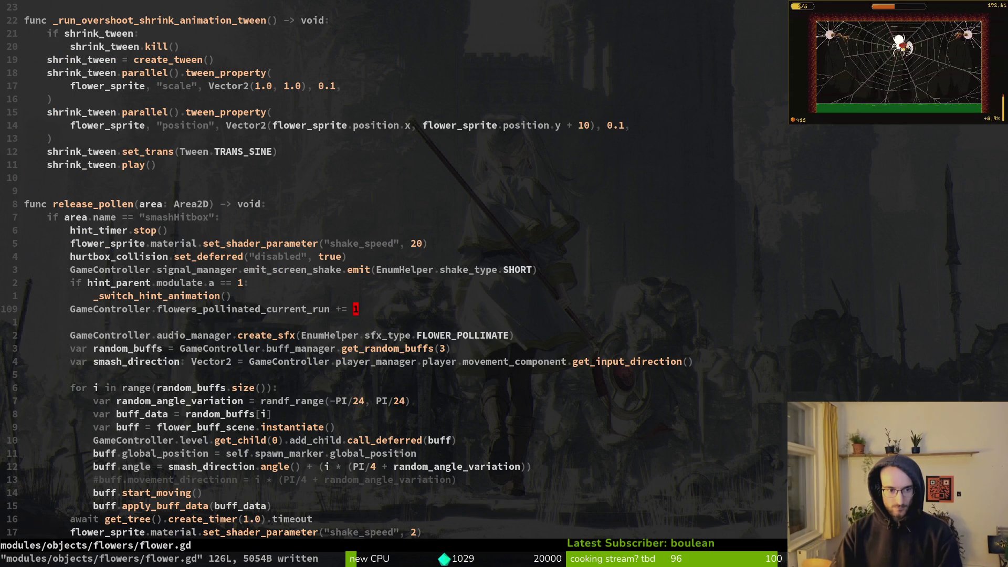
key("alt+Tab")
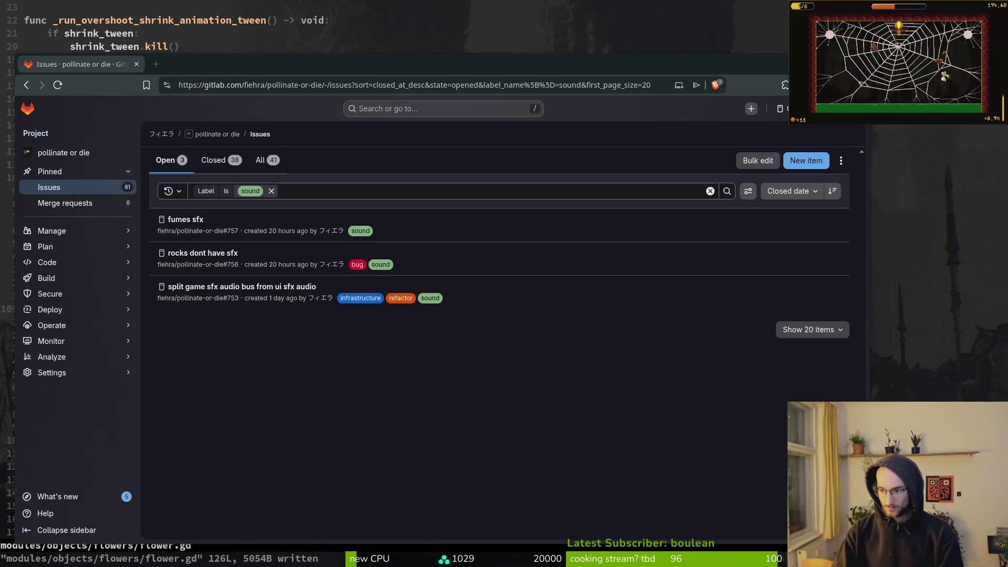
key("alt+Tab")
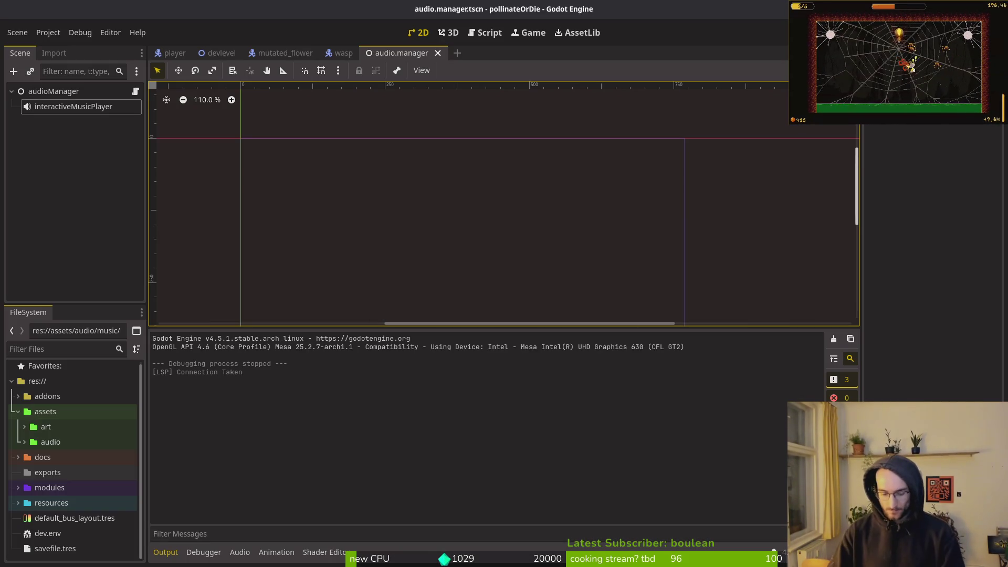
key("F5")
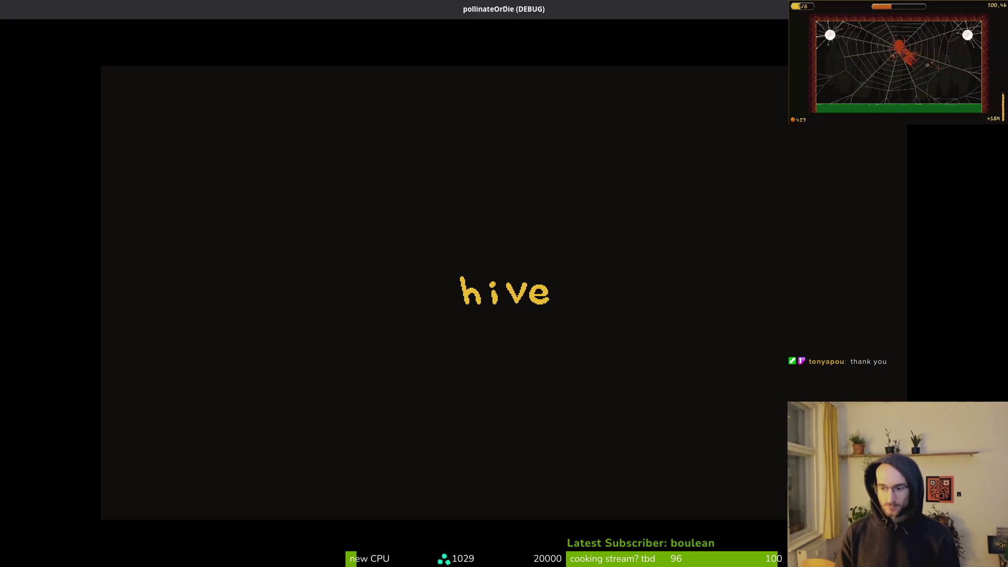
key("shift")
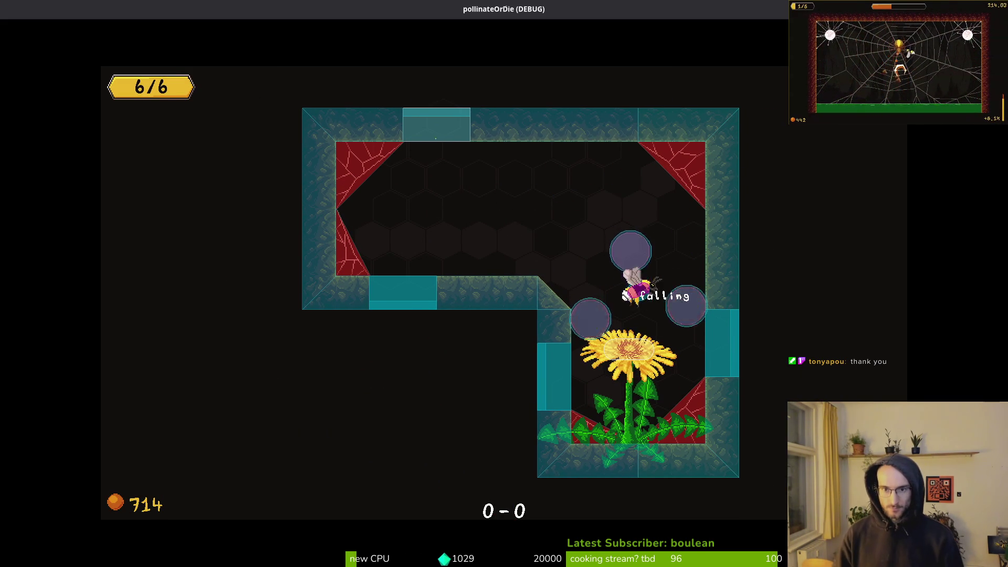
key("F8")
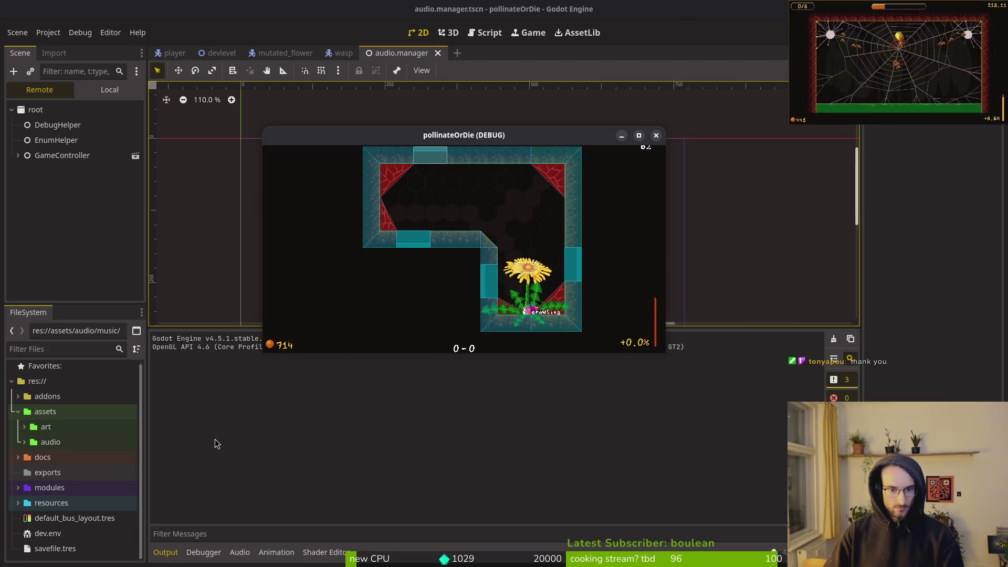
key("F8")
key("F5")
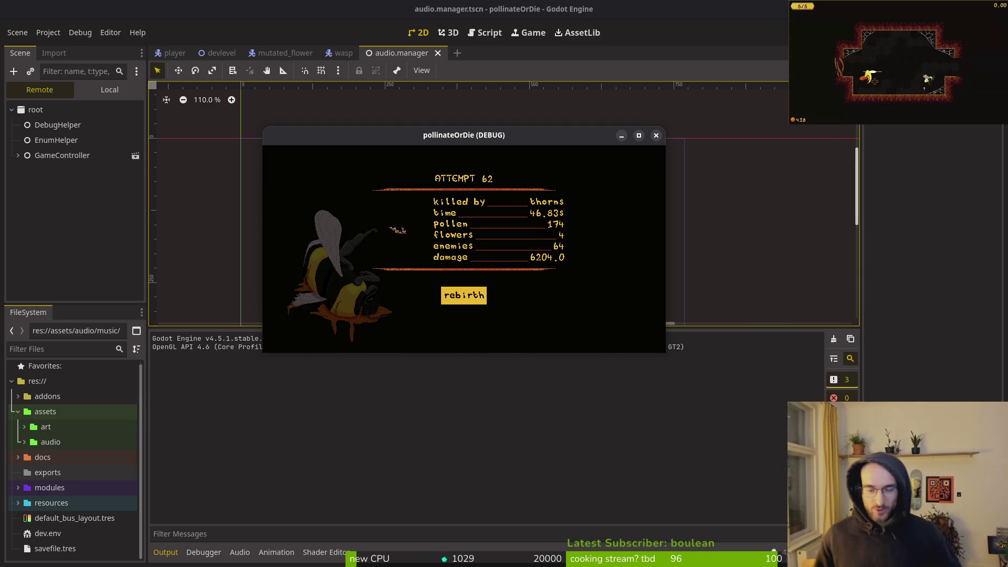
left_click(657, 136)
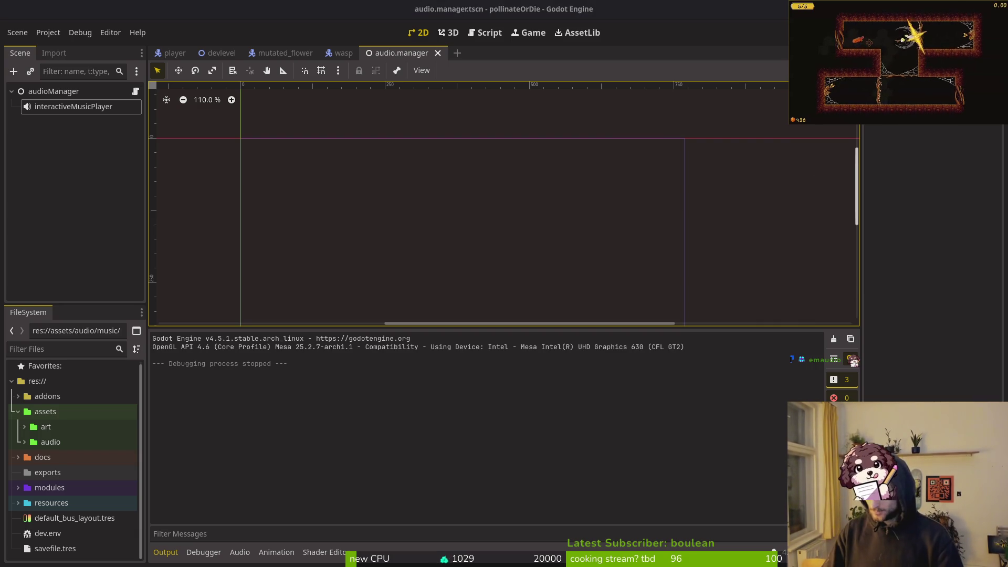
Create the pollinate or die issue 'add stats tab to archvies overlay' with description 'show stats'.
key("alt+Tab")
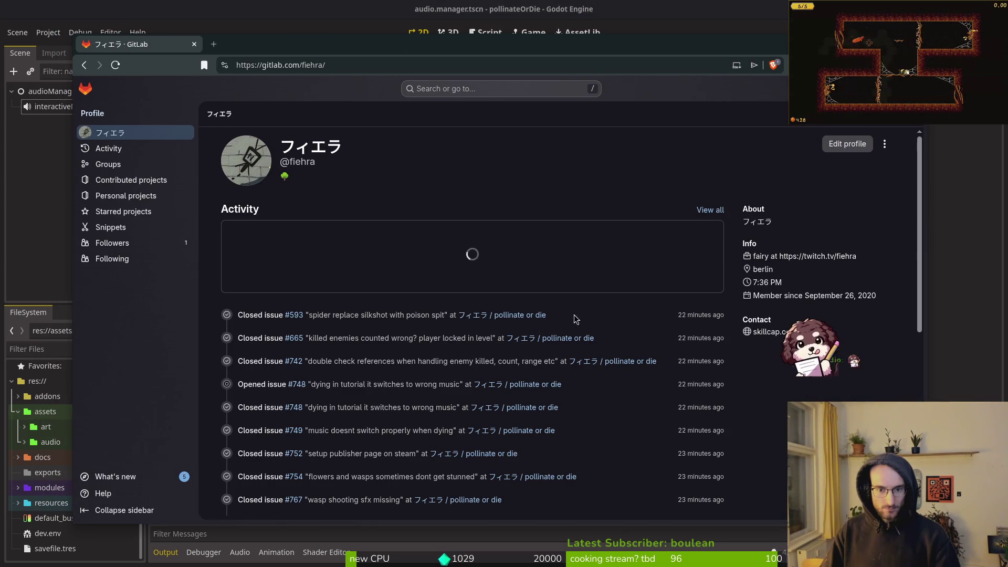
left_click(513, 315)
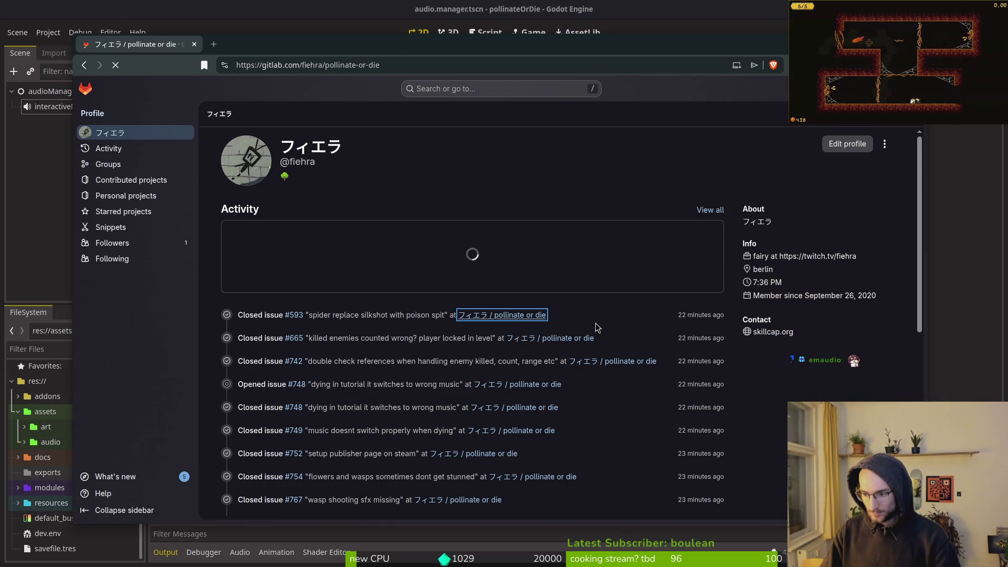
left_click(134, 172)
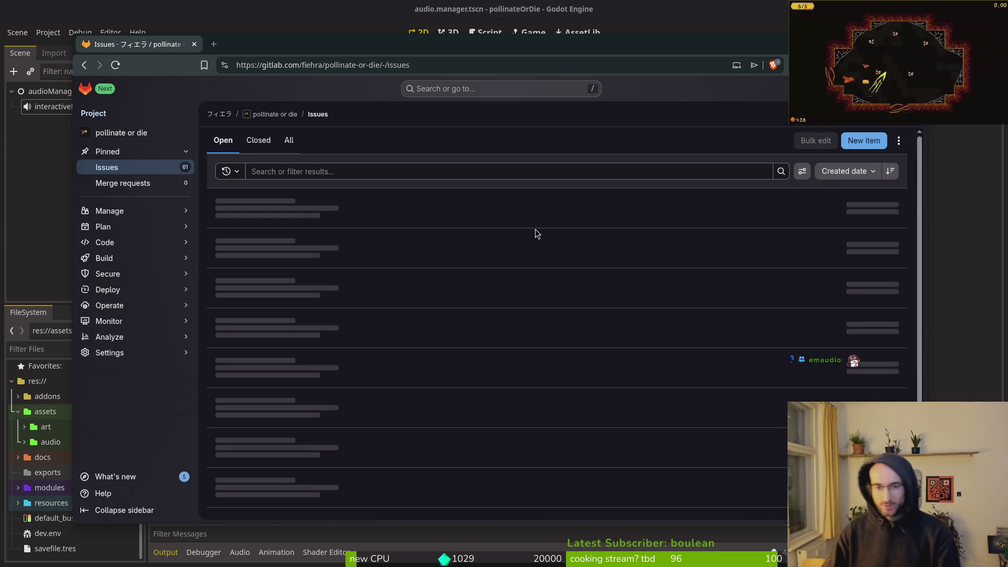
left_click(864, 141)
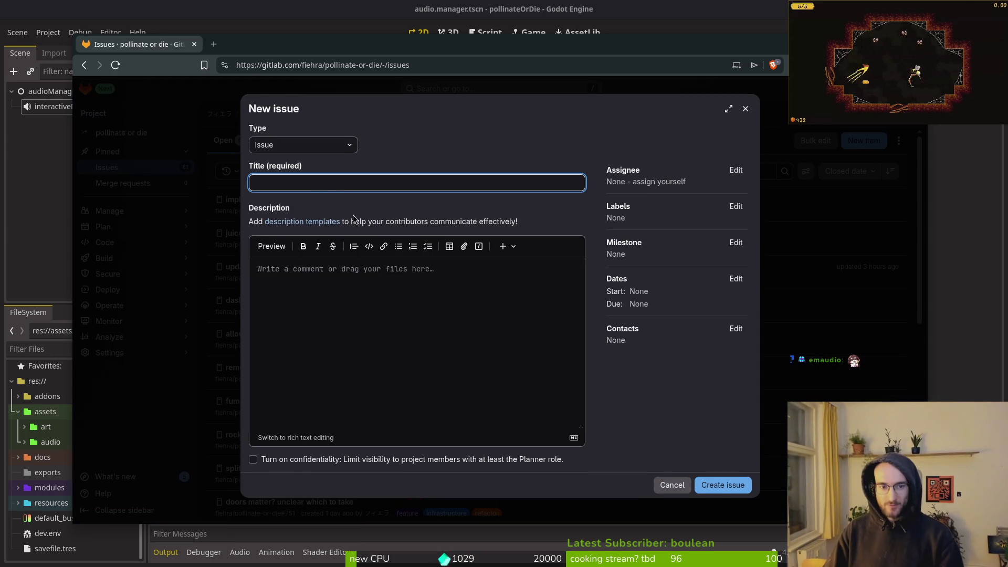
type("a")
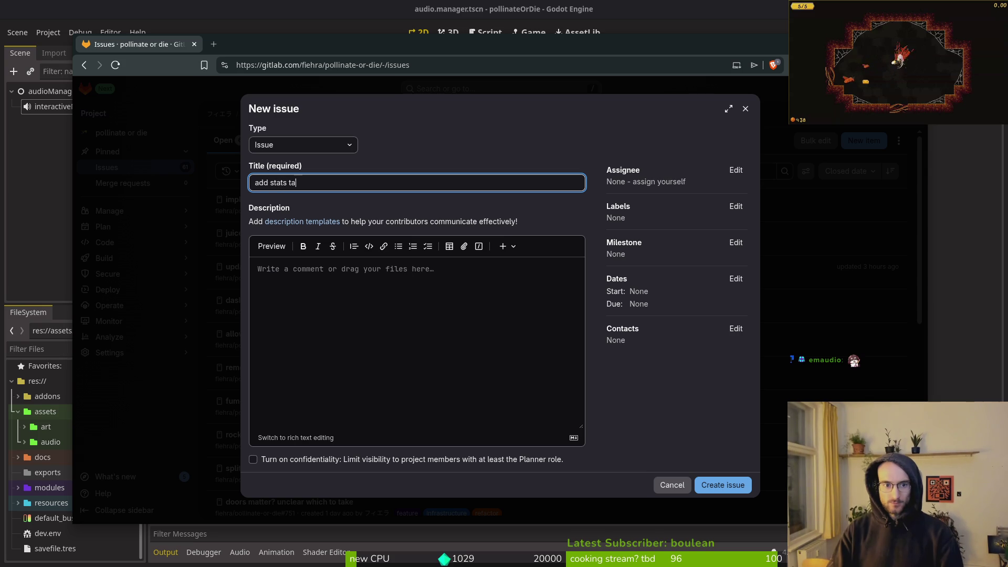
type("foverlay")
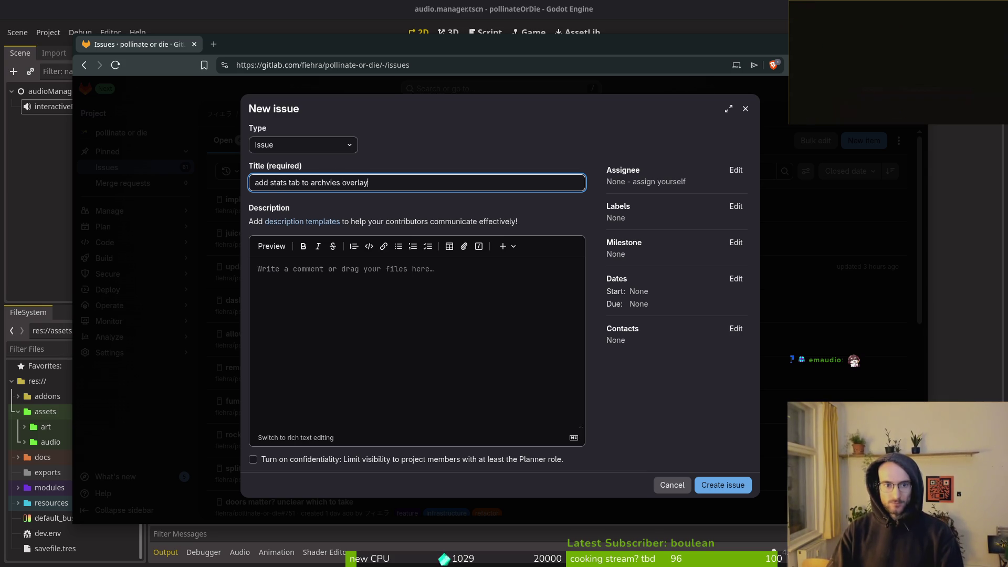
left_click(466, 347)
type("show stats")
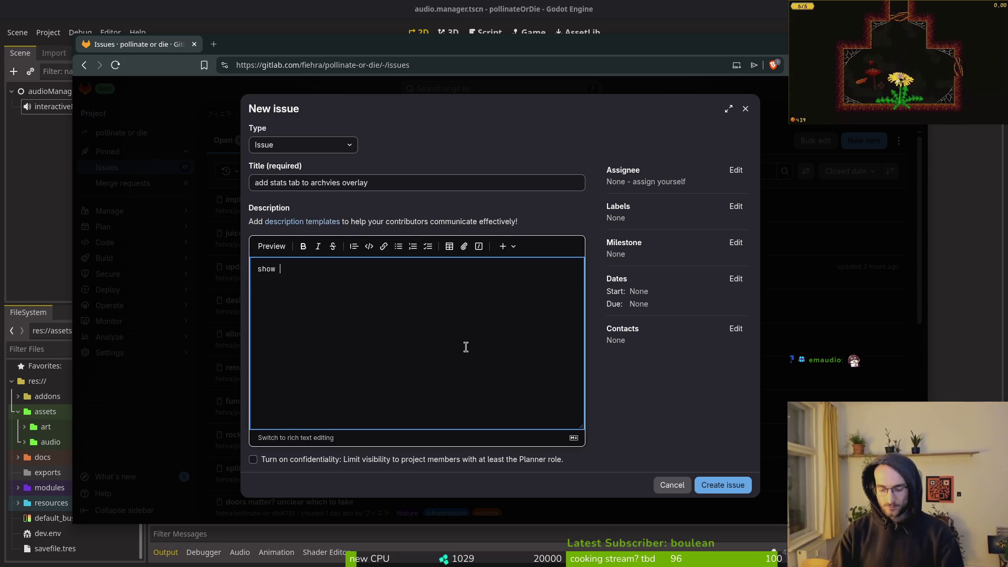
left_click(715, 487)
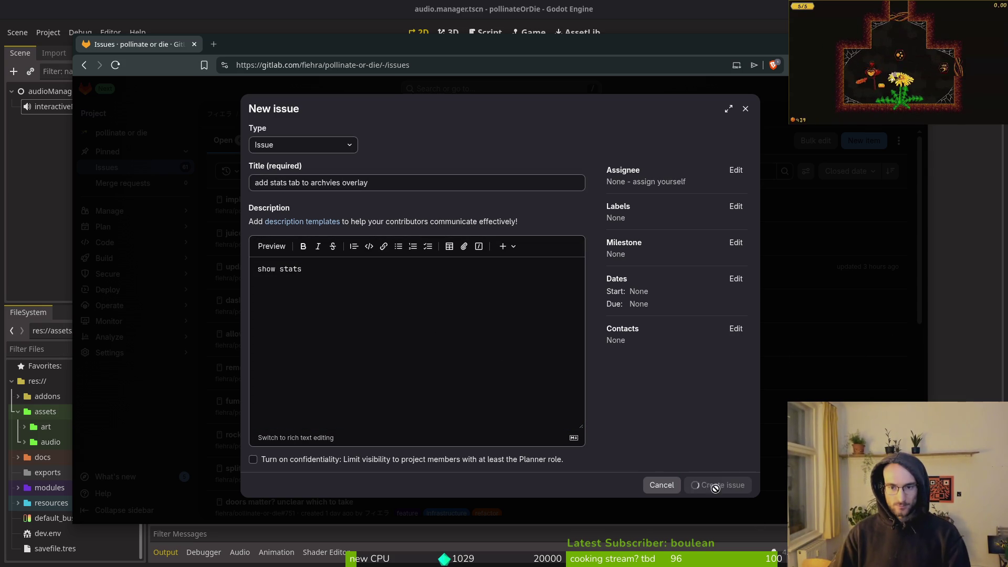
Label the new stats tab issue as feature.
left_click(736, 205)
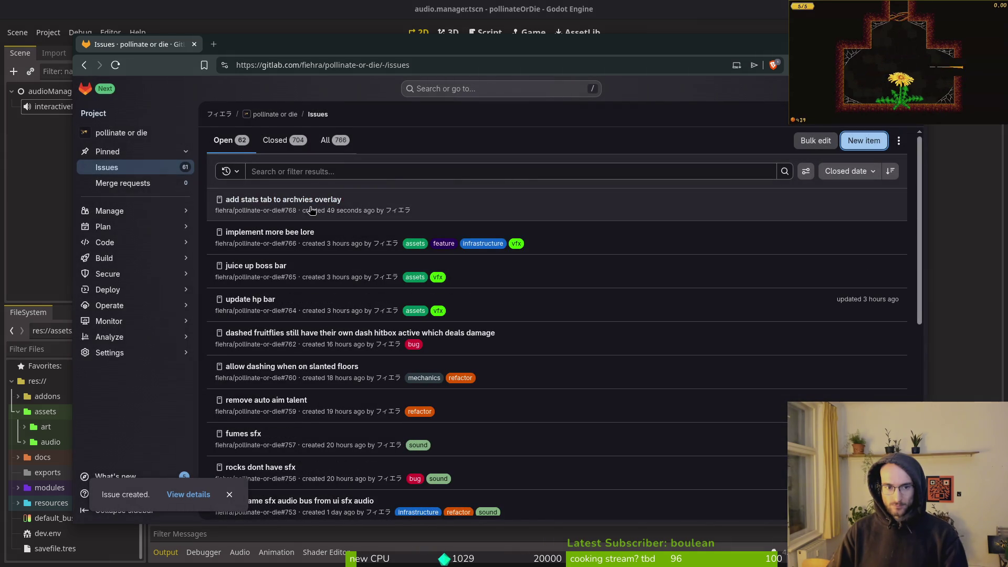
left_click(294, 199)
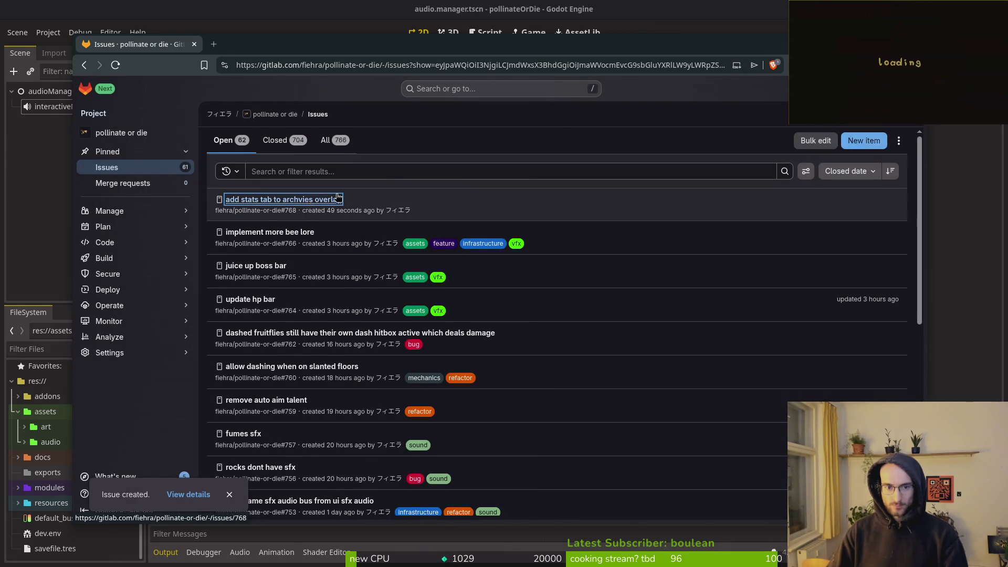
left_click(890, 273)
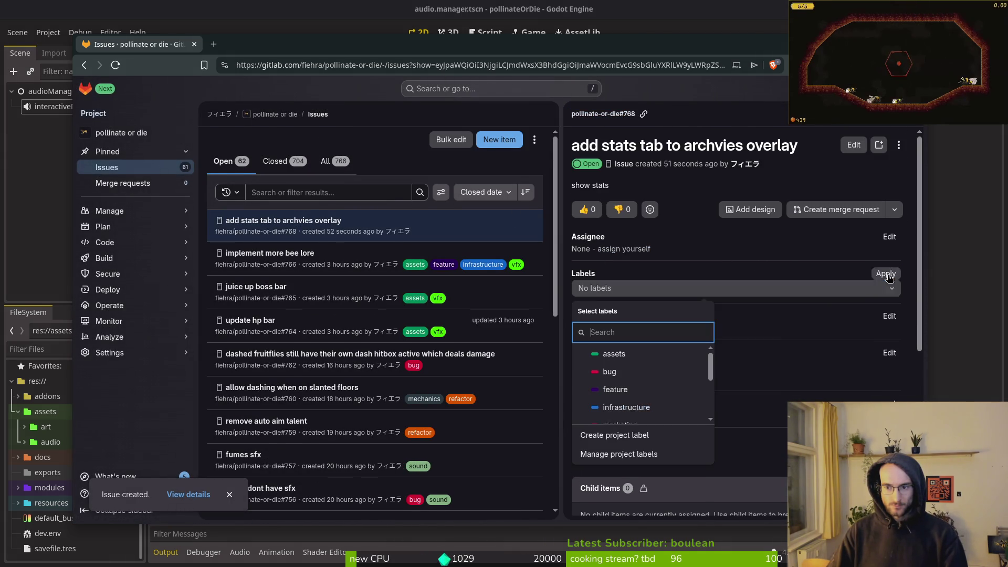
left_click(615, 390)
left_click(886, 273)
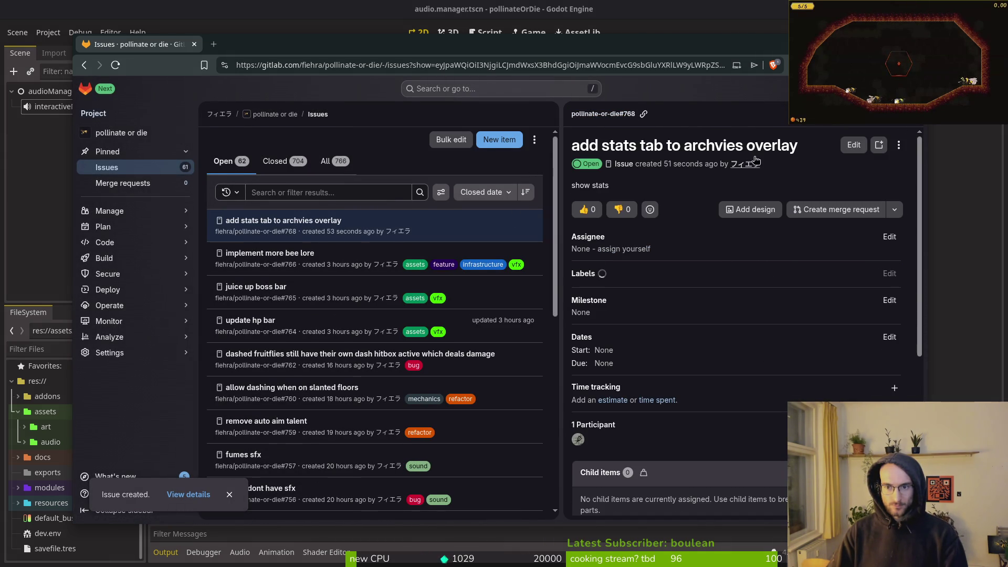
key("Escape")
left_click(864, 140)
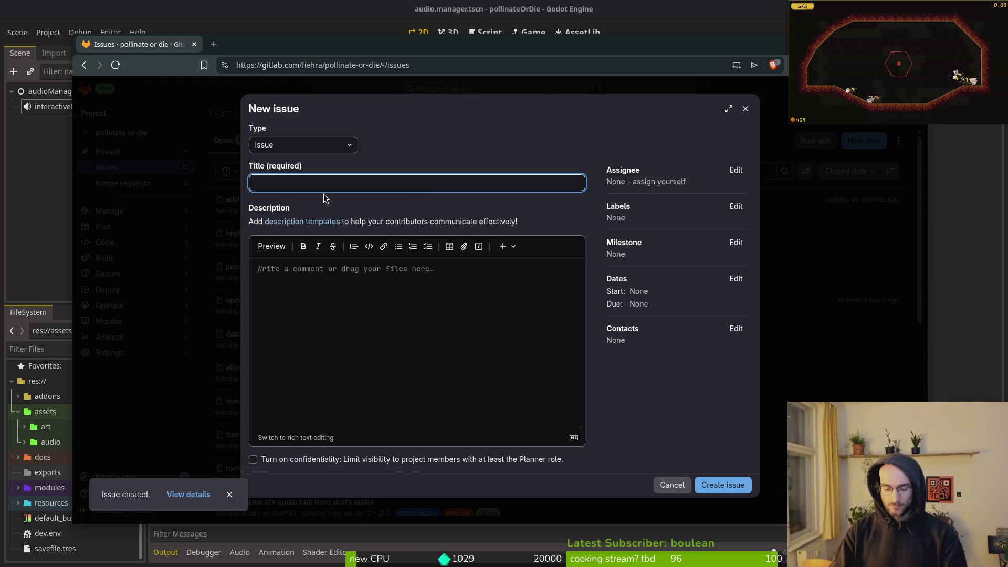
Submit a 'stats manager' issue about one place for all stats, labelled infrastructure.
type("stats manager")
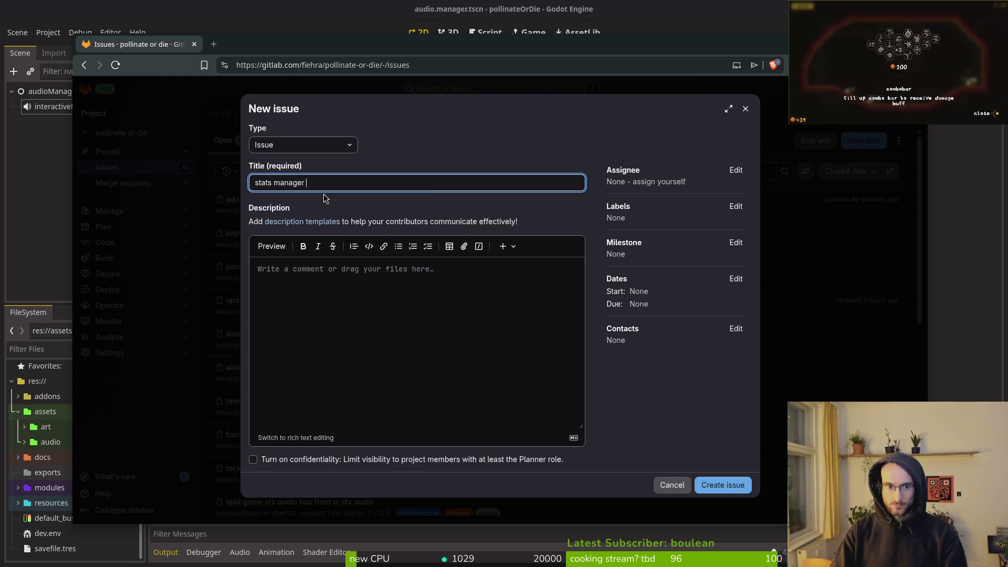
left_click(422, 348)
type("crae")
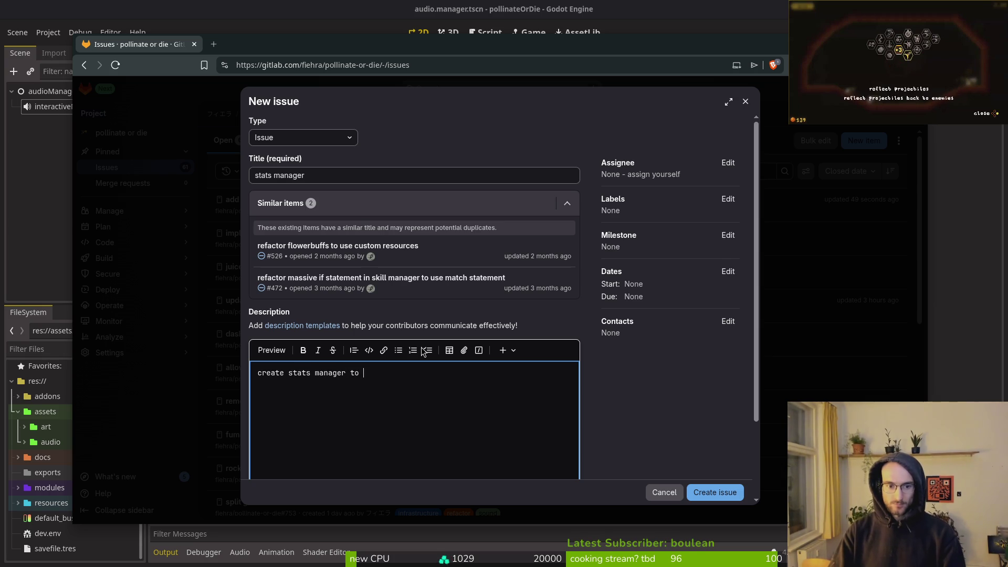
type("have 1 place to hold all stats instead of")
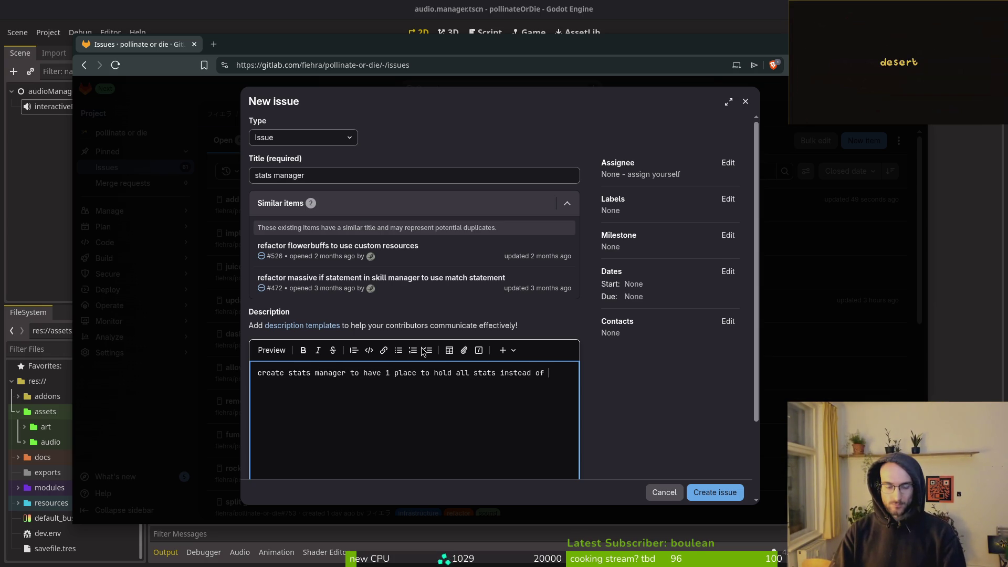
type(" t")
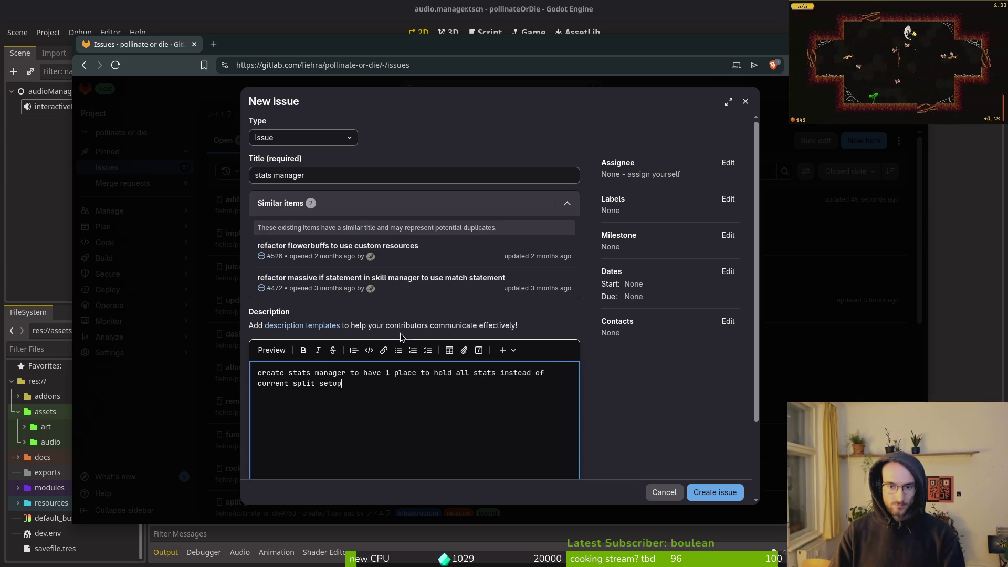
left_click(728, 198)
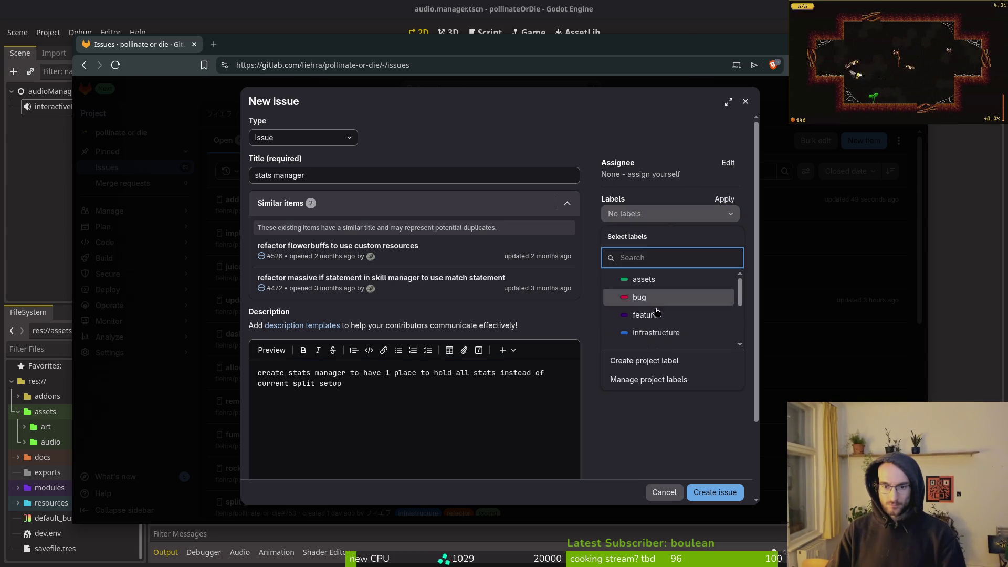
left_click(672, 333)
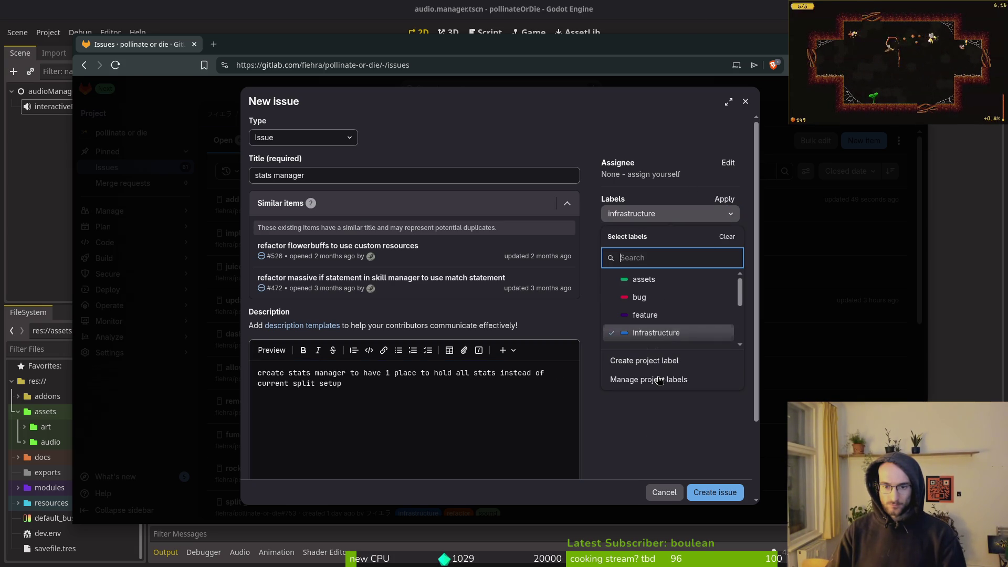
left_click(714, 492)
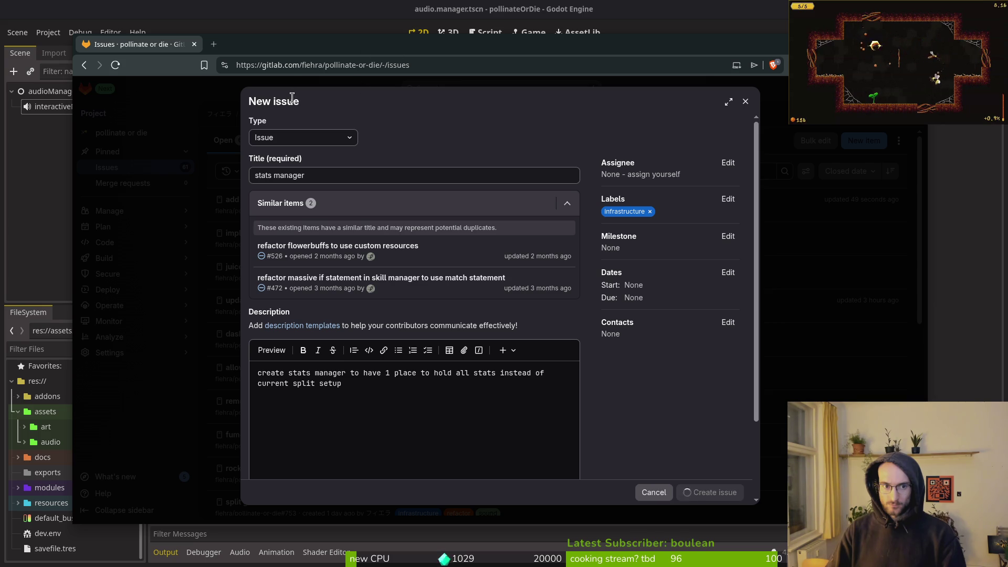
key("alt+Tab")
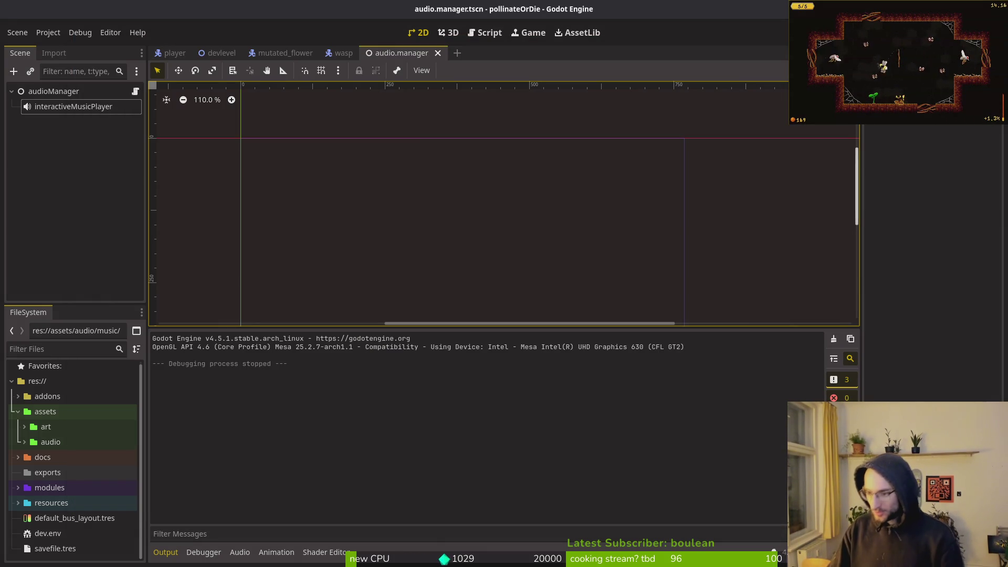
Run the game with F5, fly out of the hive, and pollinate a flower in the desert levels.
key("F5")
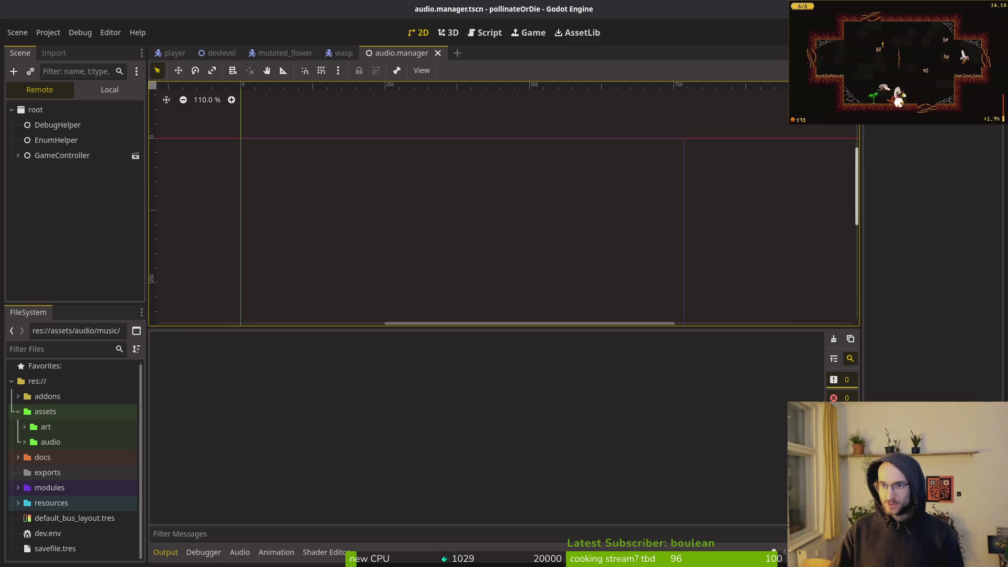
key("Return")
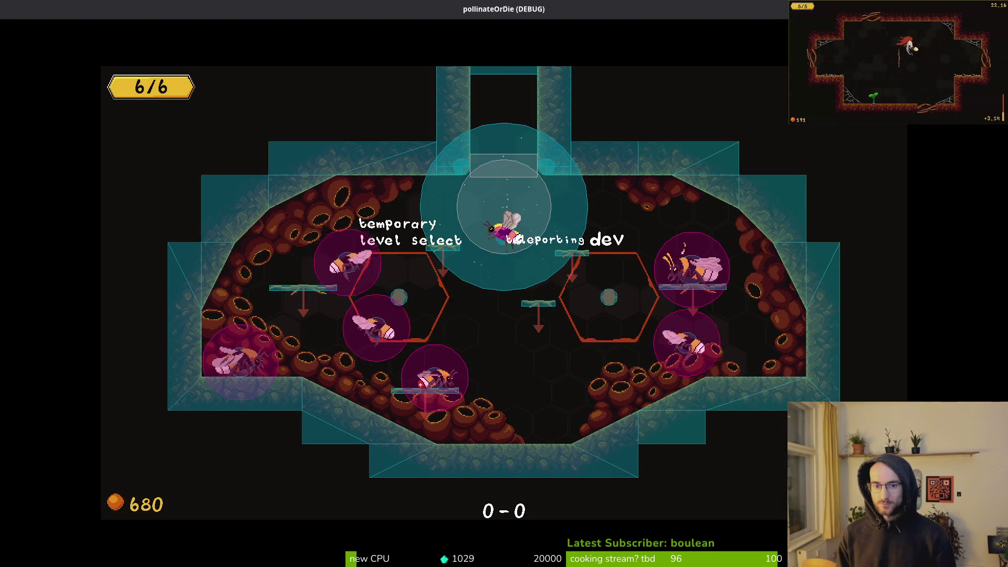
key("Up")
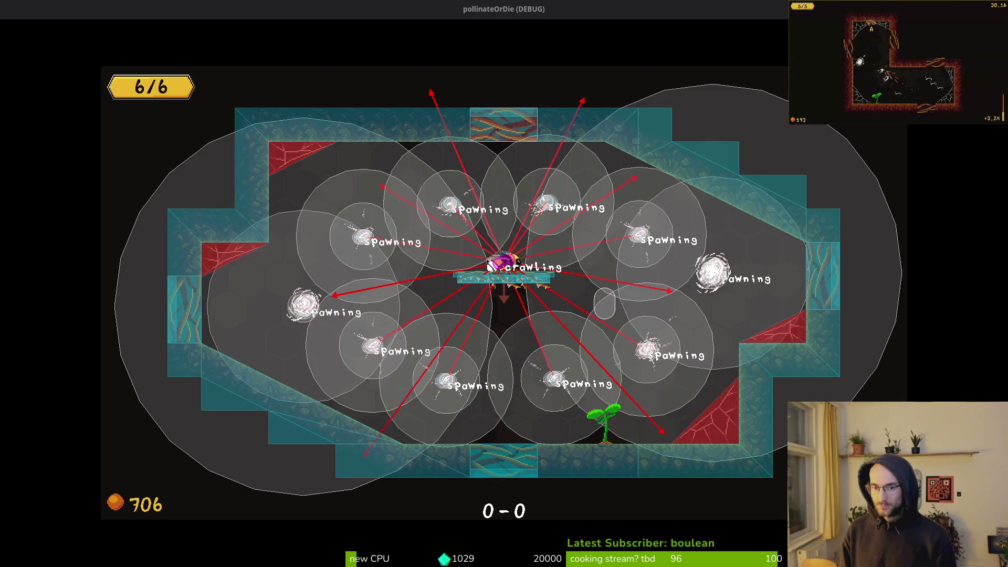
key("Right")
key("Right")
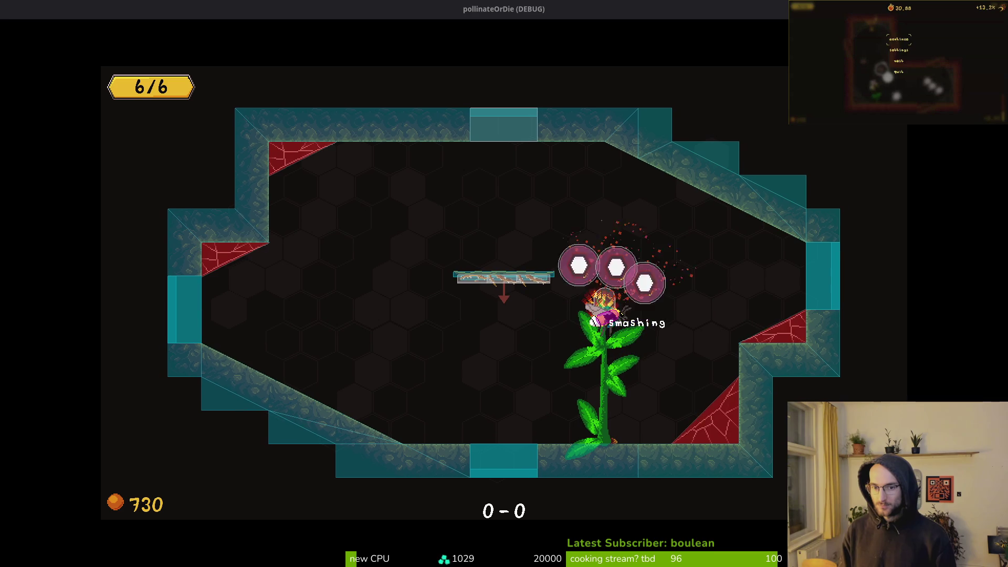
key("Right")
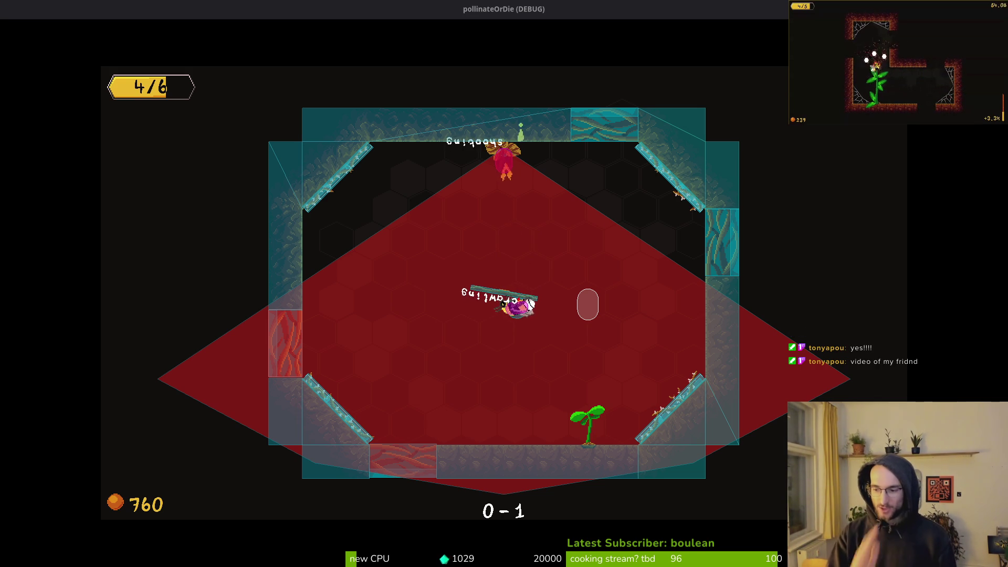
key("XF86AudioLowerVolume")
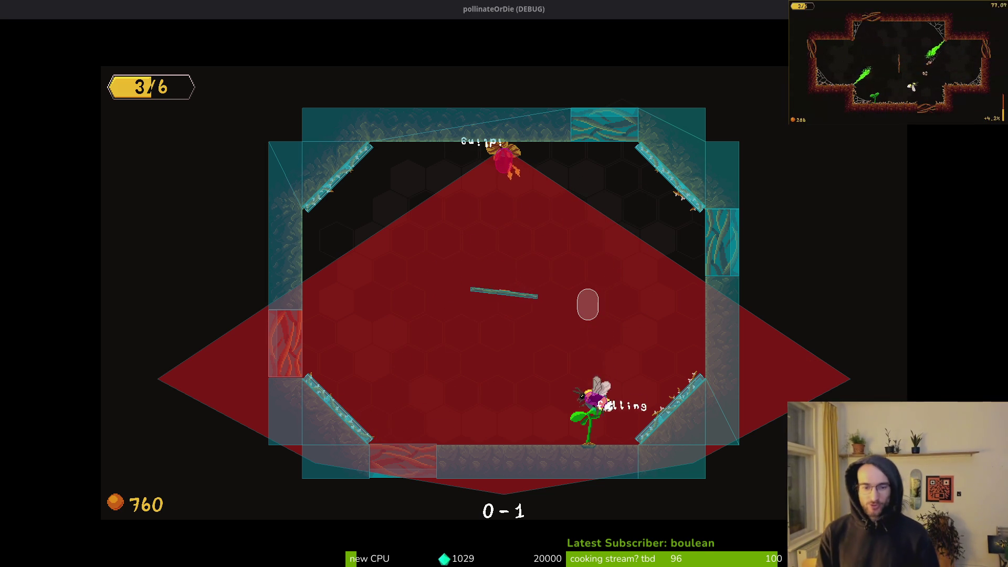
key("Escape")
key("Escape")
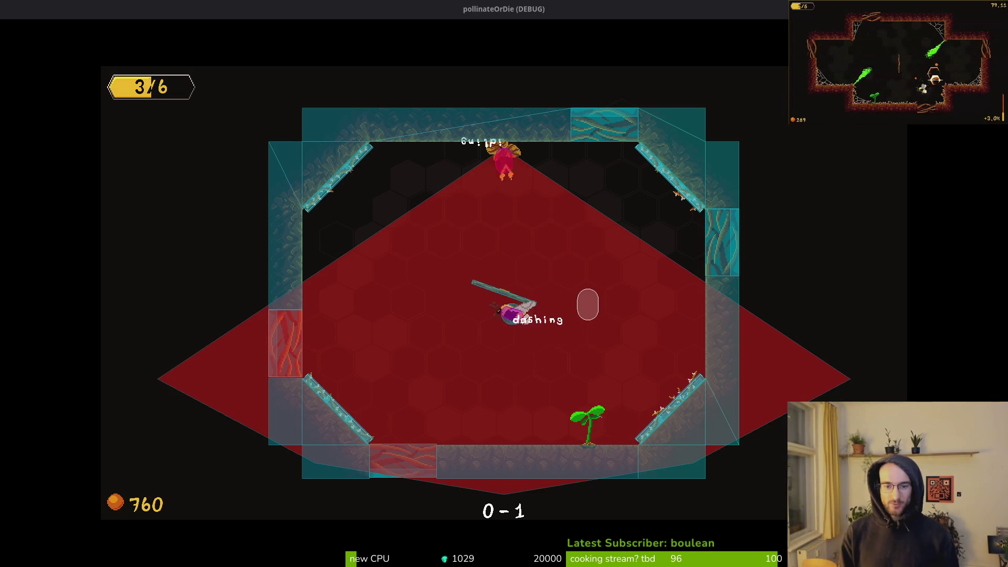
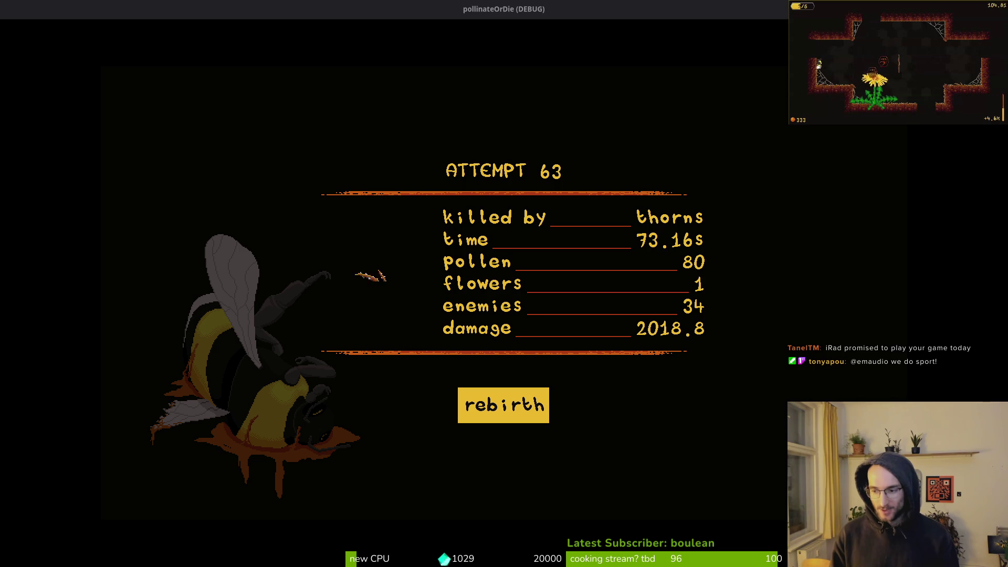
Rebirth the bee from the death screen and fly it around the hive level.
key("Escape")
key("Escape")
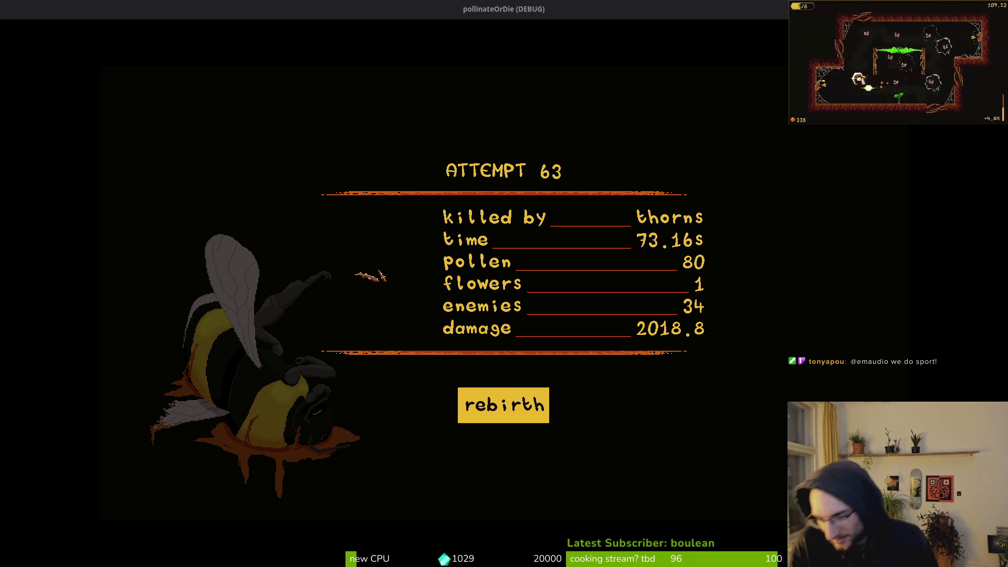
key("Return")
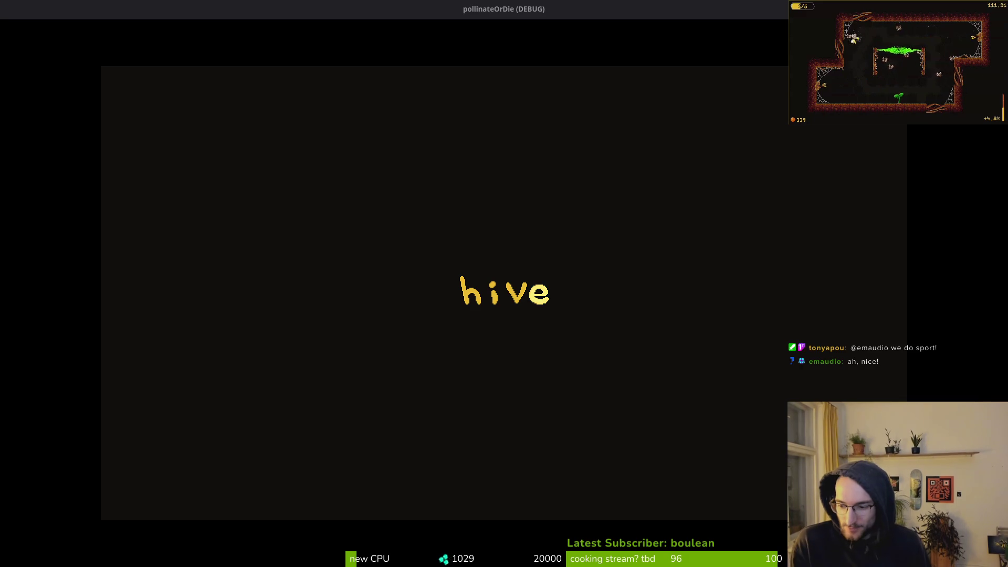
key("space")
key("Right")
key("Left")
key("Right")
key("Left")
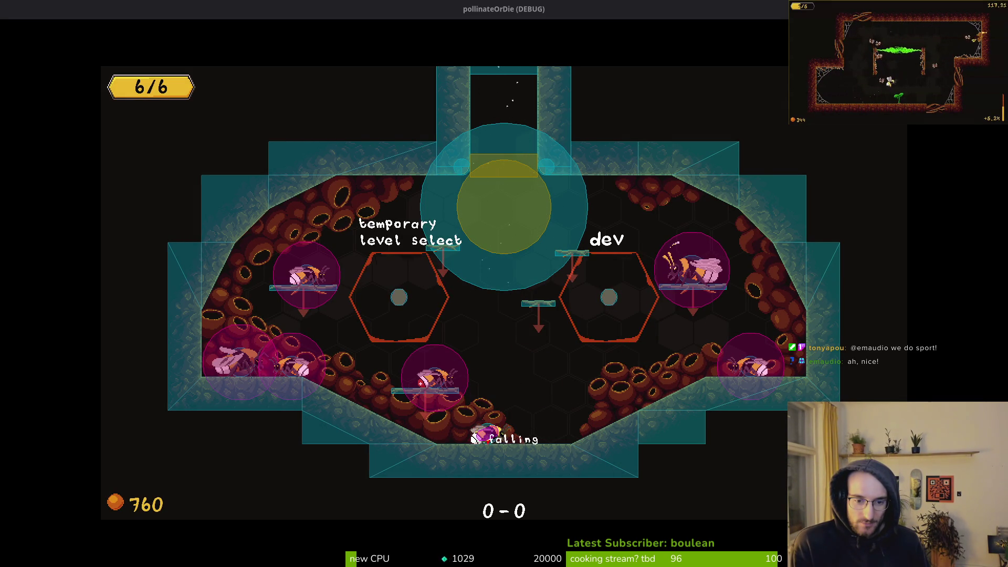
key("Left")
key("Right")
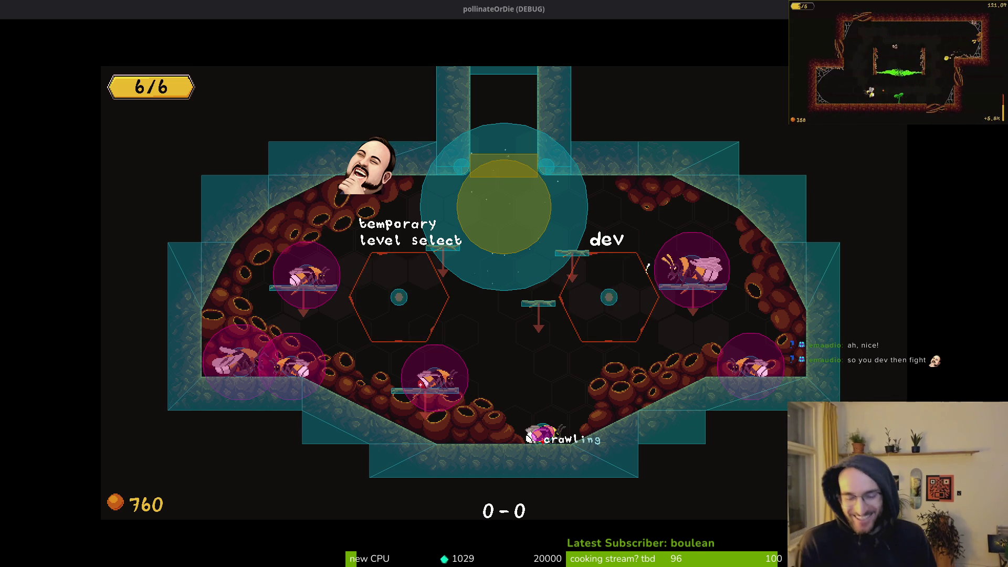
Pause, quit the run to the main menu, and exit the game to the editor.
key("Escape")
key("Down")
key("Down")
key("Down")
key("Return")
key("Left")
key("Return")
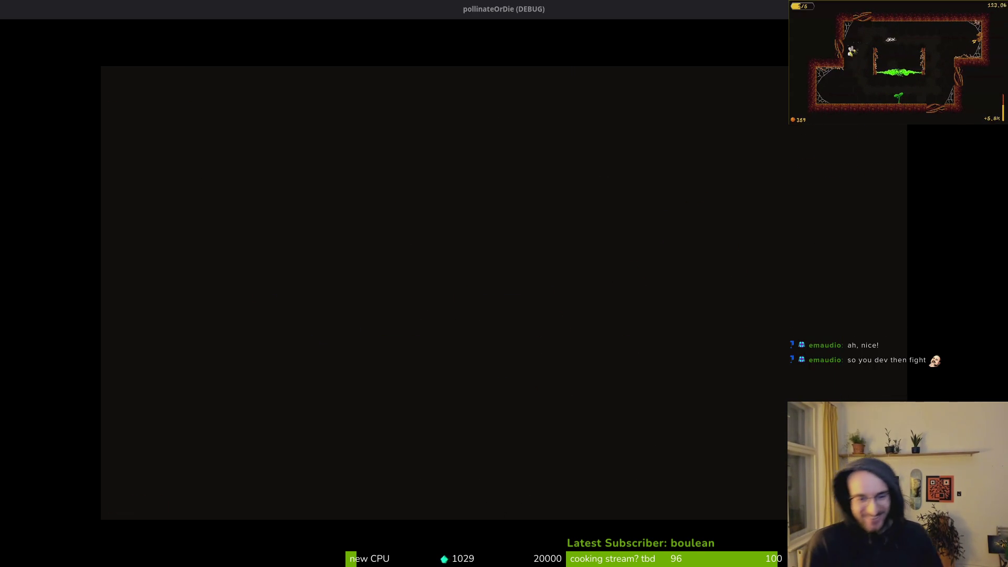
key("Down")
key("Down")
key("Down")
key("Return")
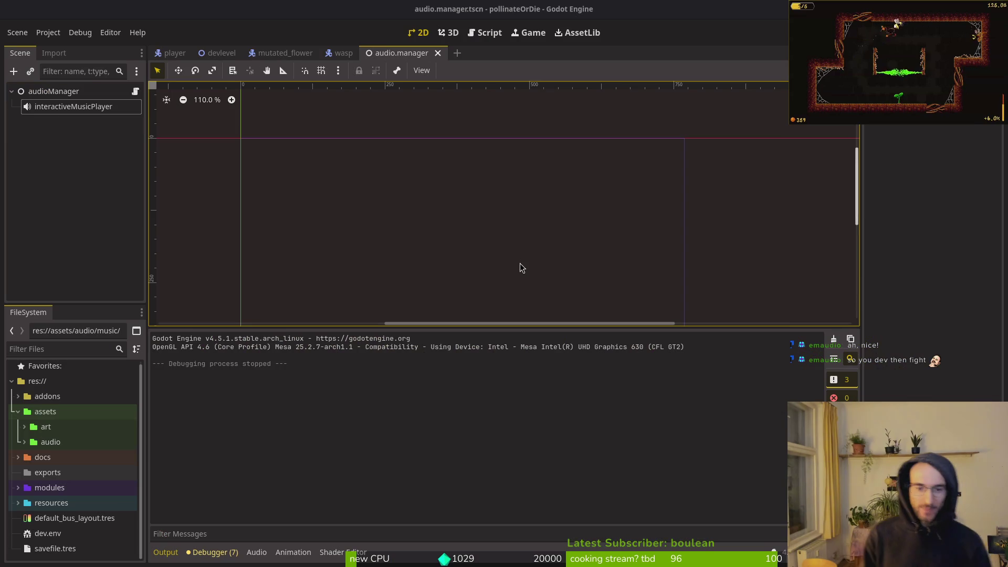
Relaunch with F5, continue the saved run into the hive, try the pause menu, then stop the game.
key("F5")
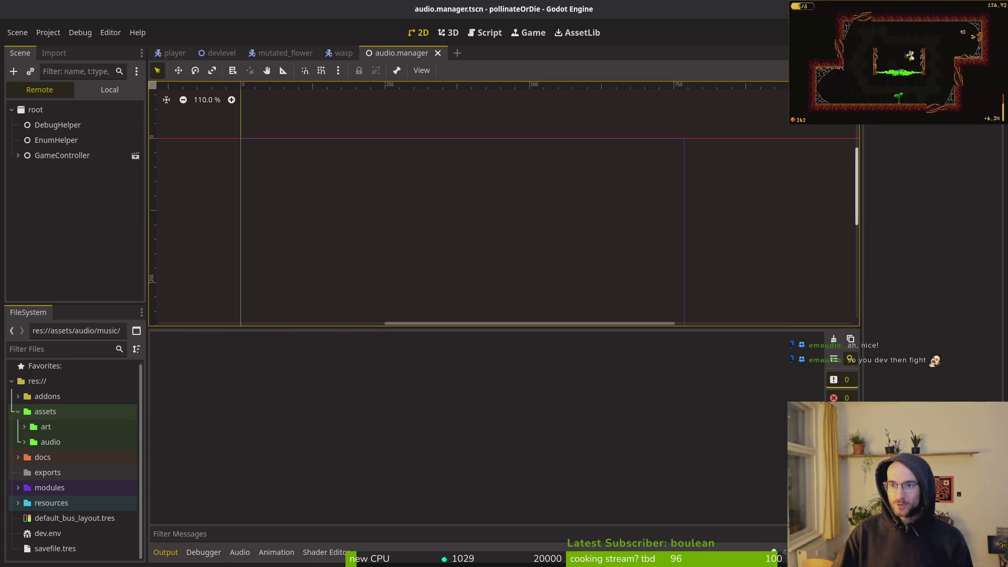
key("Return")
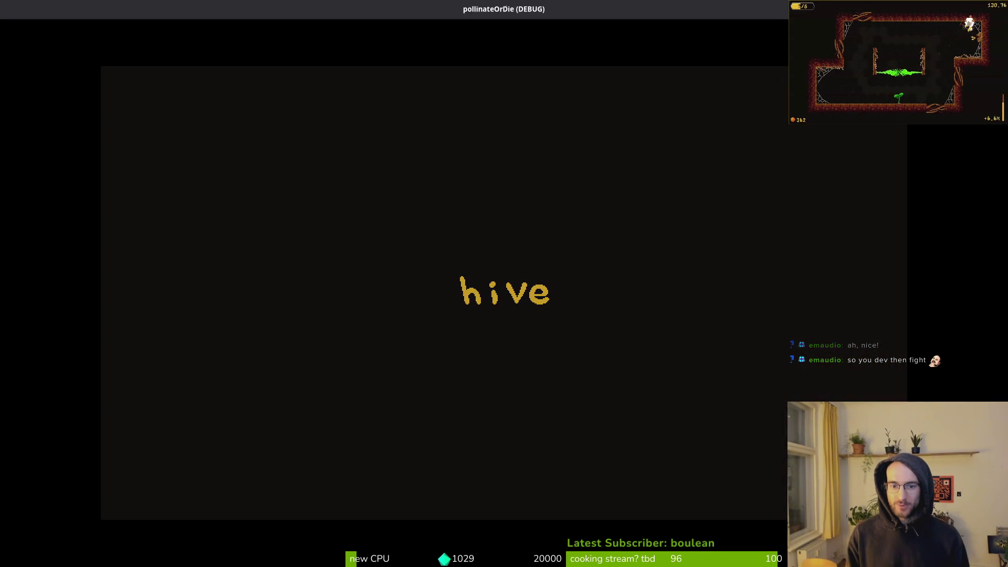
key("Escape")
key("Down")
key("Down")
key("Down")
key("Up")
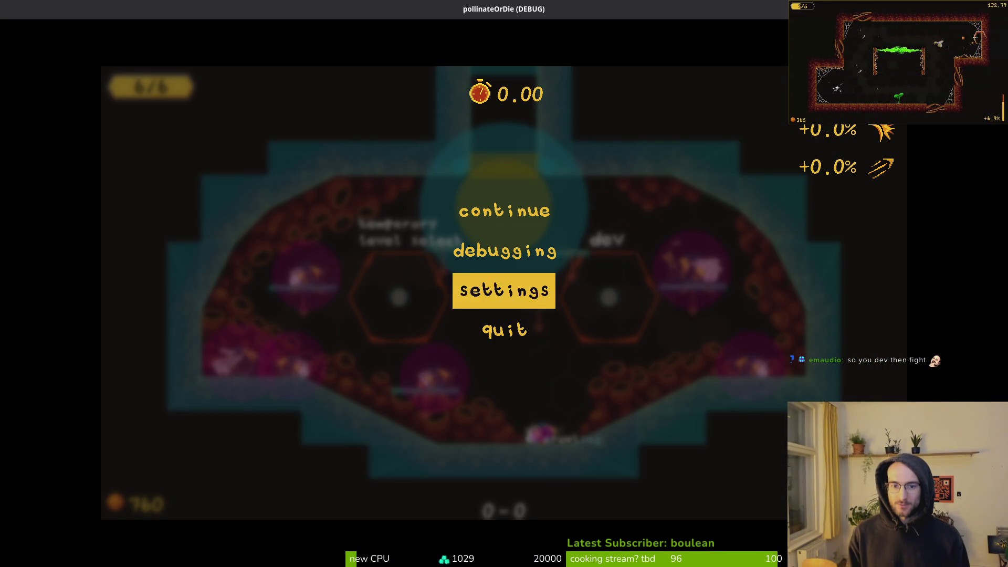
key("Up")
key("Down")
key("Down")
key("Up")
key("Up")
key("Down")
key("Down")
key("Down")
key("Up")
key("Up")
key("Up")
key("Down")
key("Down")
key("Down")
key("Up")
key("Up")
key("Up")
key("F8")
Select audioManager and open ui_navigate_sfx.tres from the resources > sfx folder.
left_click(54, 91)
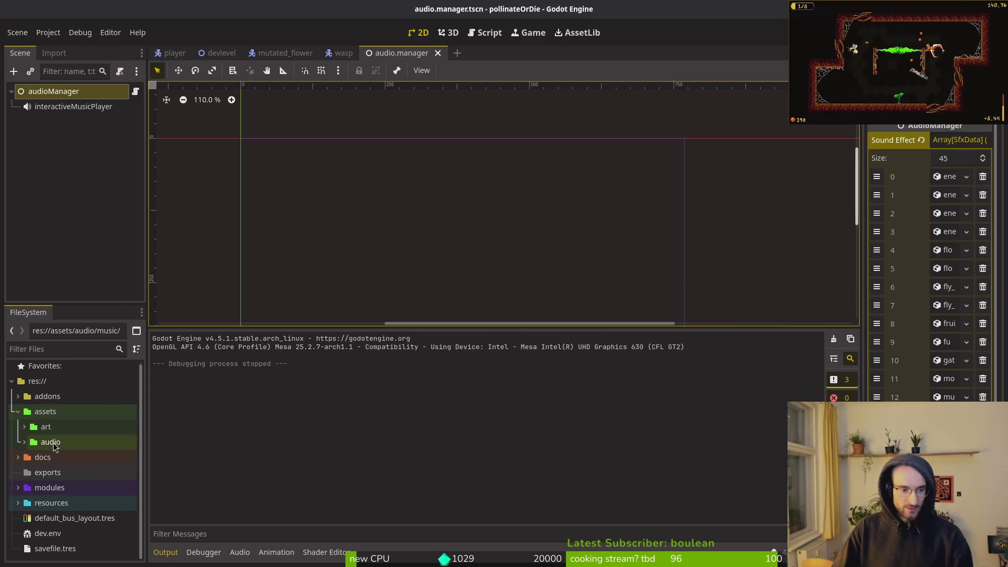
left_click(17, 503)
scroll(72, 453, "down", 2)
scroll(72, 453, "down", 2)
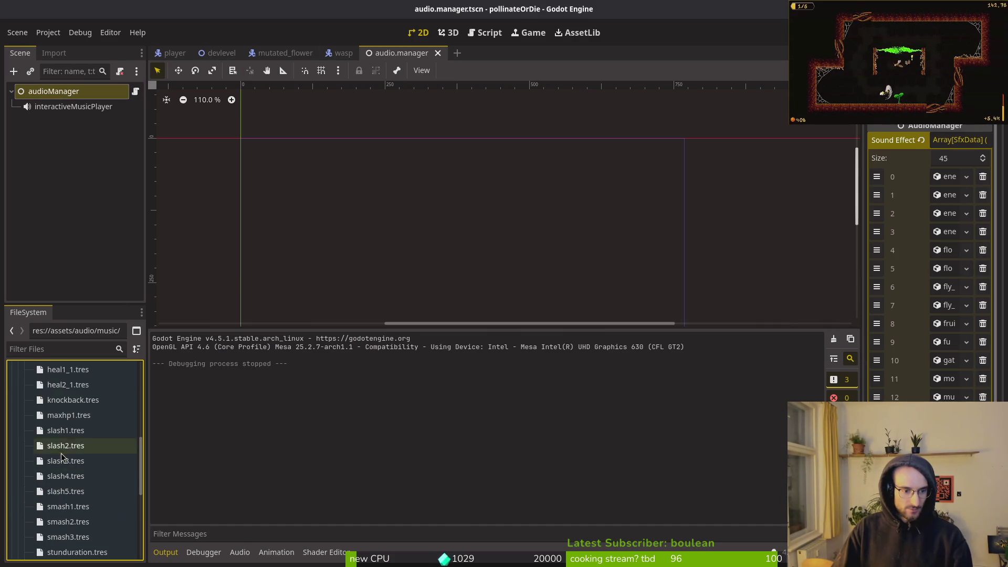
left_click(24, 400)
left_click(24, 431)
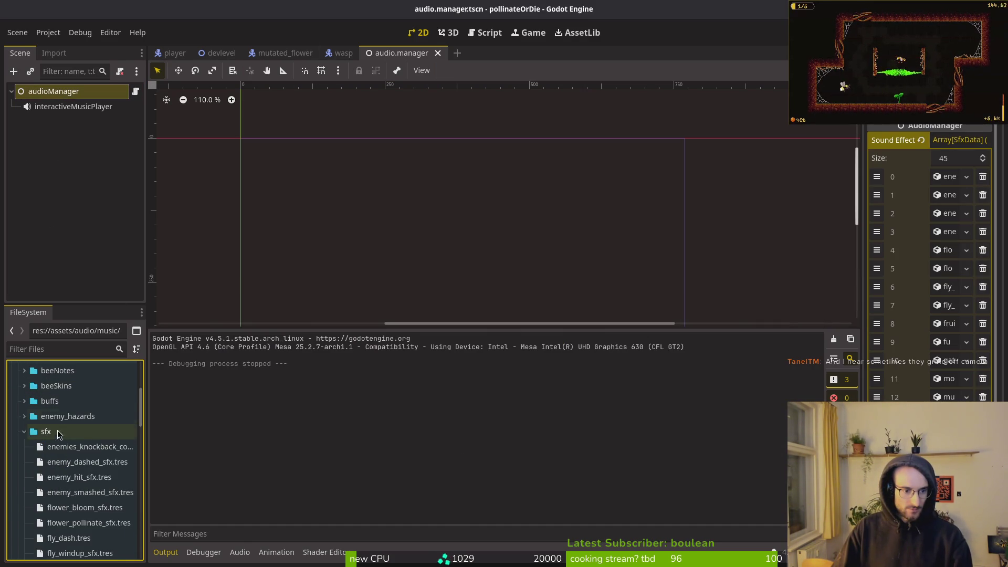
scroll(90, 444, "down", 10)
scroll(90, 444, "up", 3)
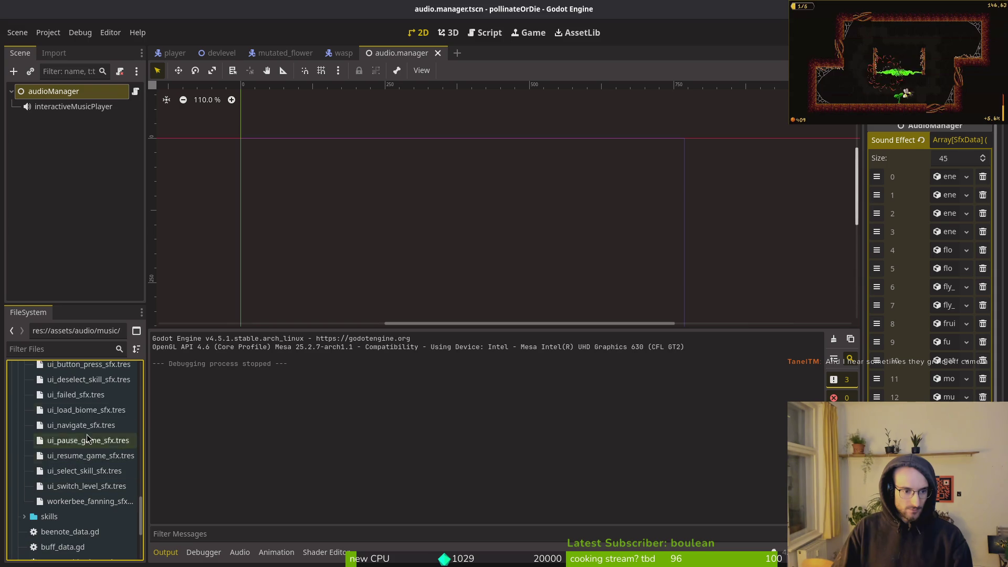
double_click(81, 424)
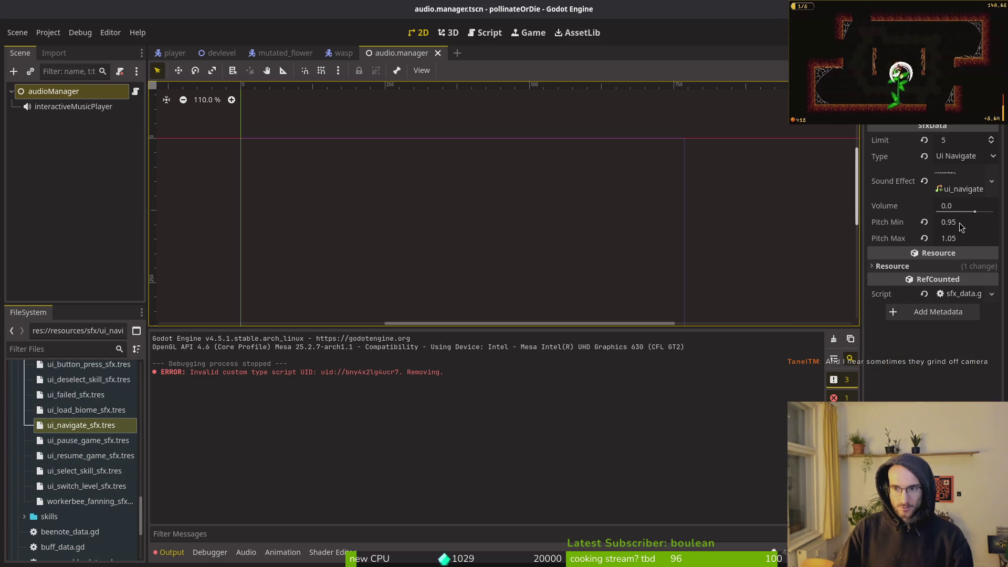
Preview the ui_navigate sound and set its Volume to 2.0 in the Inspector.
left_click(955, 185)
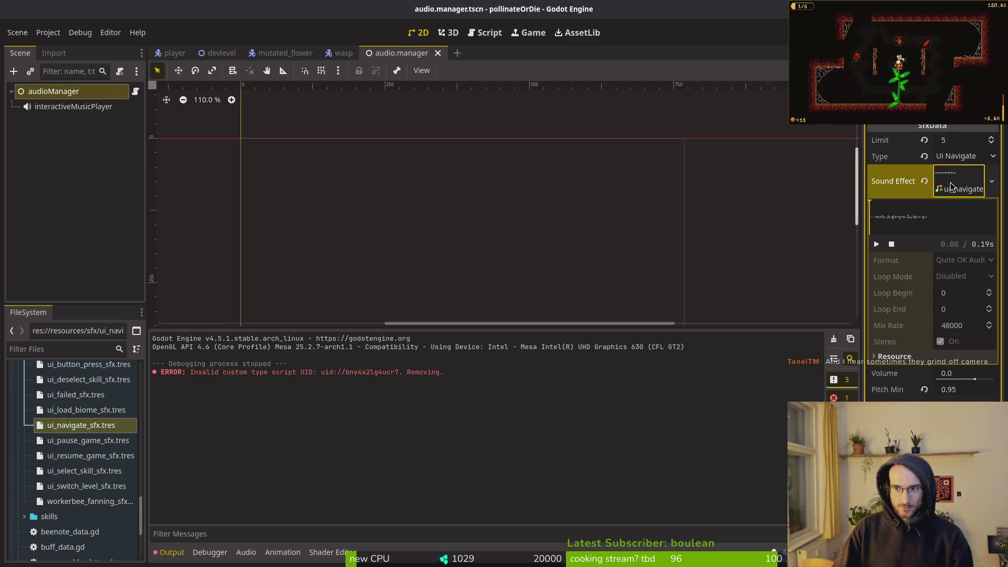
left_click(955, 184)
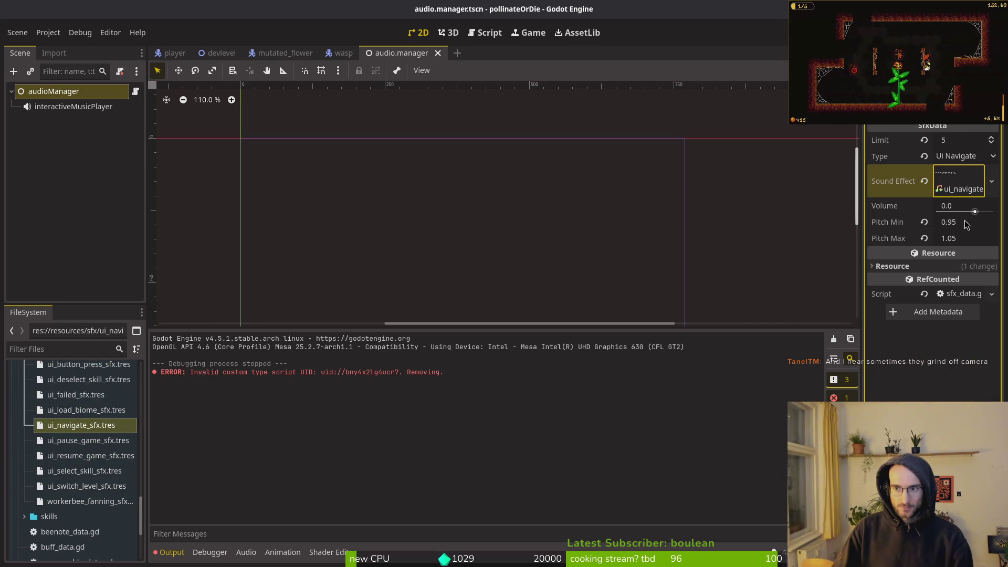
left_click(960, 211)
type("2")
key("Return")
left_click(723, 234)
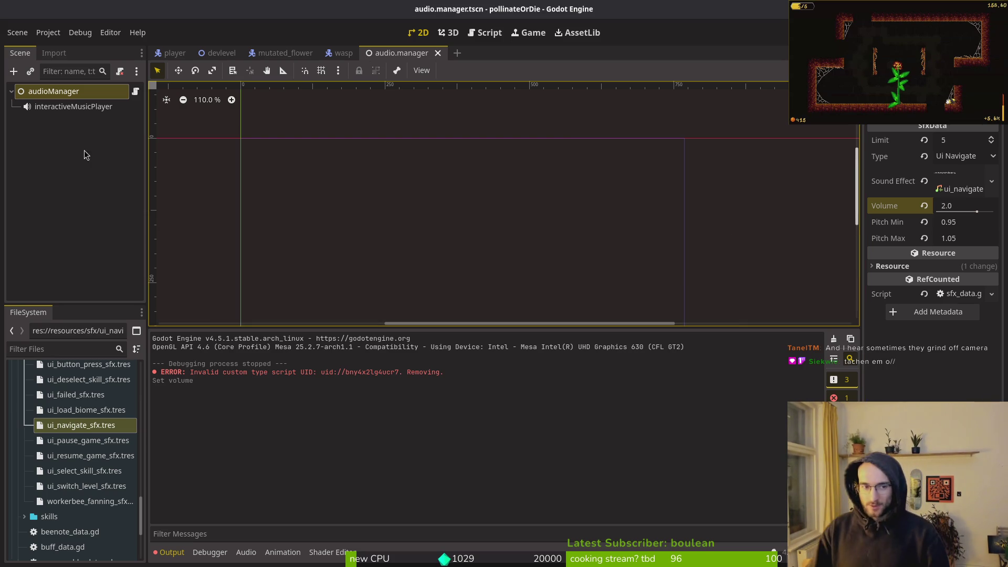
left_click(87, 171)
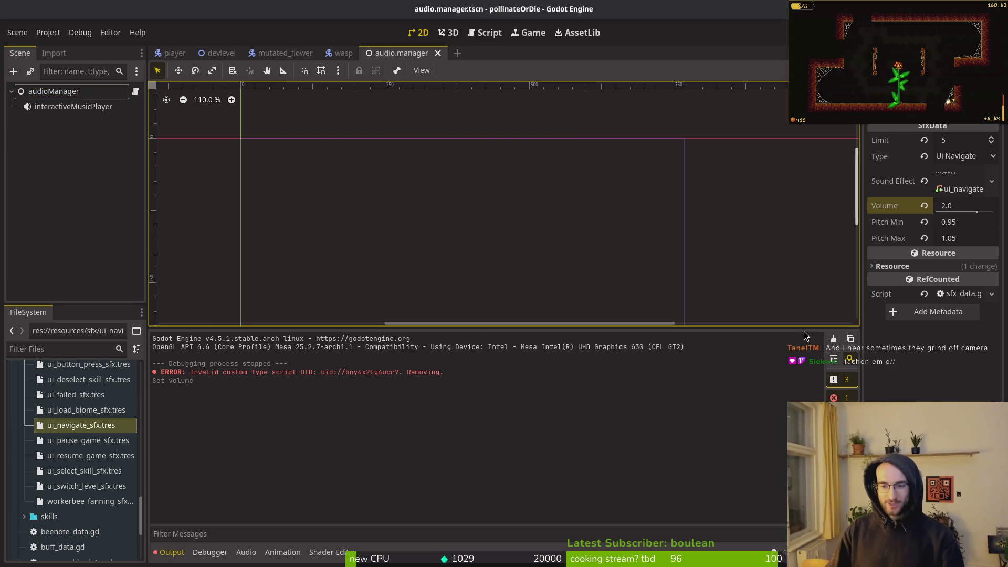
Clear the output log and collapse the sfx, resources and assets folders.
left_click(834, 341)
scroll(81, 435, "up", 10)
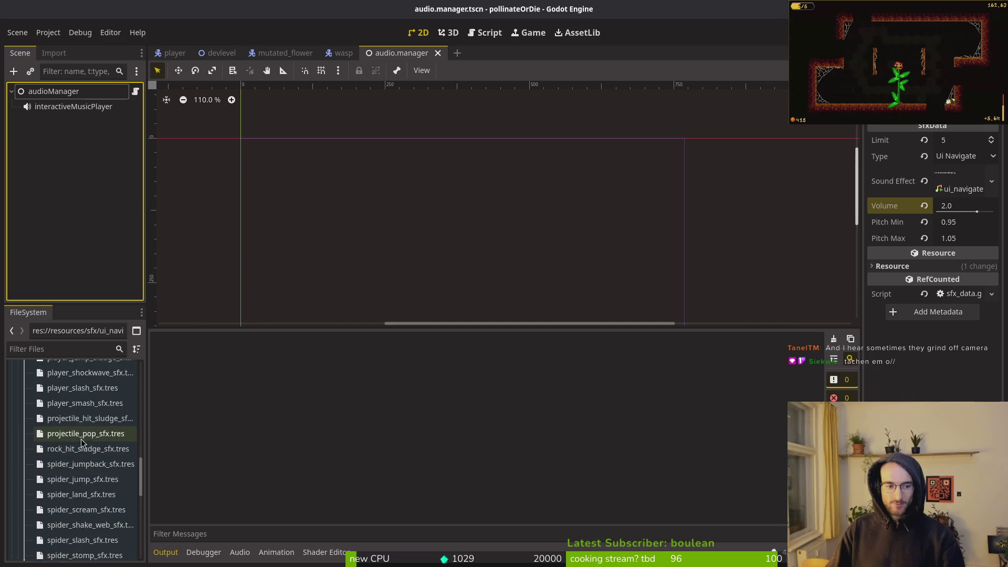
left_click(25, 505)
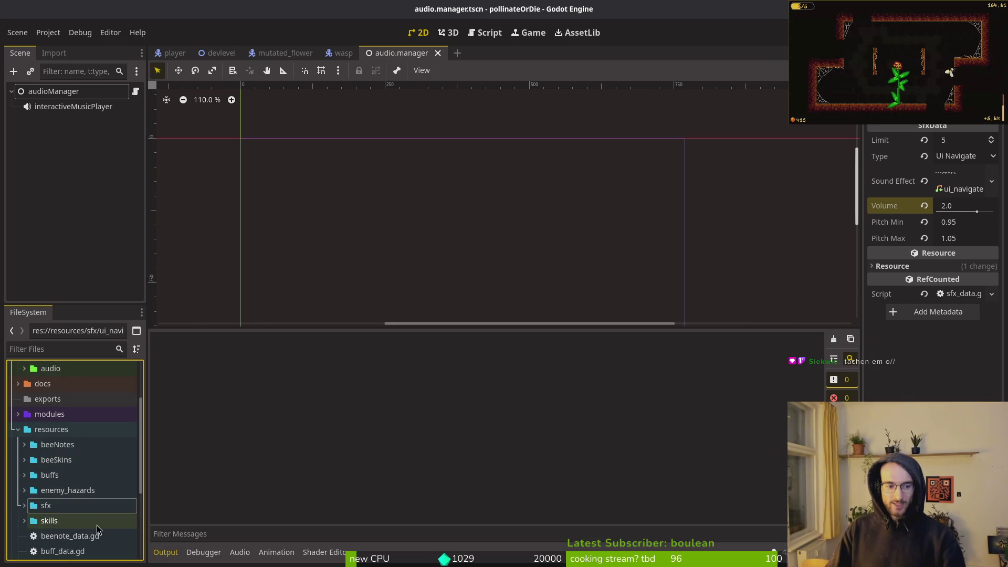
left_click(15, 429)
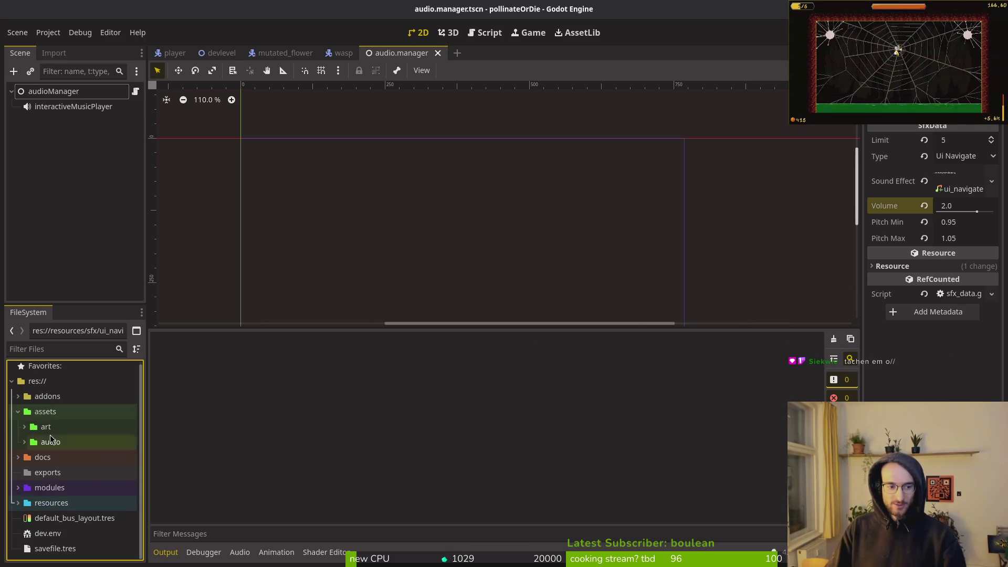
left_click(18, 397)
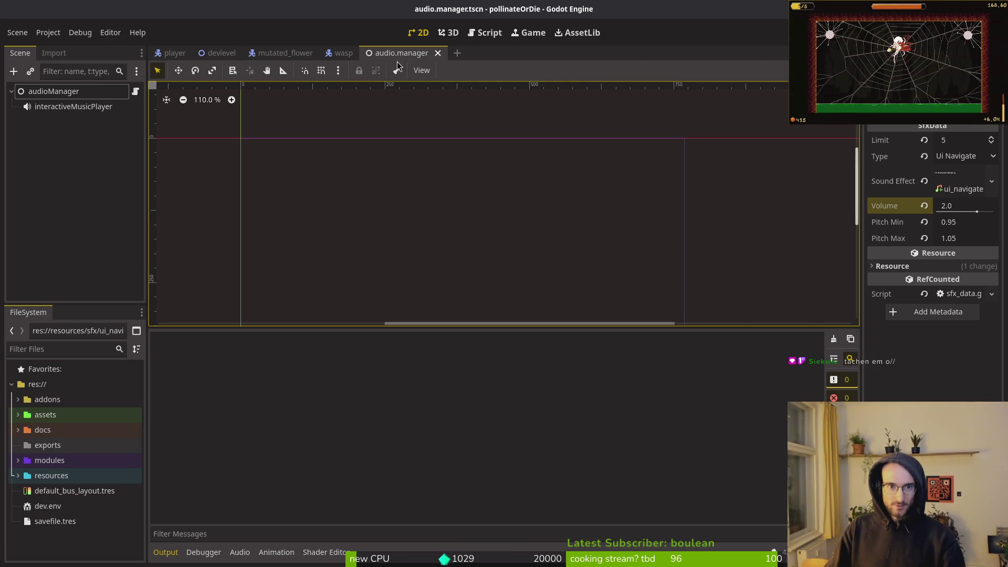
Close the Godot scene tabs and save flower.gd with :w in the terminal editor.
key("ctrl+shift+w")
key("ctrl+shift+w")
key("ctrl+shift+w")
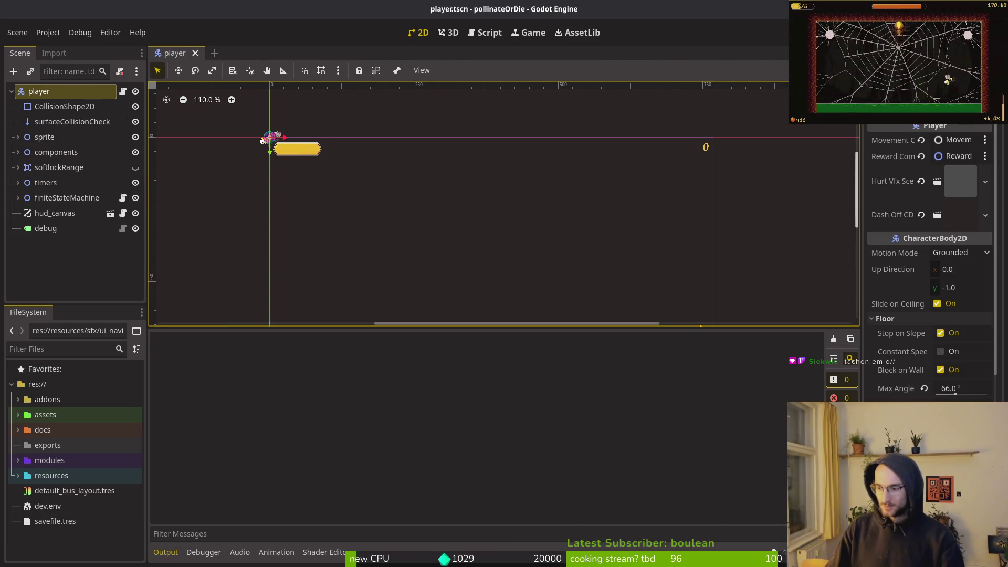
key("alt+Tab")
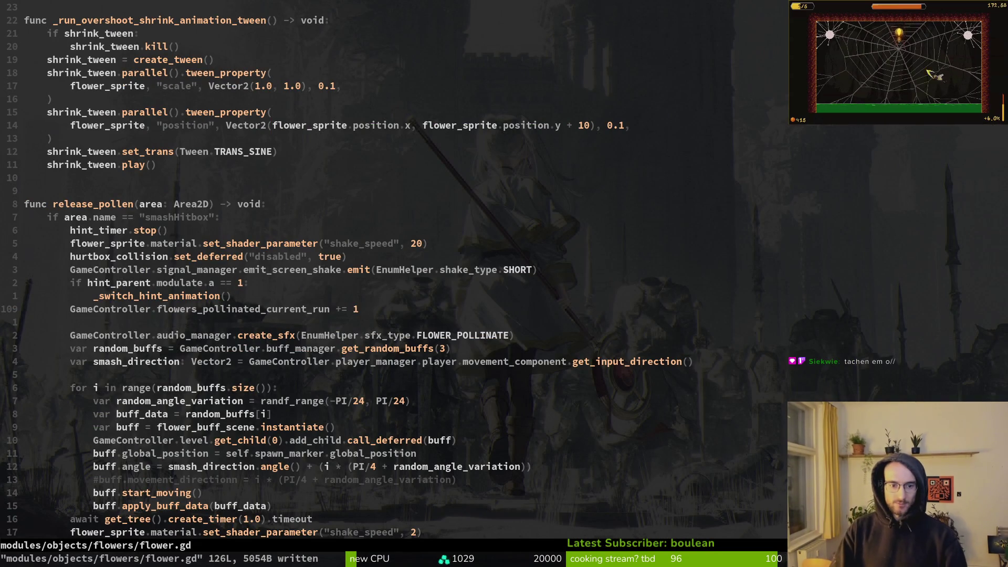
type(":wq")
key("Return")
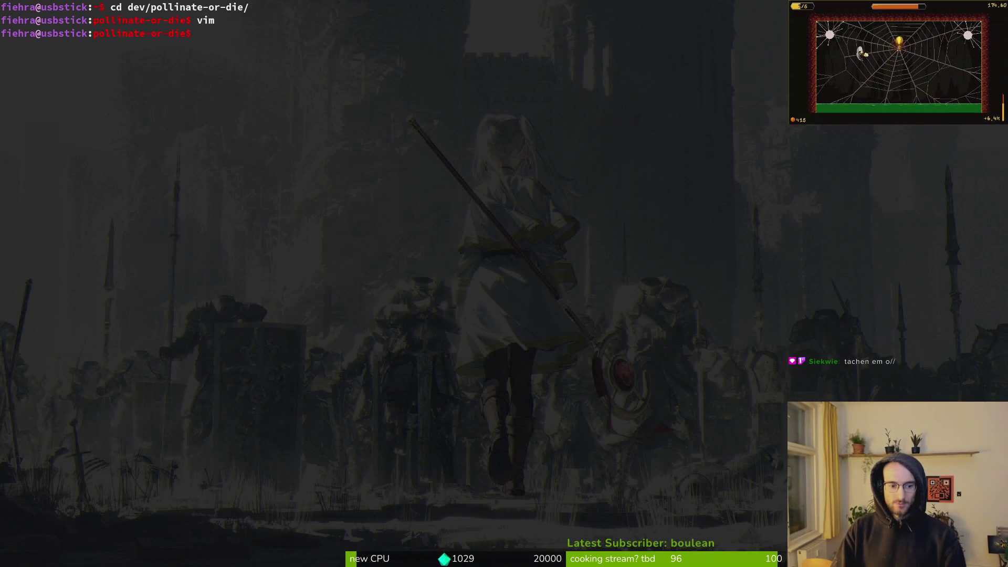
Launch tig and stage game.controller.gd and flower.gd after reviewing their diffs.
type("tig")
key("Return")
key("Down")
key("Down")
key("Return")
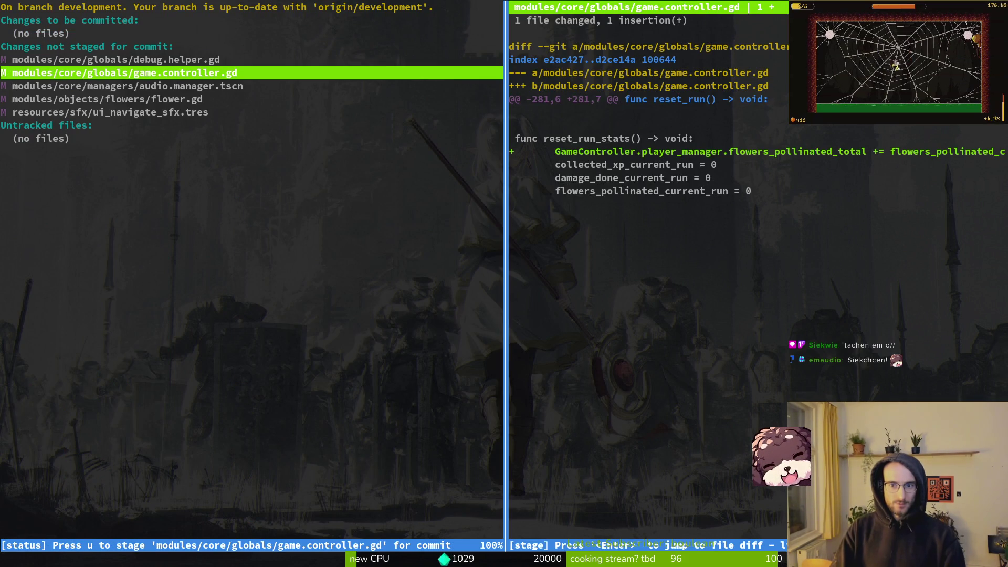
key("u")
key("Down")
key("Return")
key("u")
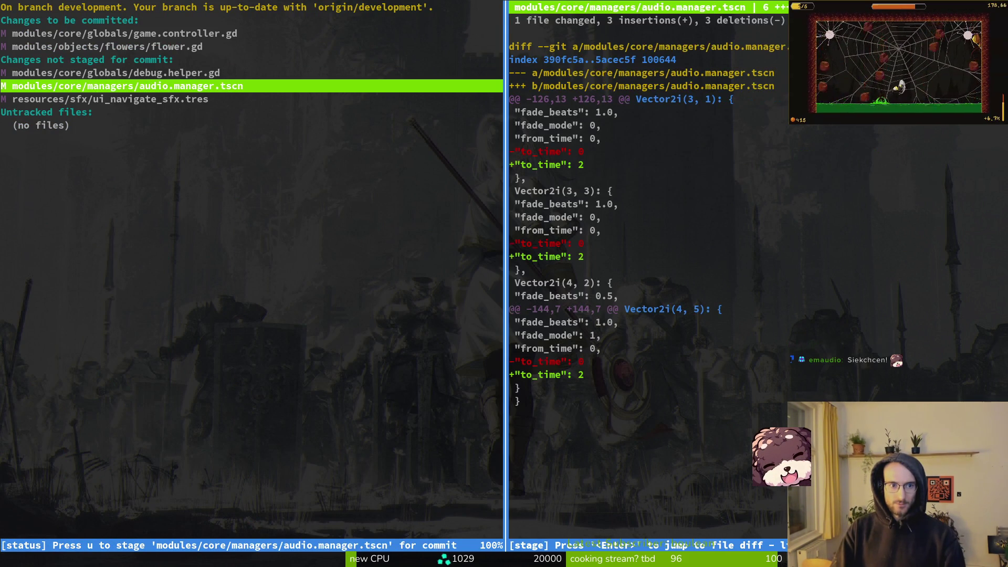
Revert the audio.manager.tscn changes and stage ui_navigate_sfx.tres.
key("Down")
key("Return")
key("Up")
key("Return")
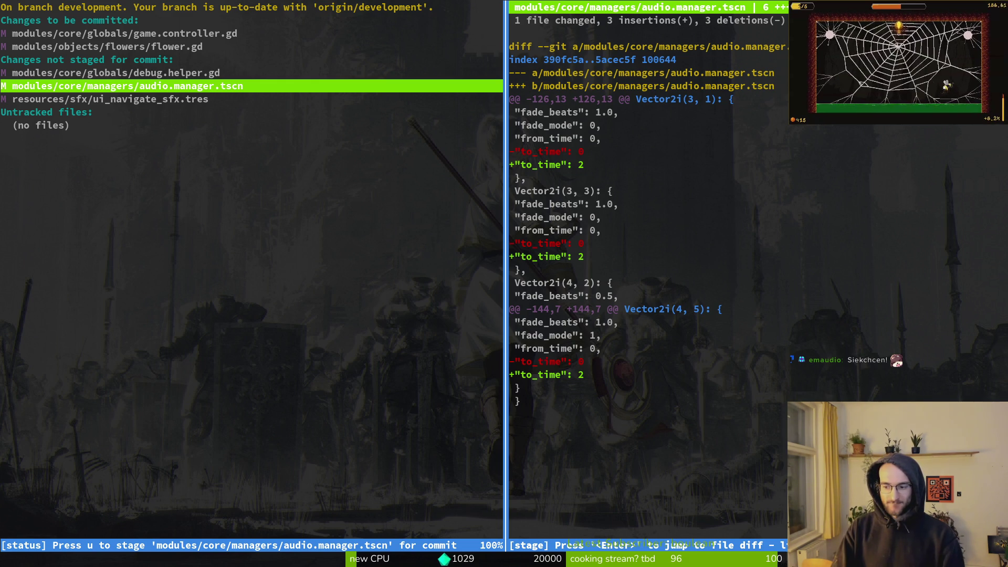
key("exclam")
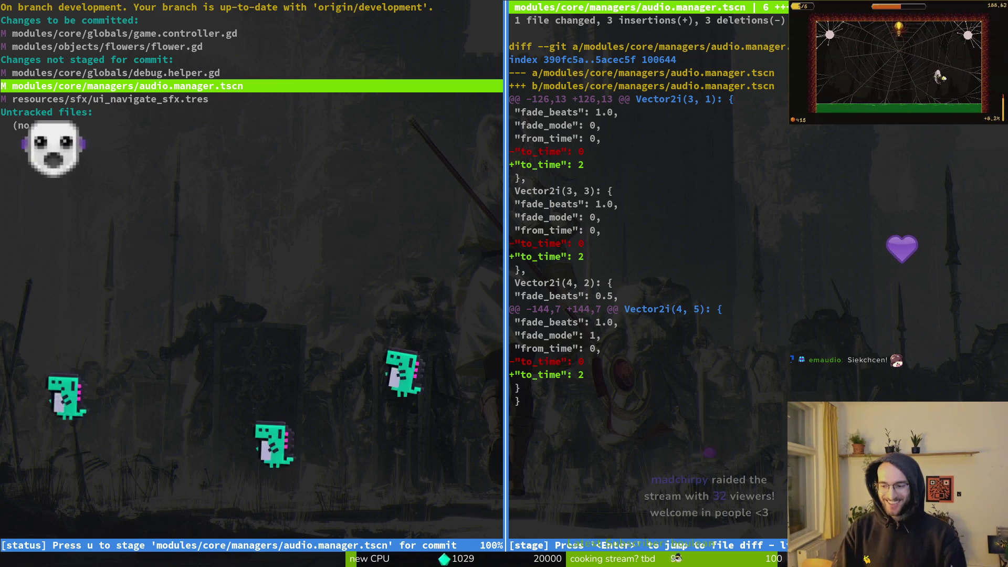
key("y")
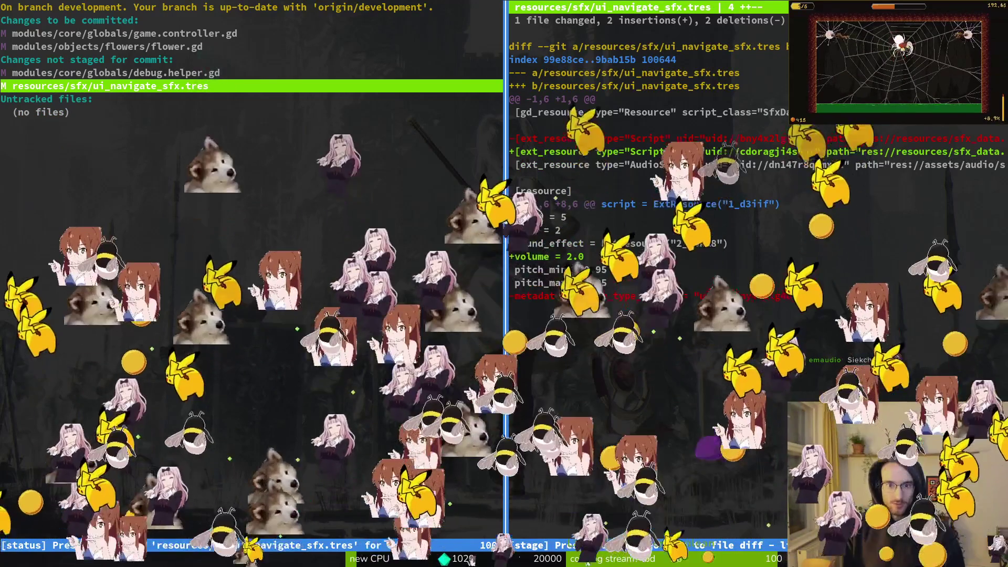
key("u")
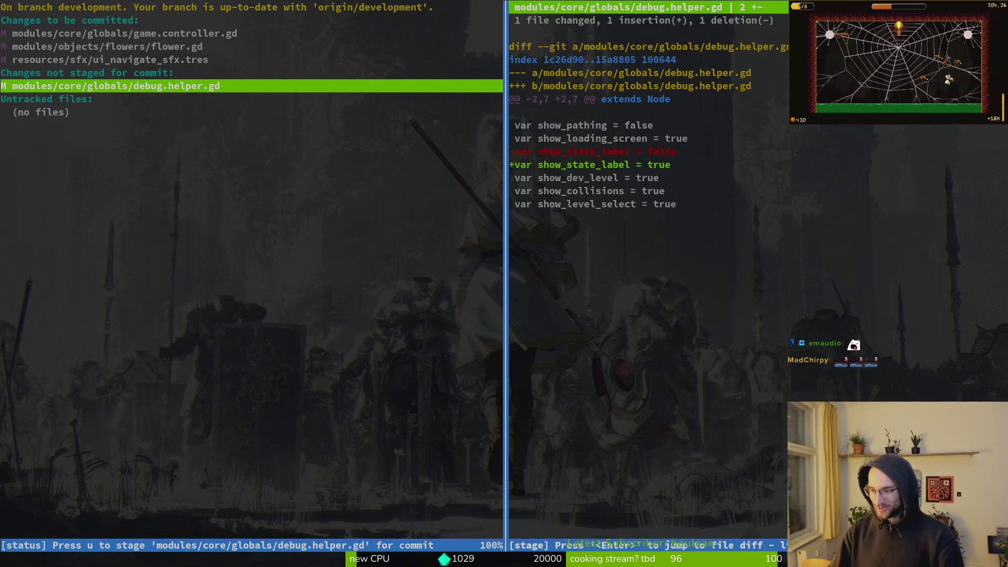
Quit and rerun tig, stepping down the file list to ui_navigate_sfx.tres.
key("super")
key("super")
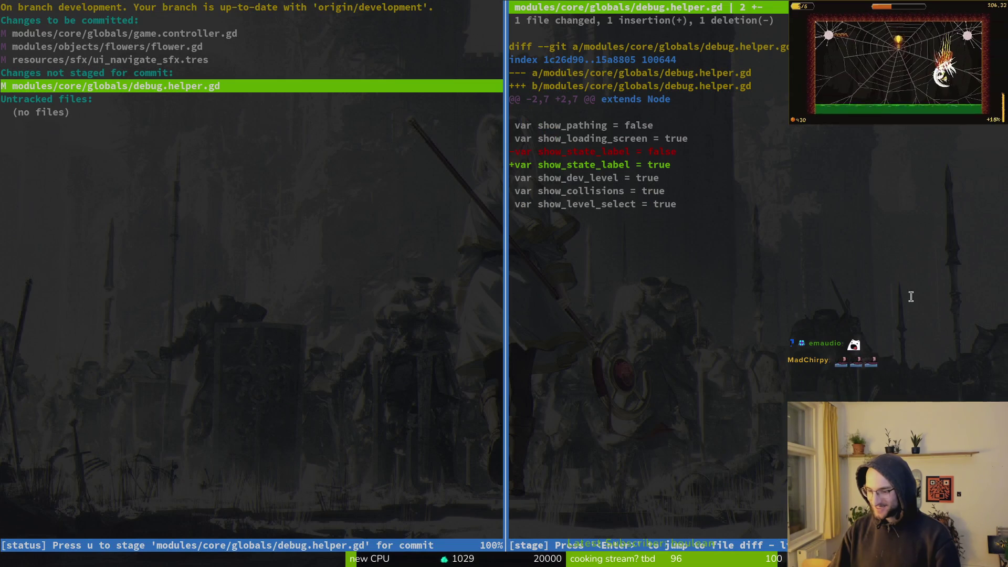
key("q")
key("q")
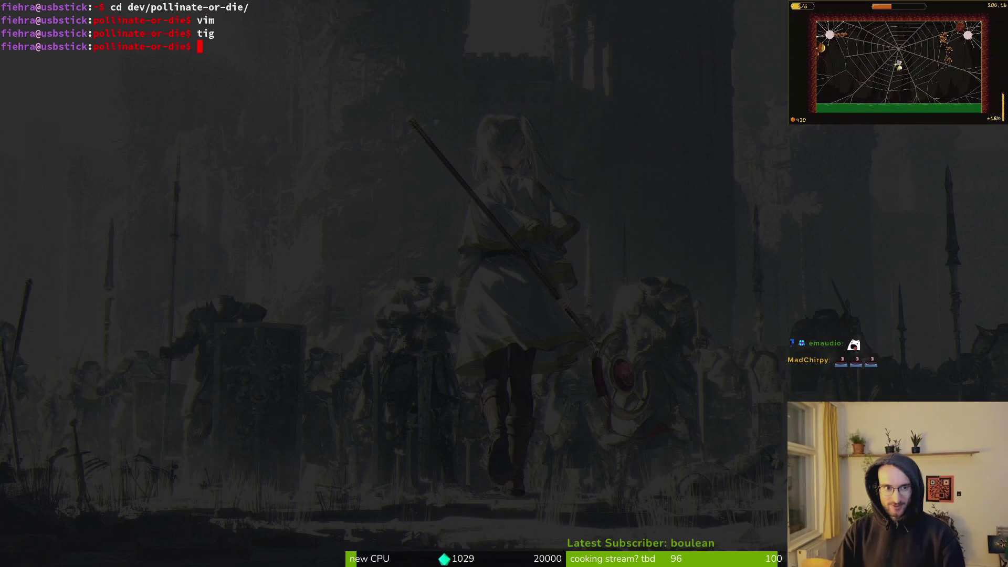
key("Up")
key("Return")
key("s")
key("Down")
key("Down")
key("Down")
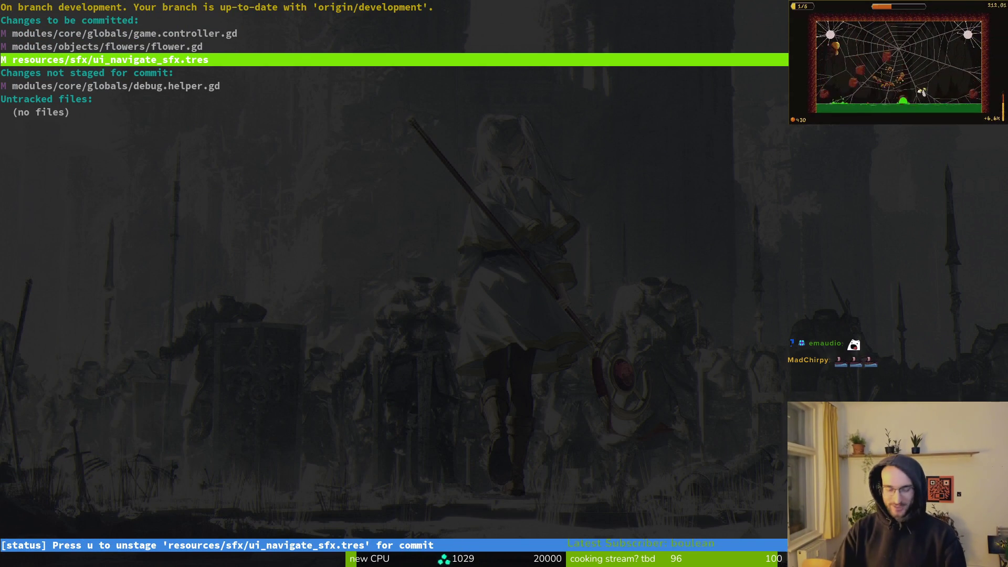
type("qg")
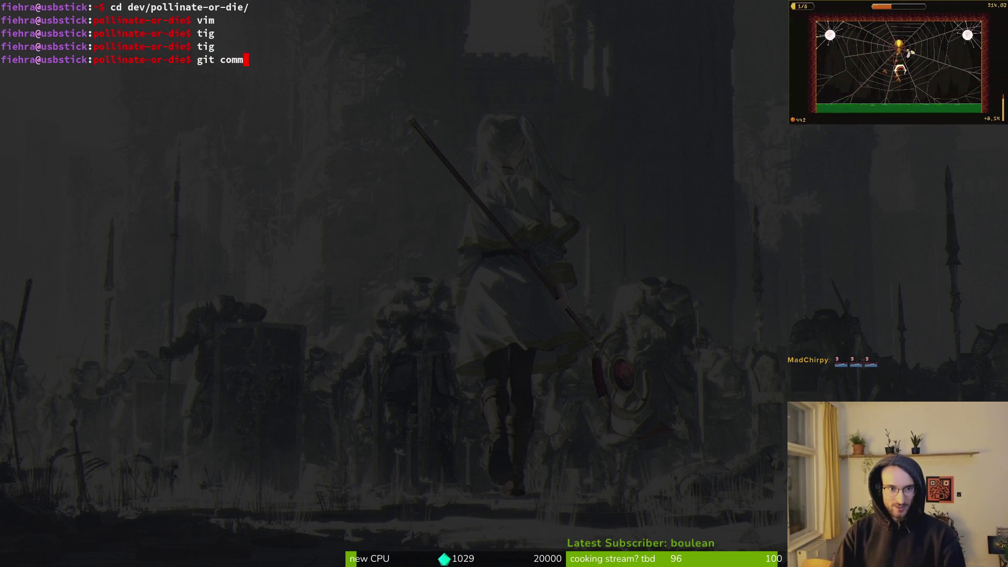
Reopen tig to recheck the game.controller.gd and flower.gd diffs, then exit.
key("Up")
key("Return")
key("Return")
key("Down")
key("ctrl+c")
Commit the staged files with a message about fixing the pollinated flower stat on game over.
type("i")
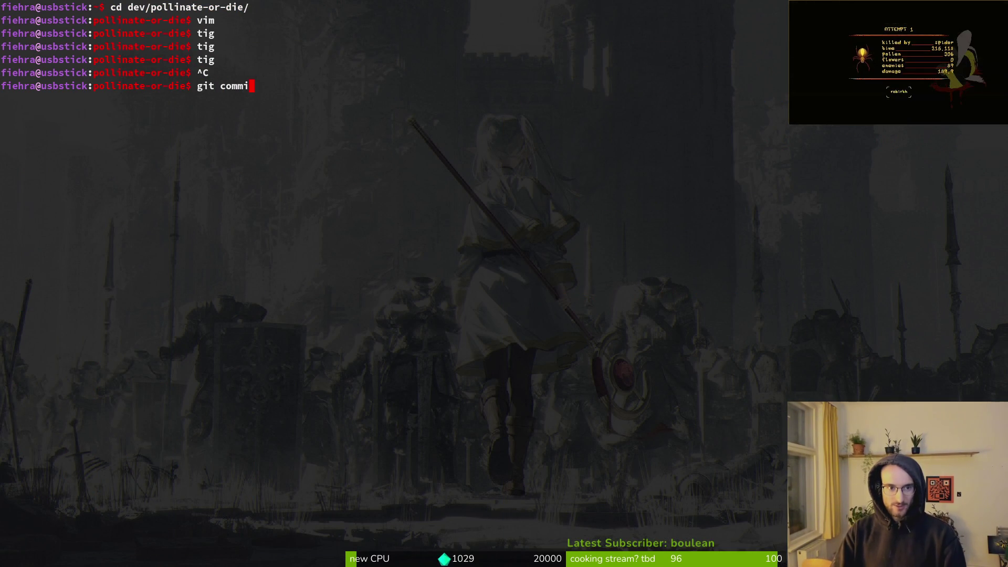
type("m\"fixed")
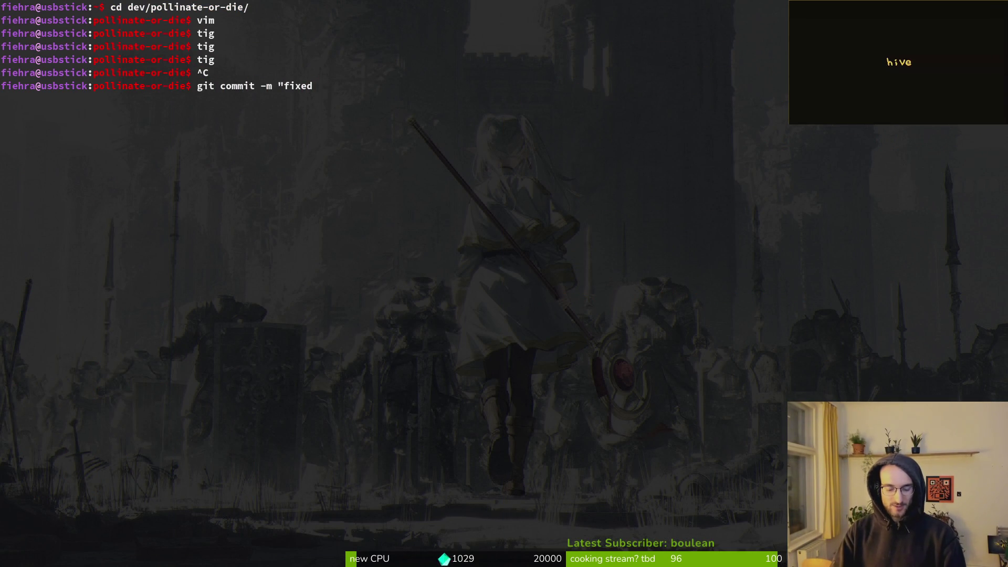
type("rs")
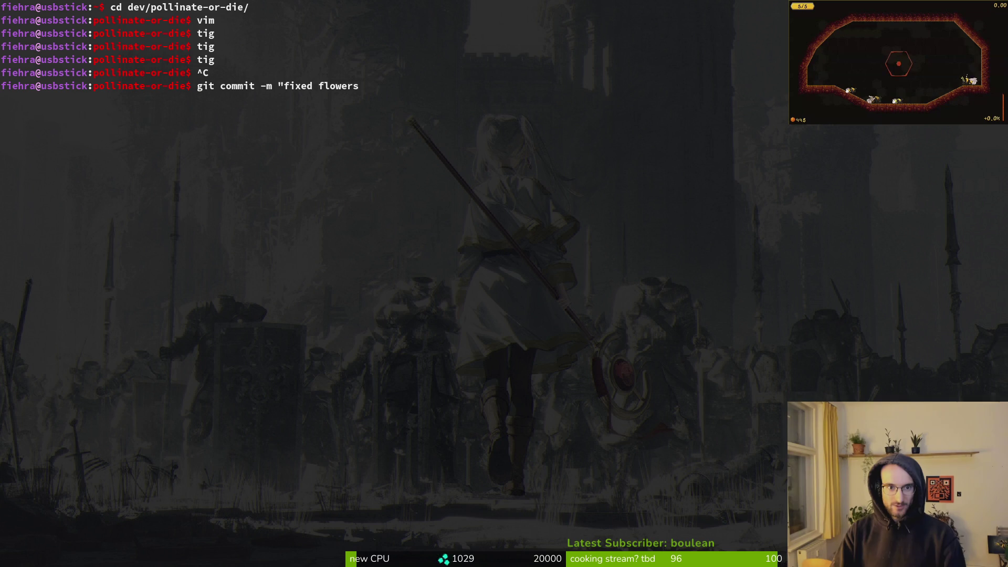
key("BackSpace")
key("BackSpace")
key("BackSpace")
key("BackSpace")
key("BackSpace")
key("BackSpace")
key("BackSpace")
type("pollinat")
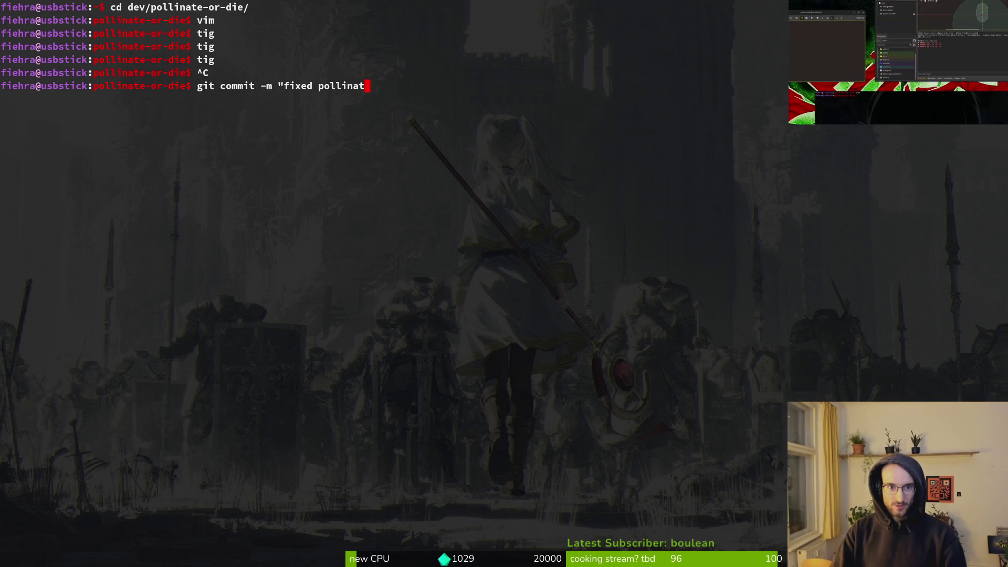
type("ed flower stat in")
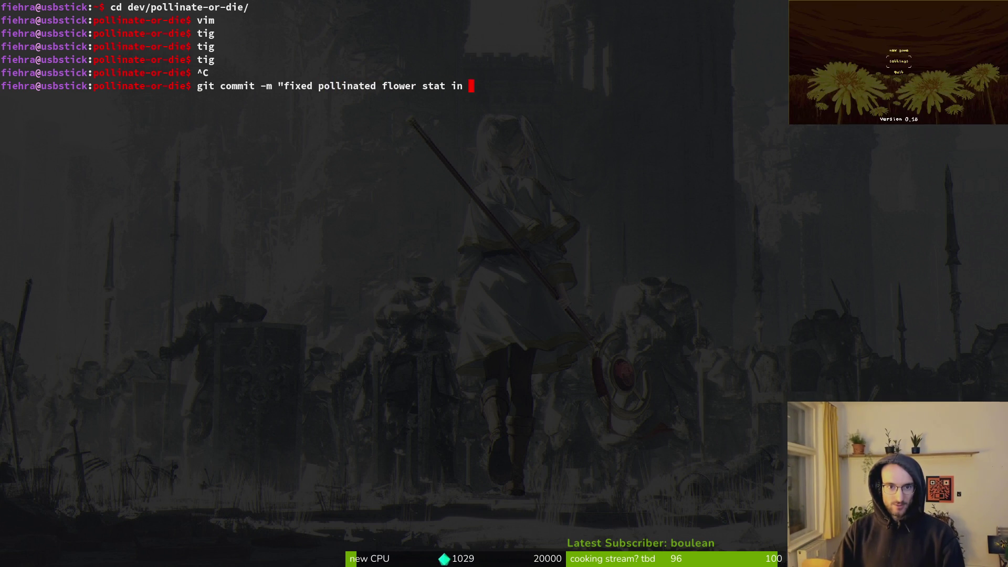
type("ver sdcreen")
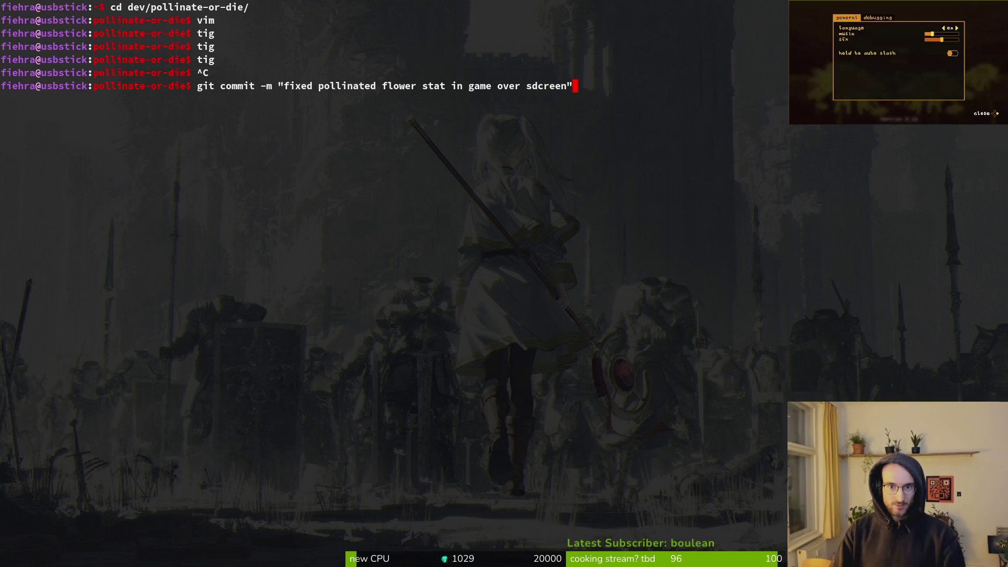
key("Return")
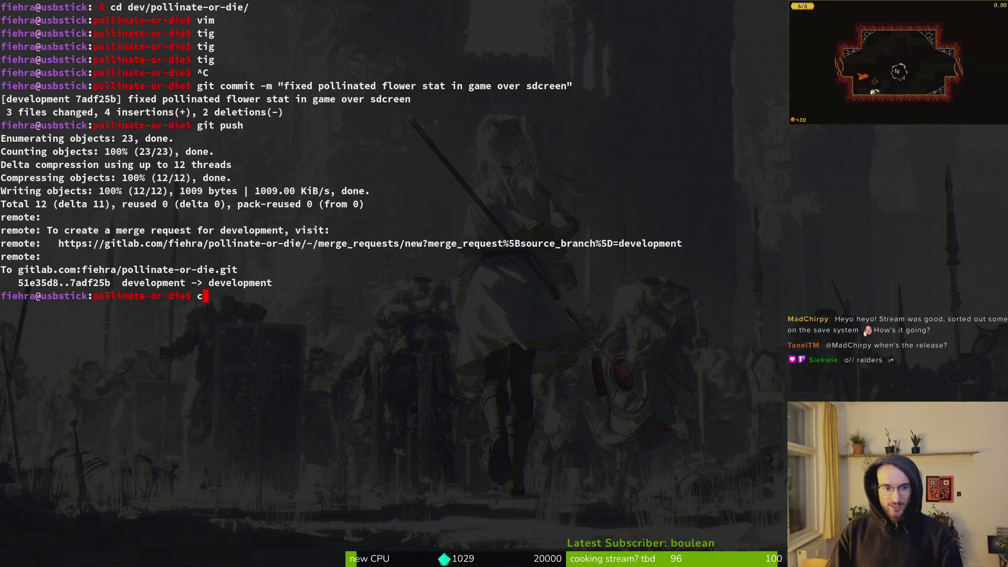
Clear the terminal and switch away from it.
type("lear")
key("Return")
key("alt+Tab")
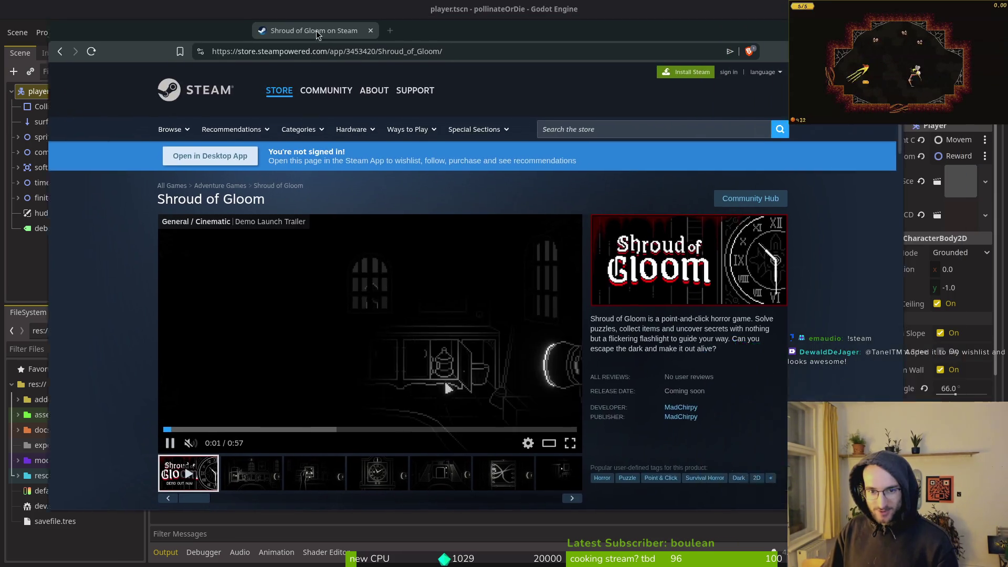
Browse the Shroud of Gloom store page screenshots, advancing to the next one.
scroll(589, 329, "down", 1)
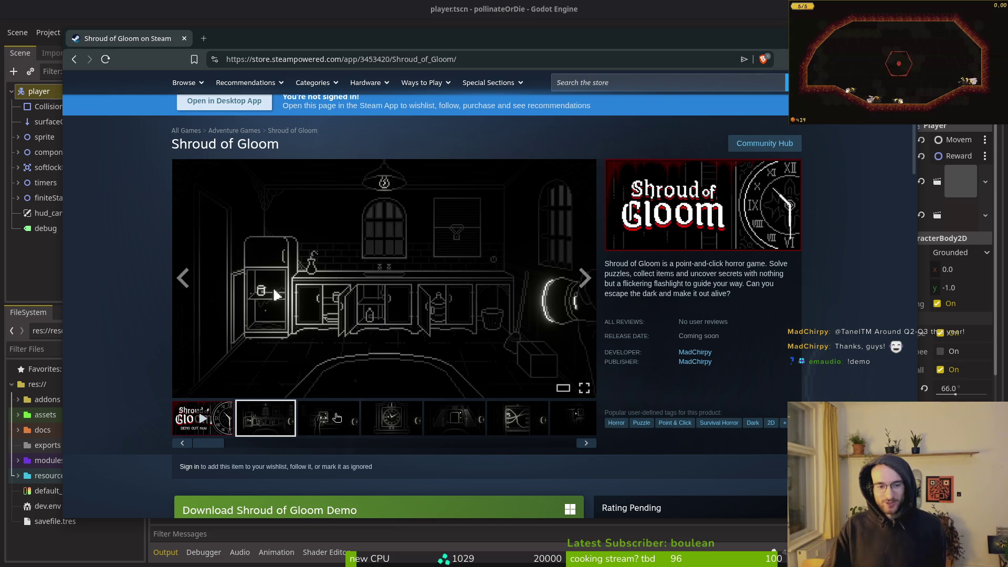
left_click(588, 444)
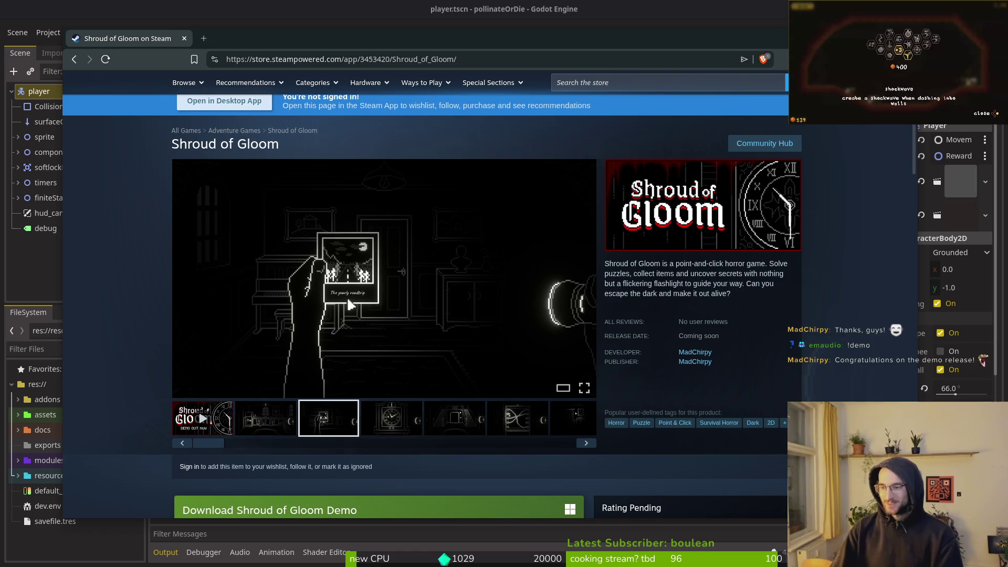
key("ctrl+t")
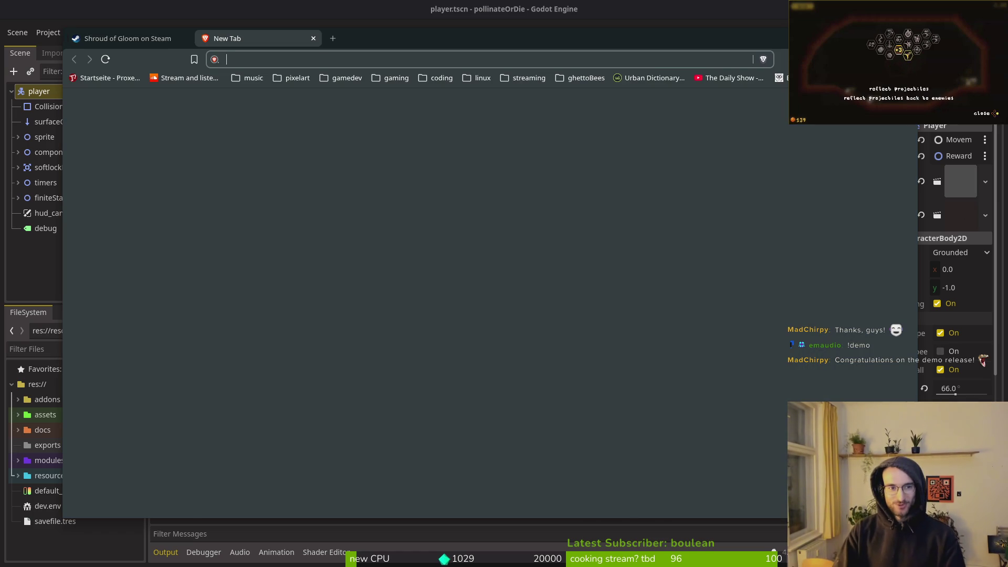
key("ctrl+w")
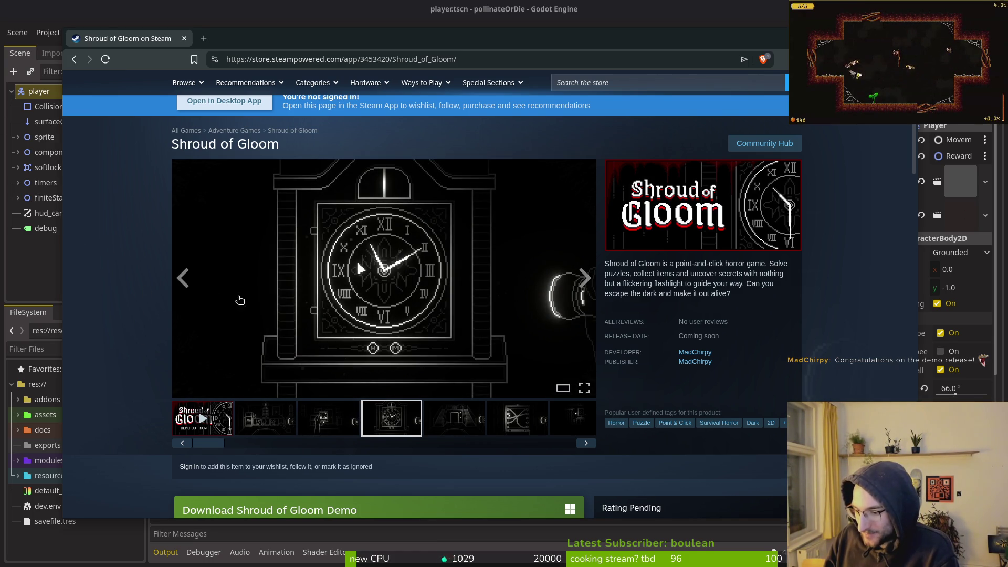
Open the Shroud of Gloom Demo page and scroll through its details.
scroll(218, 300, "down", 5)
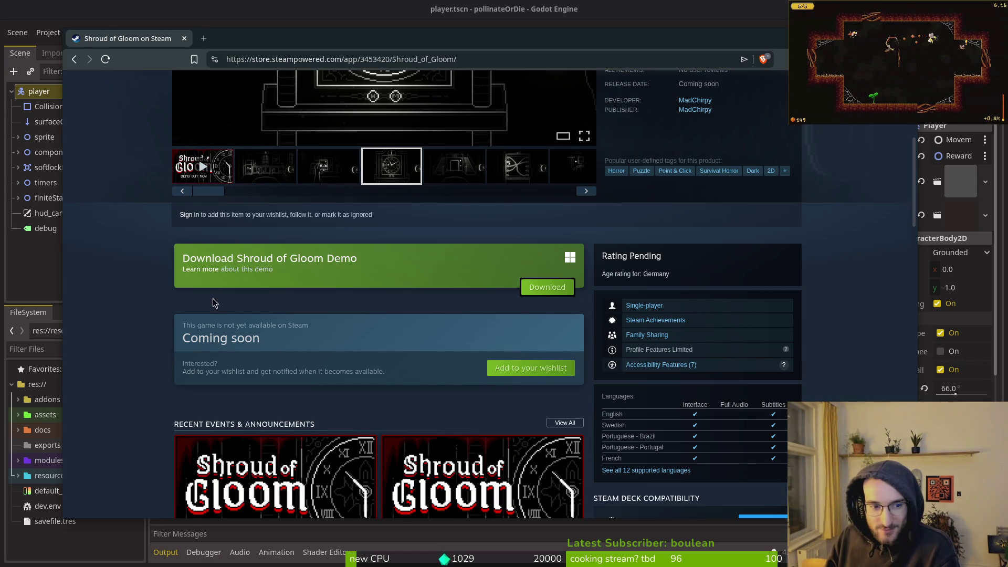
left_click(208, 269)
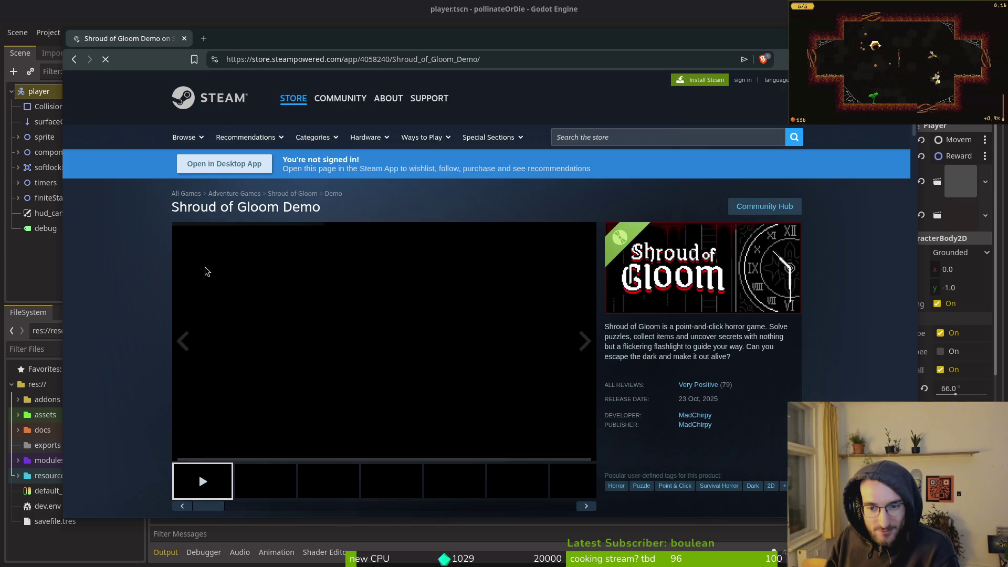
mouse_move(732, 387)
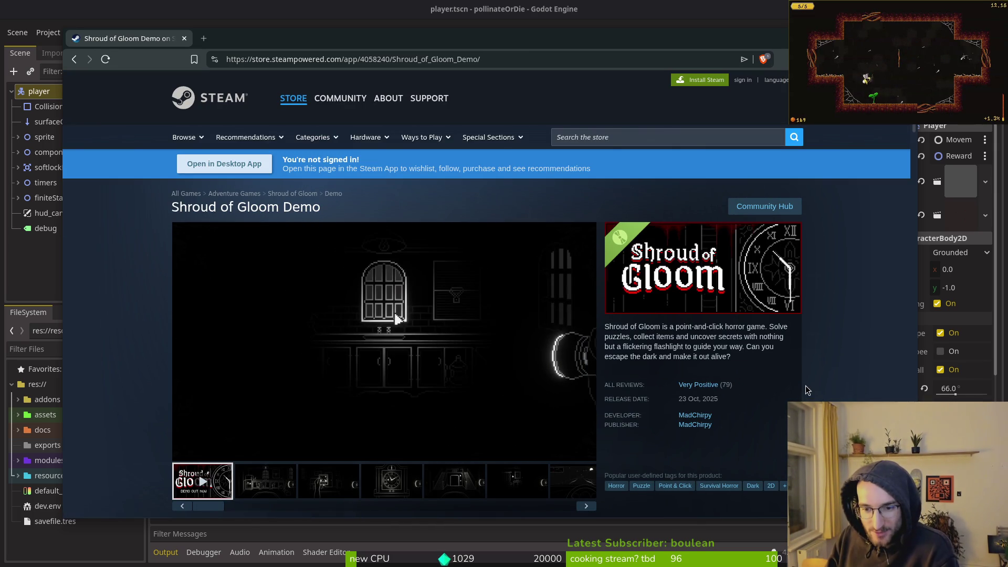
scroll(807, 386, "down", 3)
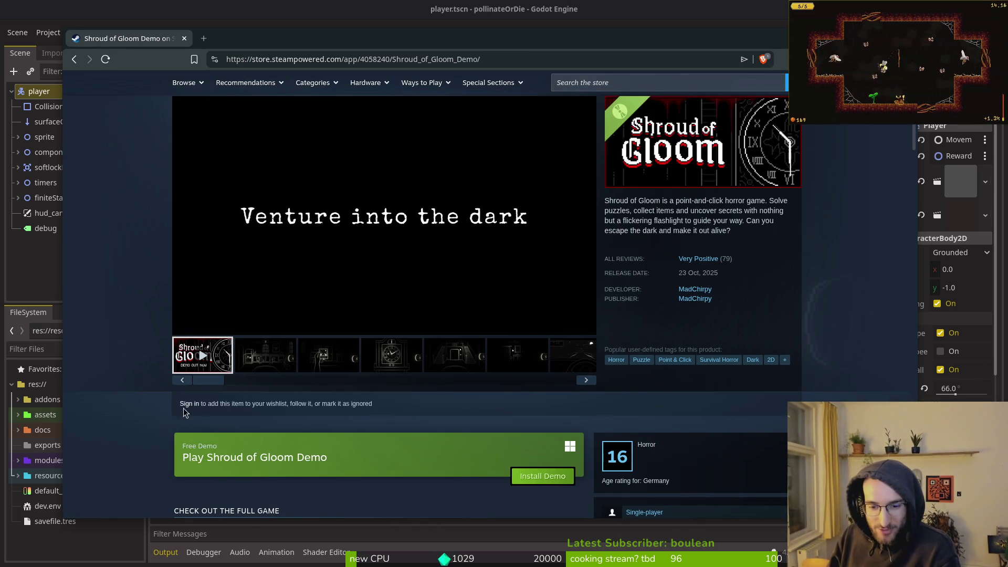
scroll(190, 411, "down", 1)
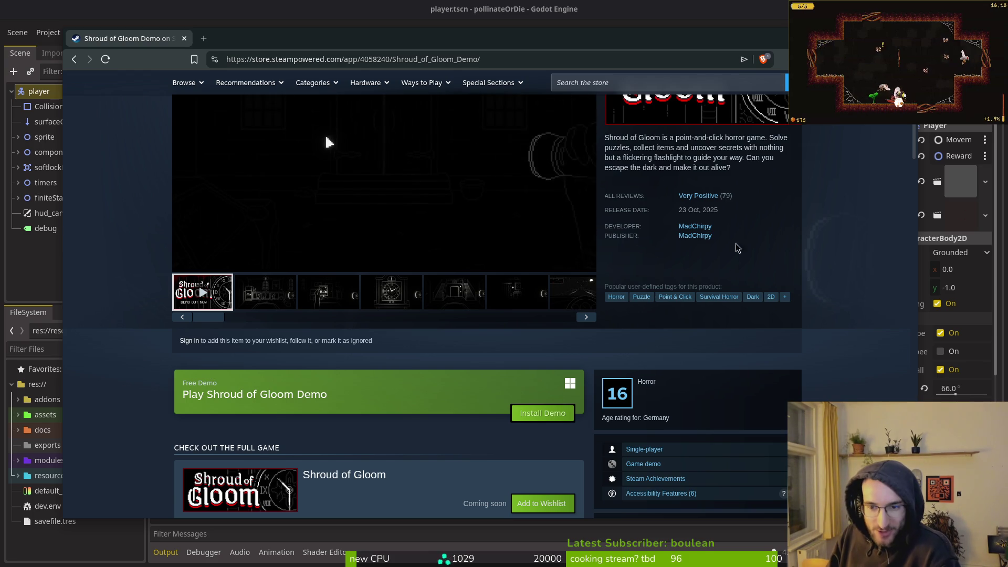
scroll(736, 315, "up", 2)
scroll(109, 352, "down", 3)
scroll(110, 352, "down", 8)
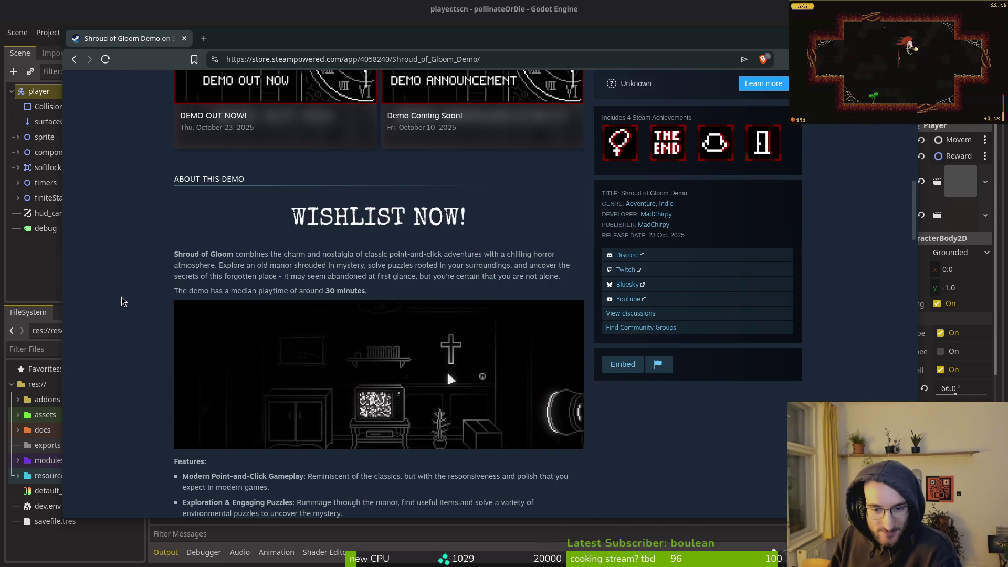
scroll(129, 310, "up", 7)
scroll(127, 304, "up", 5)
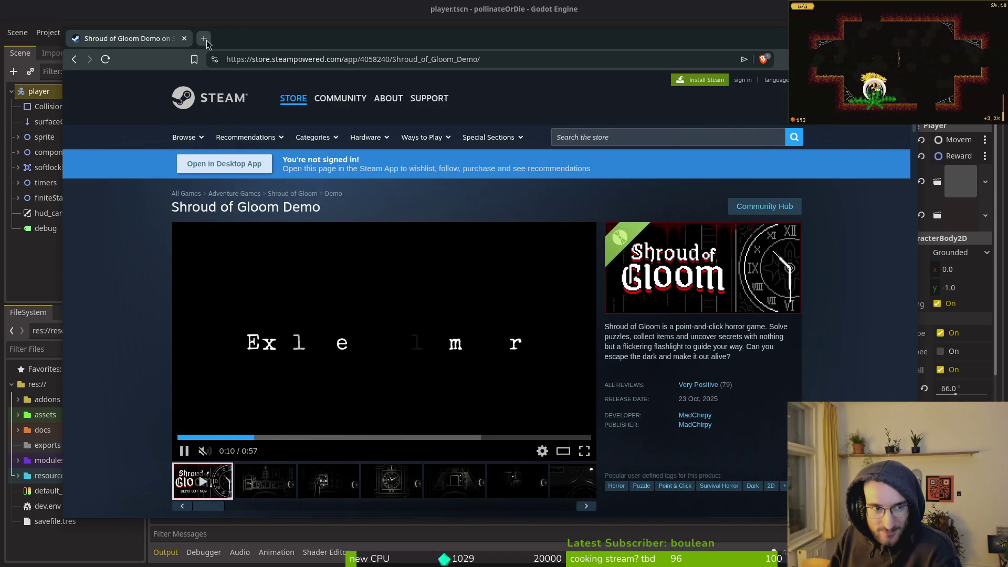
left_click(207, 42)
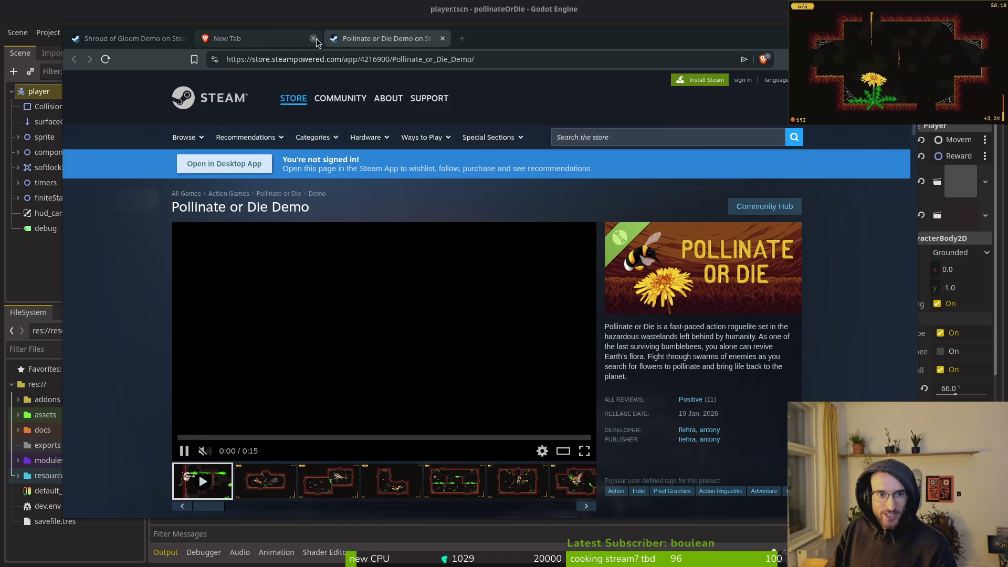
Close the empty tab, maximize the browser, skim the Pollinate or Die Demo page, then close it.
left_click(314, 38)
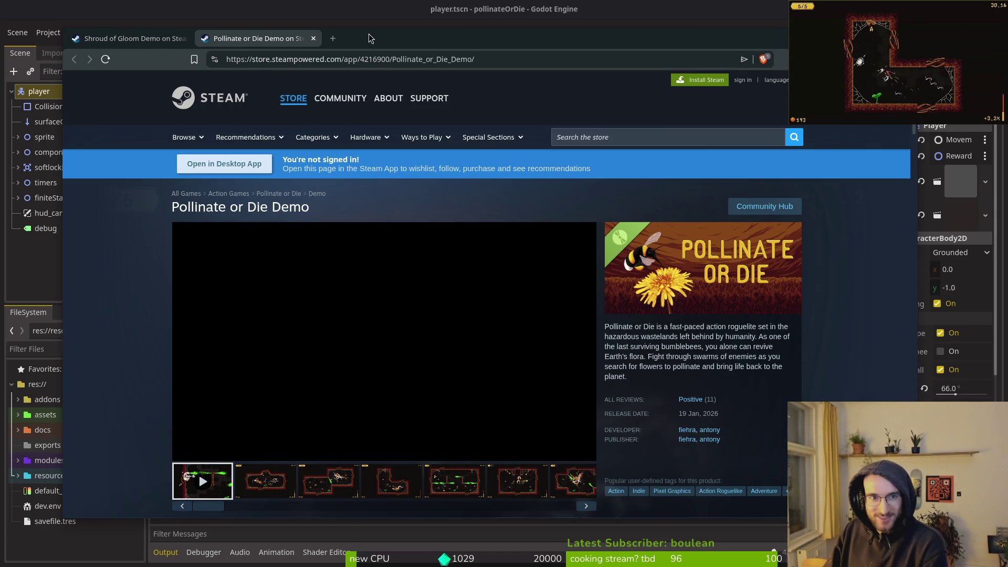
double_click(393, 37)
scroll(76, 320, "down", 10)
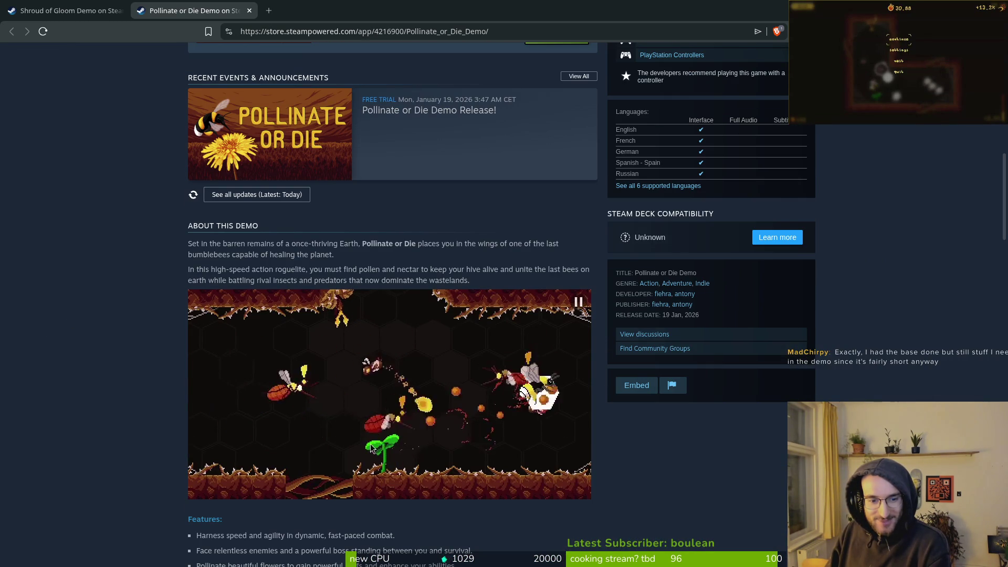
scroll(97, 294, "up", 10)
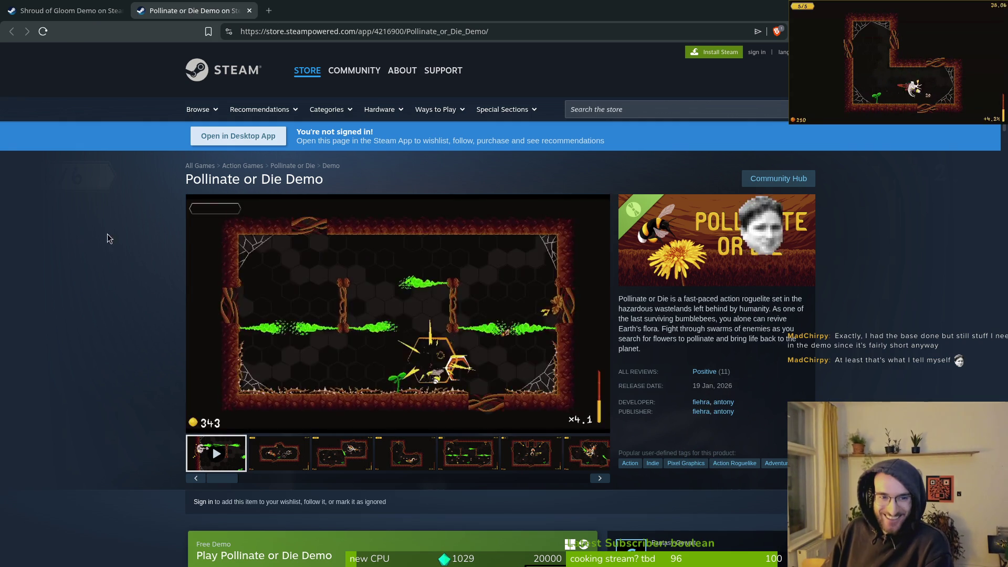
left_click(249, 11)
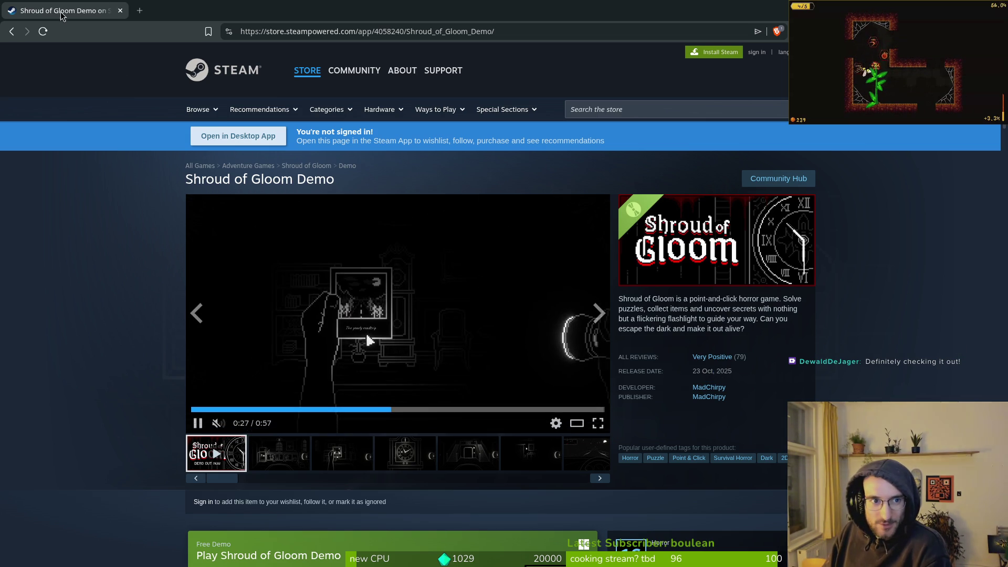
scroll(138, 286, "down", 5)
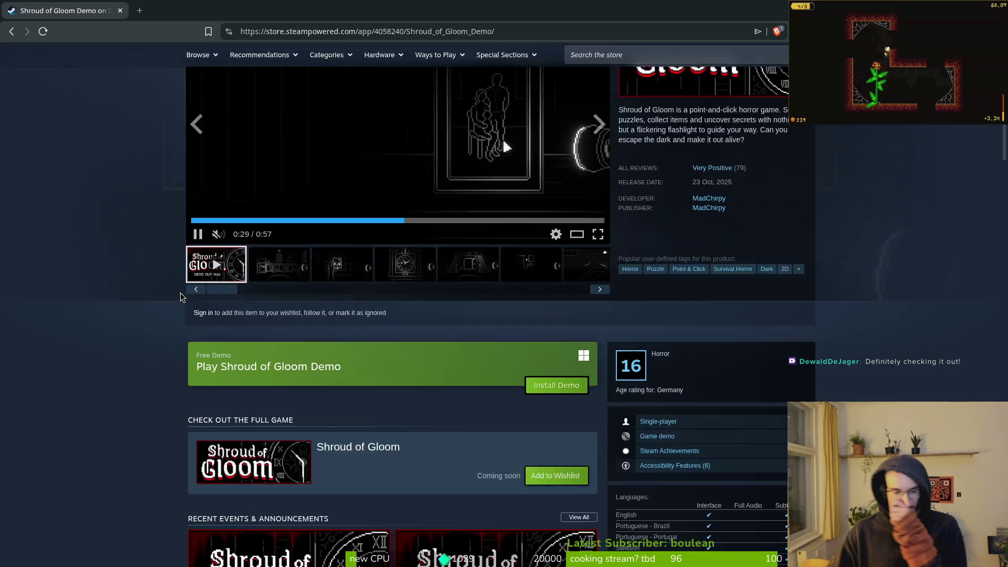
key("alt+Tab")
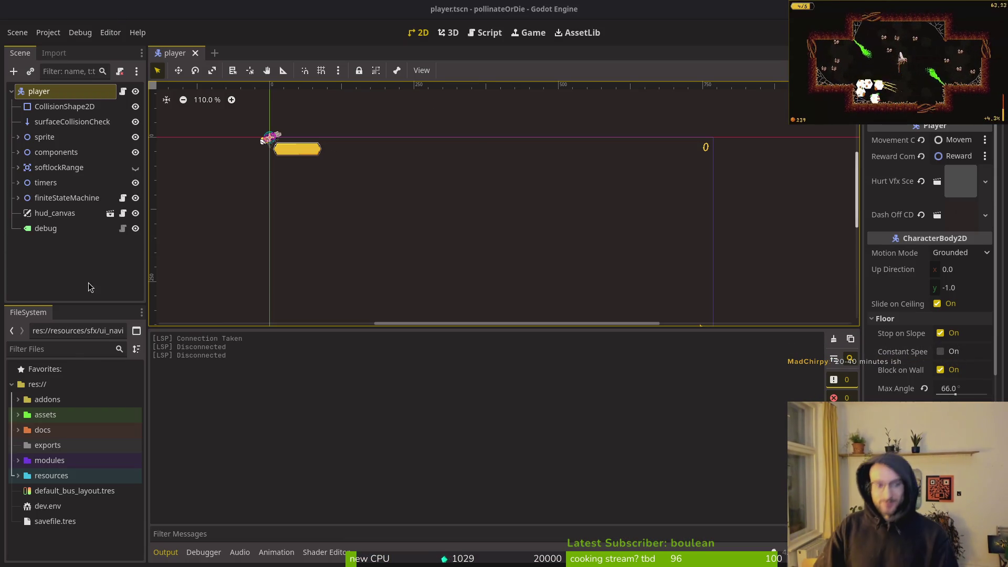
Close the GitLab issues browser window and look over the grass tileset canvas.
key("alt+Tab")
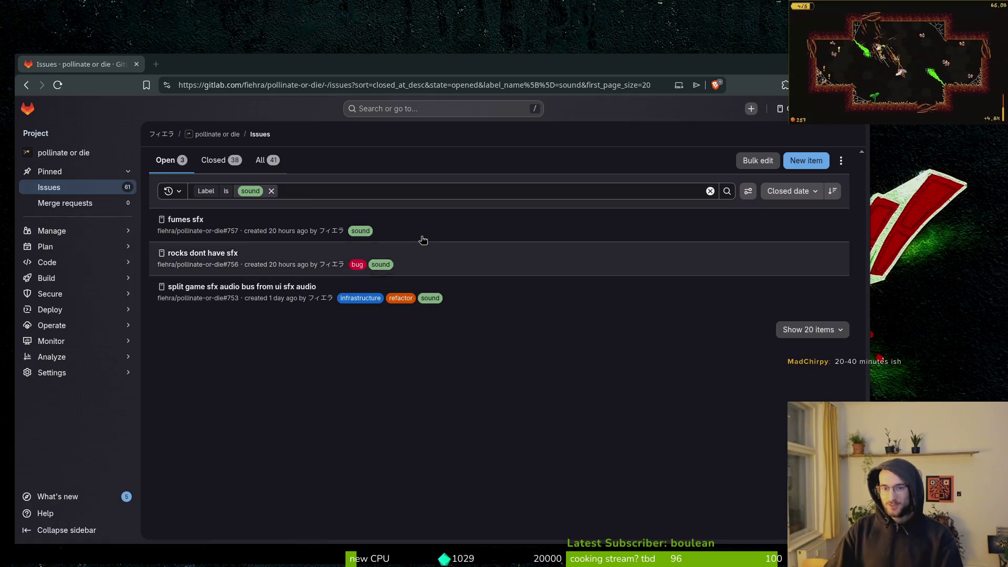
mouse_move(282, 67)
left_mouse_down()
mouse_move(267, 29)
mouse_move(221, 56)
left_mouse_up()
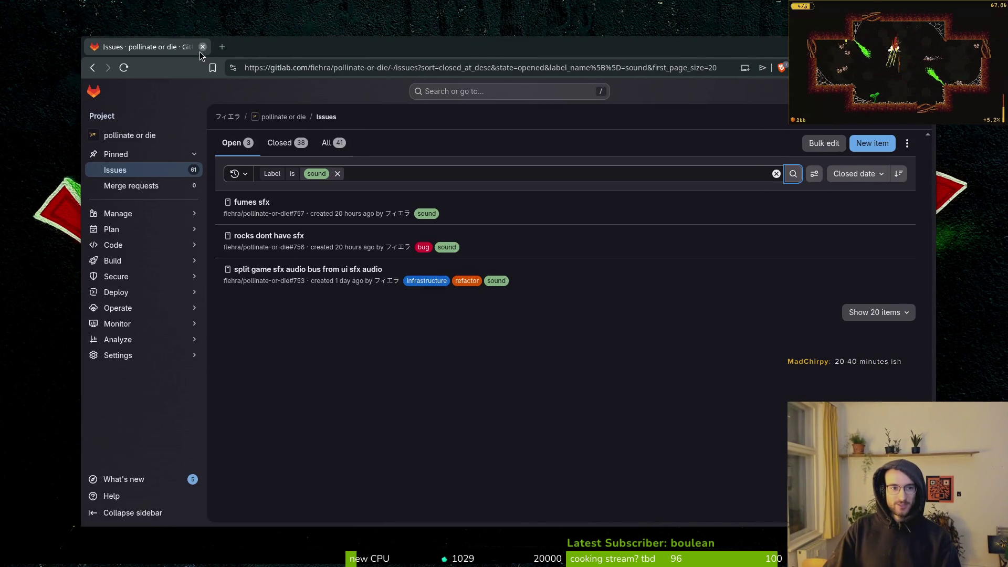
left_click(202, 47)
key("alt+Tab")
scroll(525, 273, "down", 3)
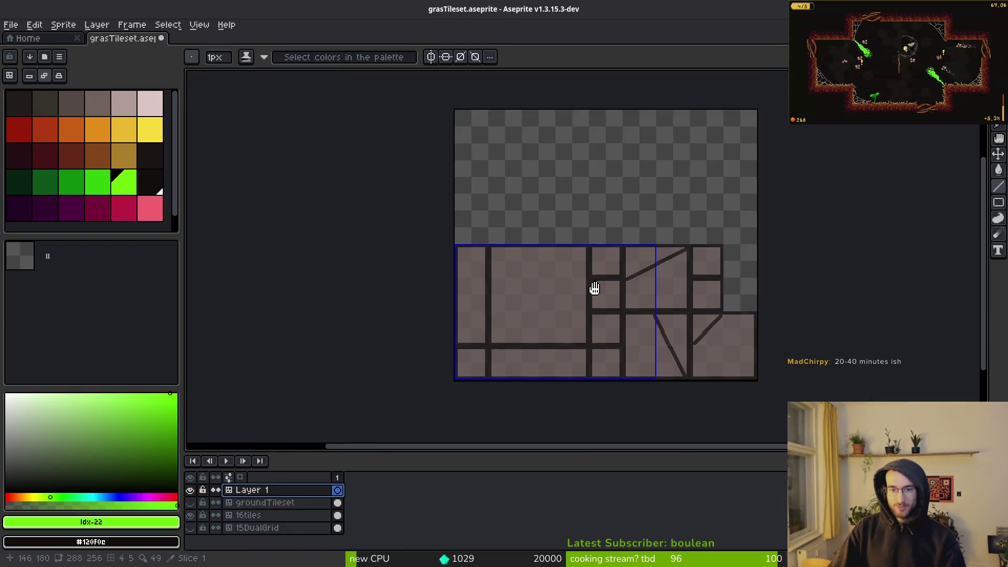
left_click_drag(603, 294, 522, 261)
scroll(514, 264, "up", 2)
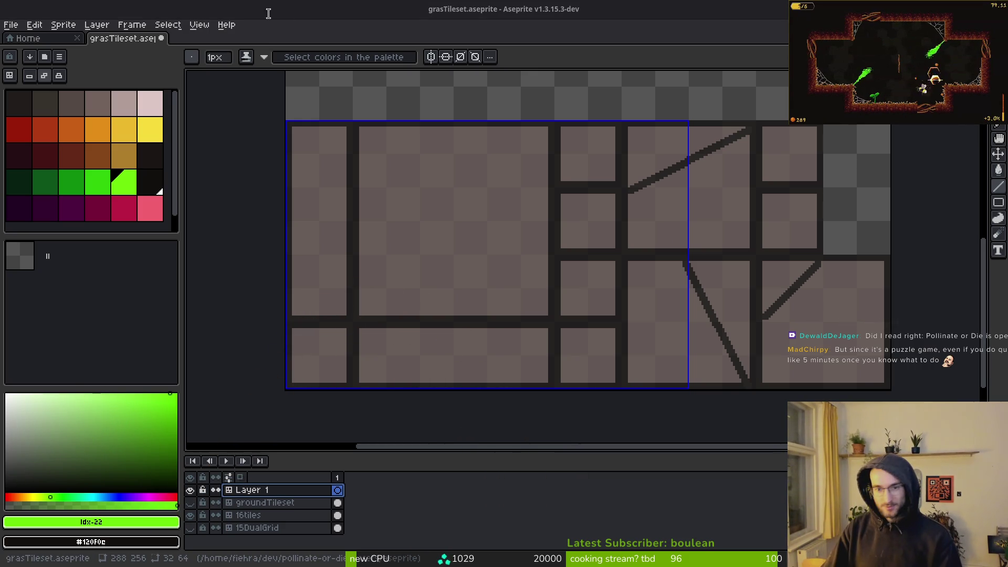
Open the pollinate or die project page from the GitLab profile, then return to Aseprite.
key("alt+Tab")
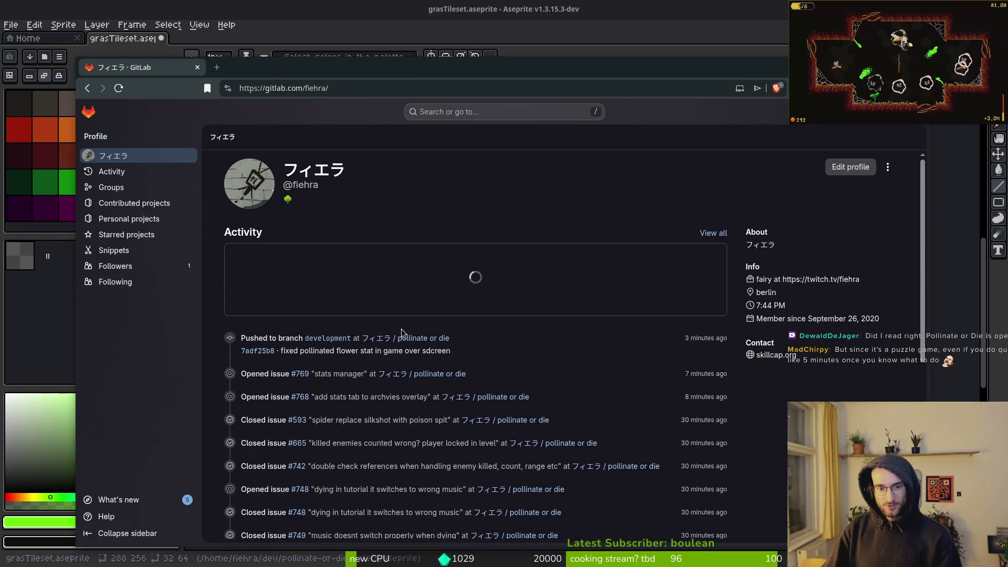
left_click(441, 339)
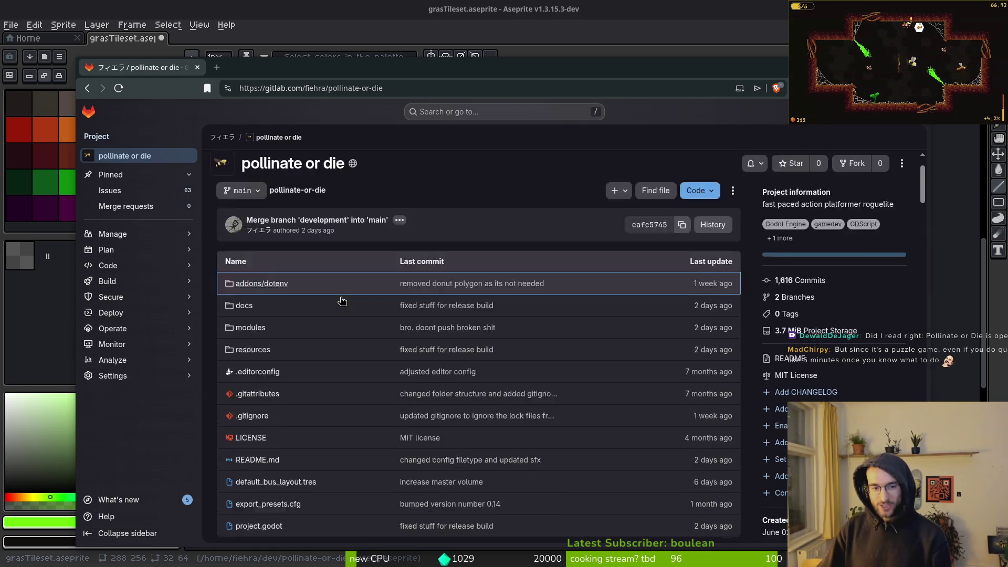
scroll(344, 300, "down", 3)
scroll(441, 351, "up", 3)
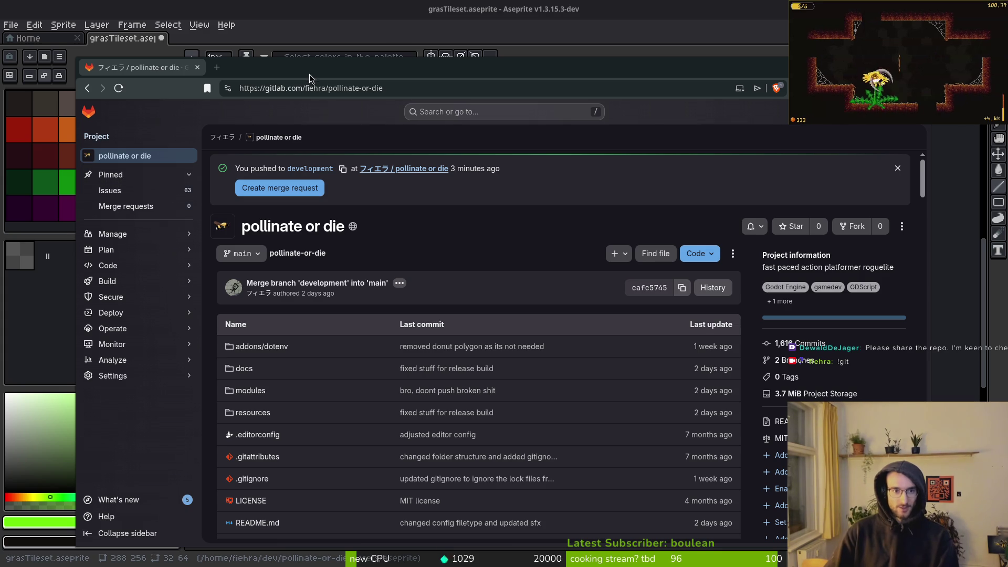
left_click(336, 53)
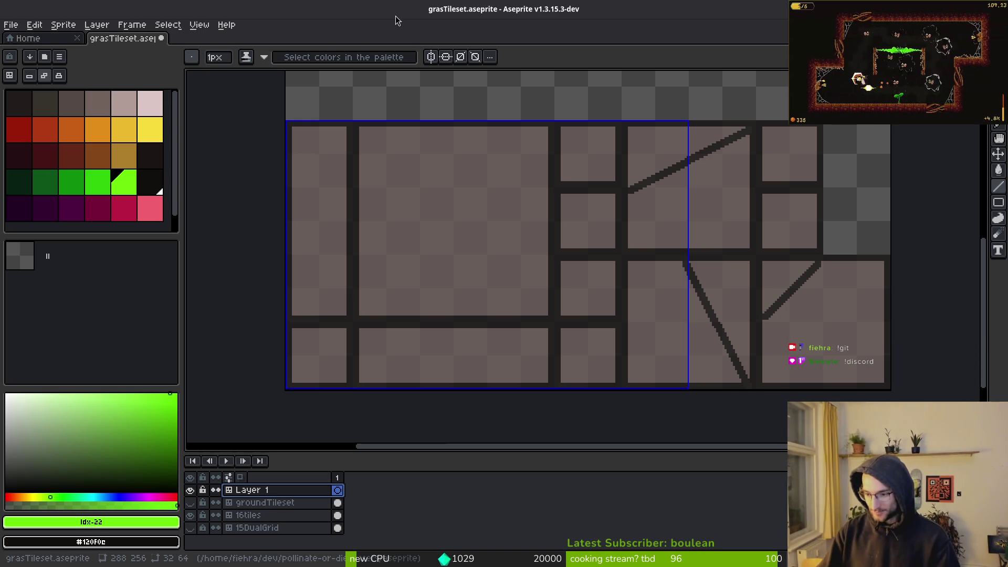
Choose dark and light greens and outline a leaf rising from the large tile's top edge.
key("super")
key("super")
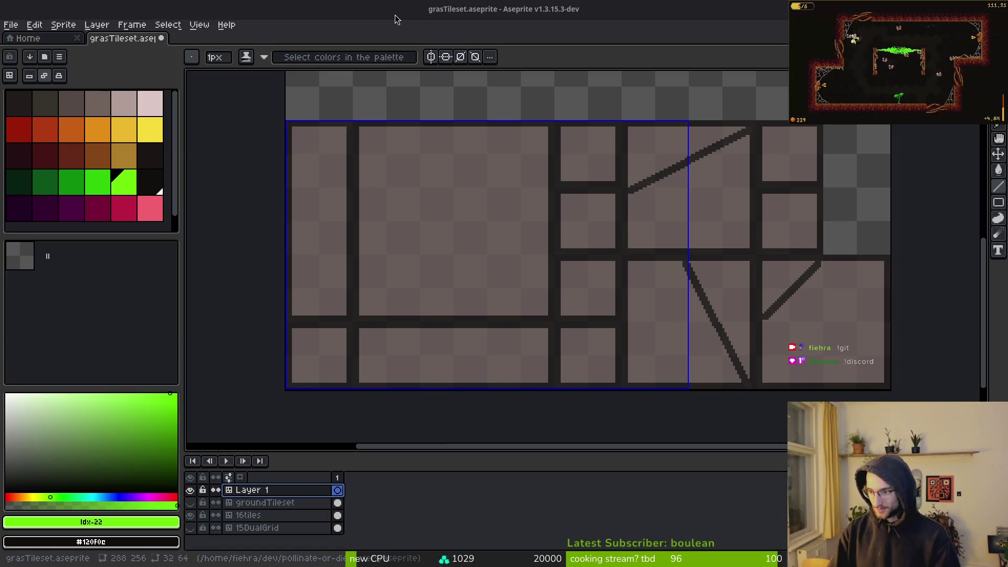
scroll(534, 226, "up", 2)
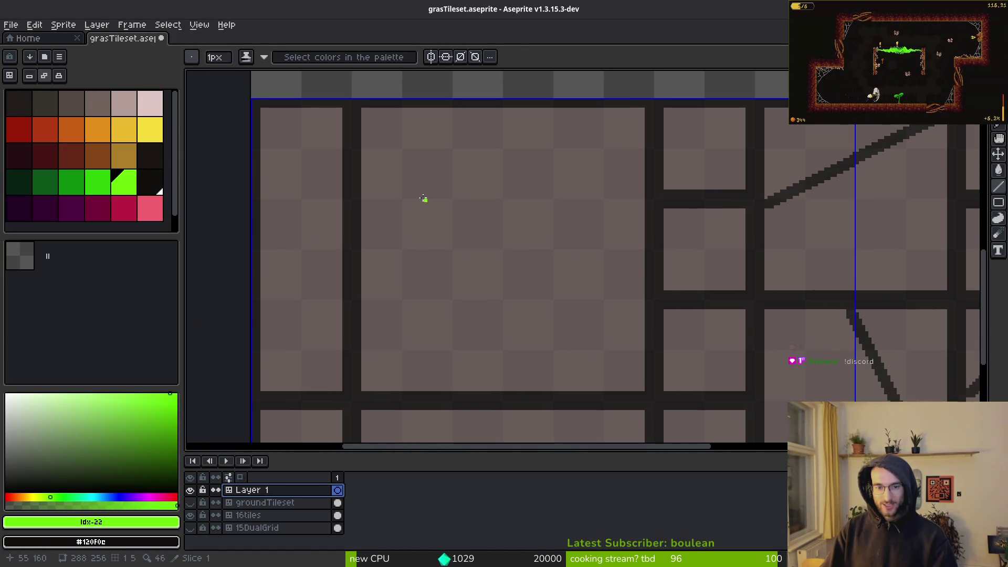
left_click_drag(577, 189, 599, 209)
scroll(507, 176, "up", 2)
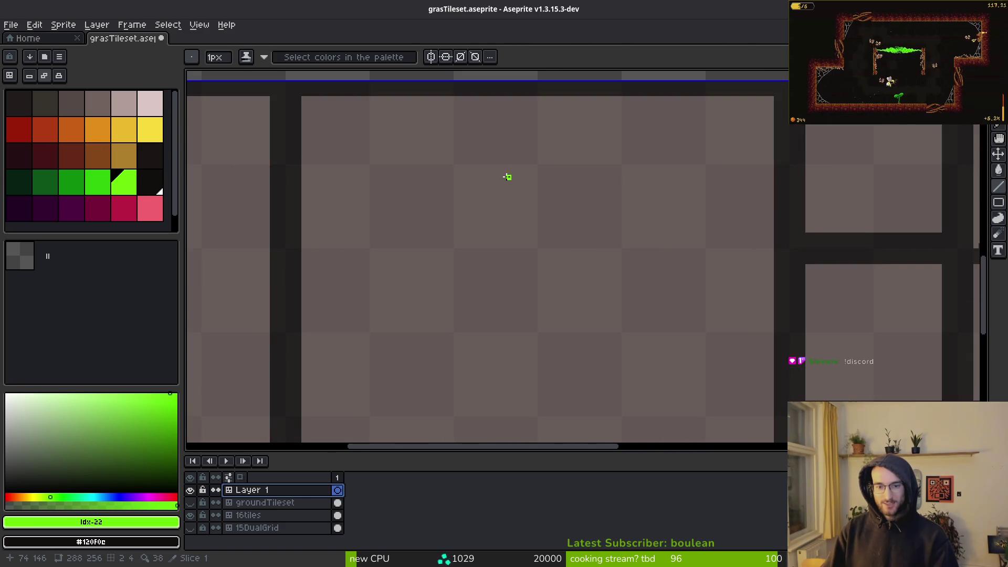
scroll(529, 219, "down", 1)
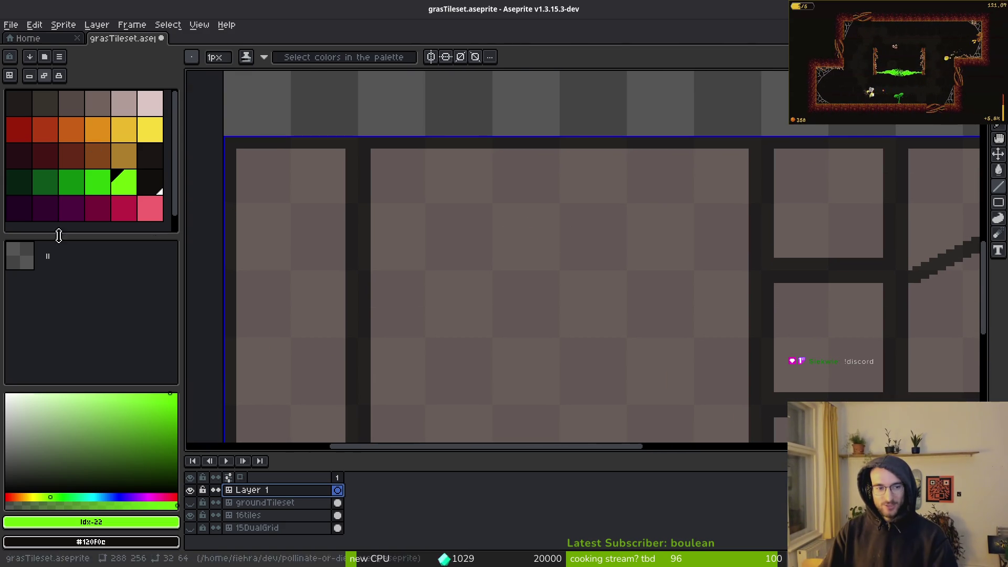
scroll(546, 195, "up", 3)
scroll(546, 194, "left", 1)
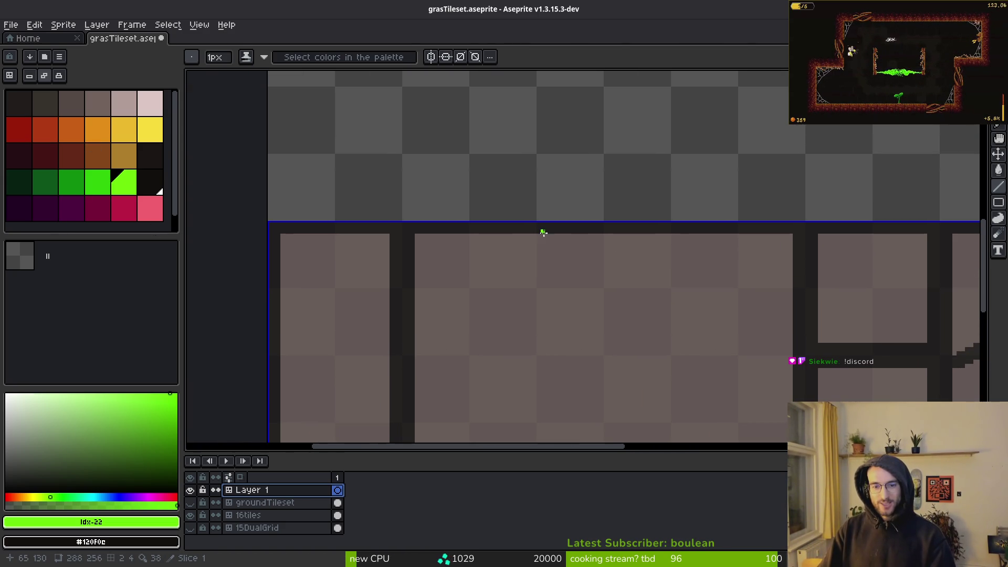
scroll(593, 236, "up", 1)
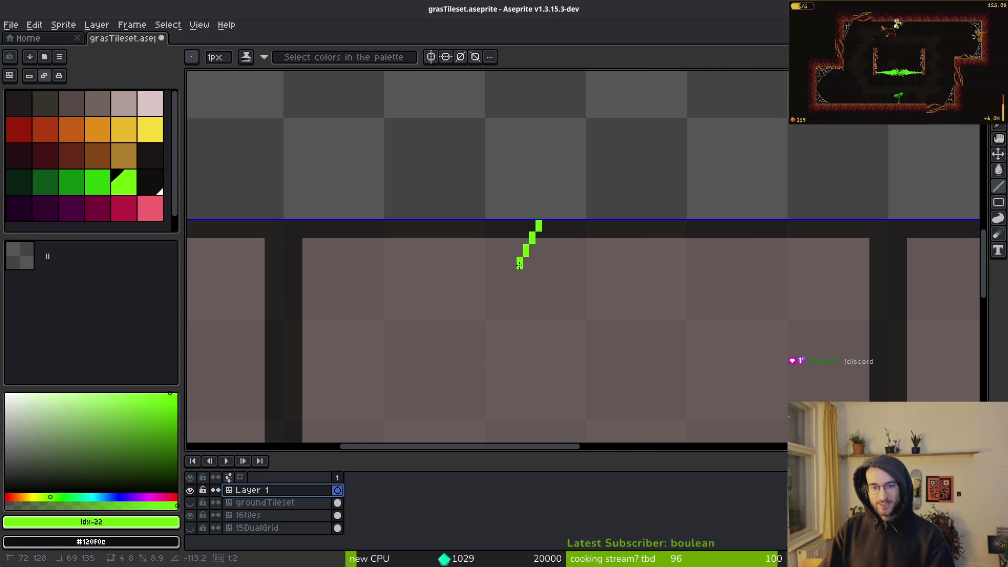
scroll(531, 242, "up", 2)
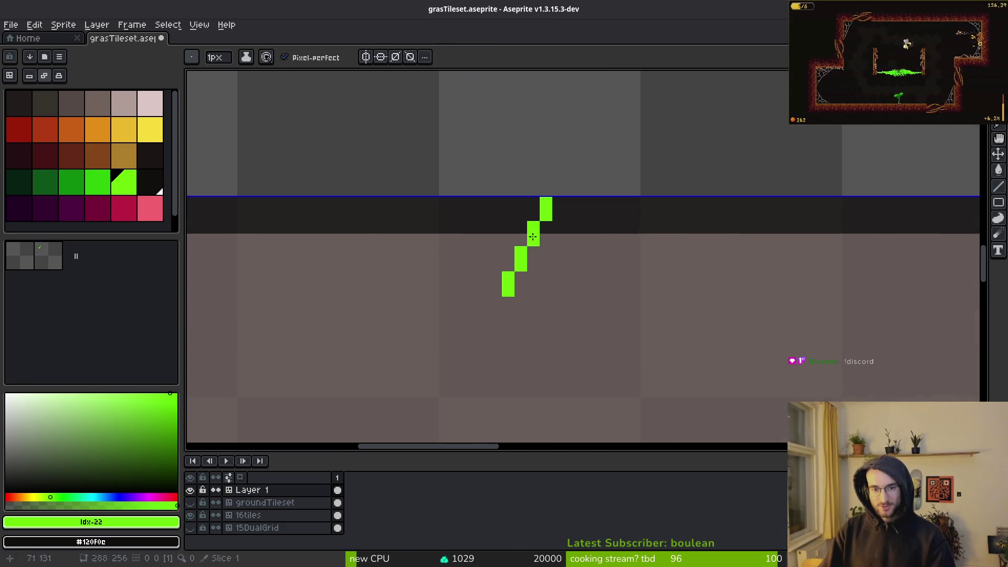
left_click(97, 192)
right_click(124, 182)
mouse_move(538, 206)
left_mouse_down()
mouse_move(480, 330)
mouse_move(546, 189)
left_mouse_up()
Erase the stray pixel at the leaf's tip and bucket-fill the leaf green.
key("e")
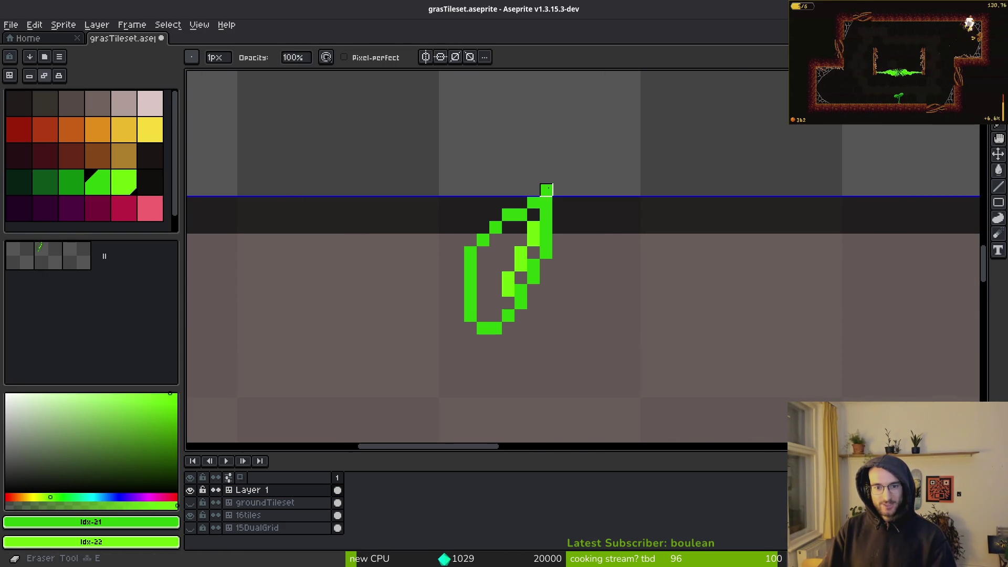
left_click(547, 189)
key("g")
left_click(493, 279)
Shade the leaf with two light green highlight pixels and pick its dark green.
scroll(520, 254, "down", 4)
key("b")
scroll(519, 254, "up", 2)
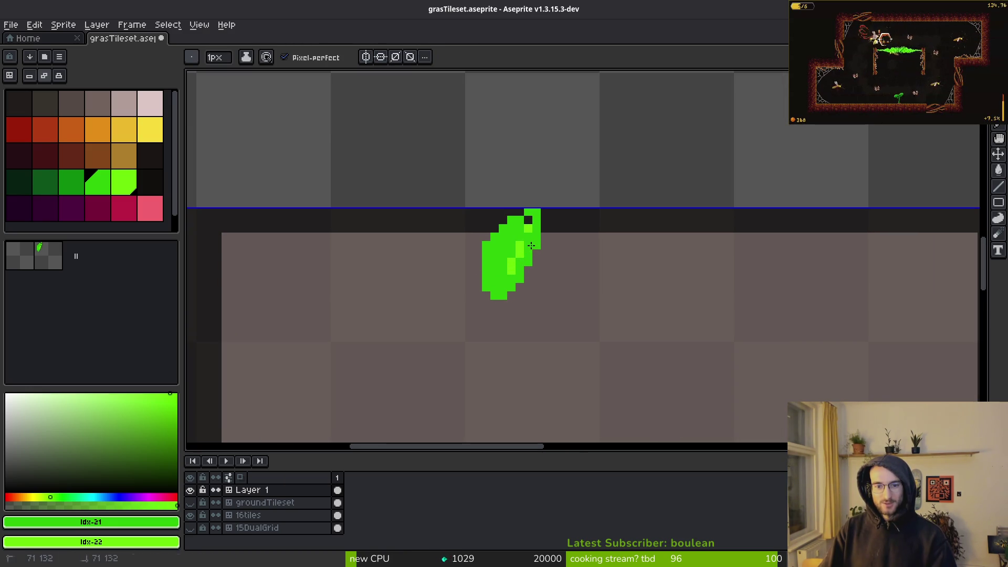
scroll(571, 317, "down", 2)
scroll(575, 310, "up", 2)
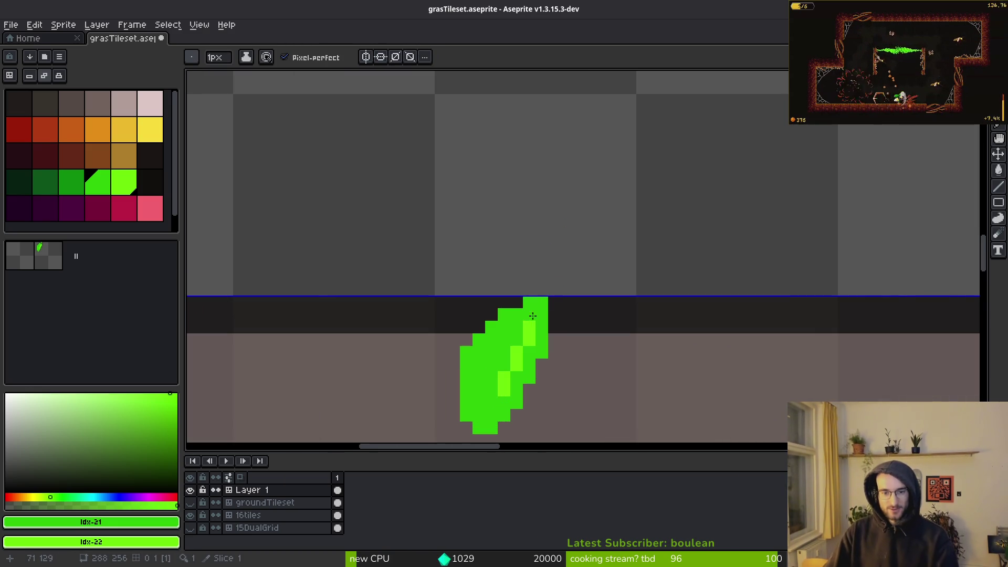
scroll(578, 304, "down", 1)
scroll(580, 301, "down", 1)
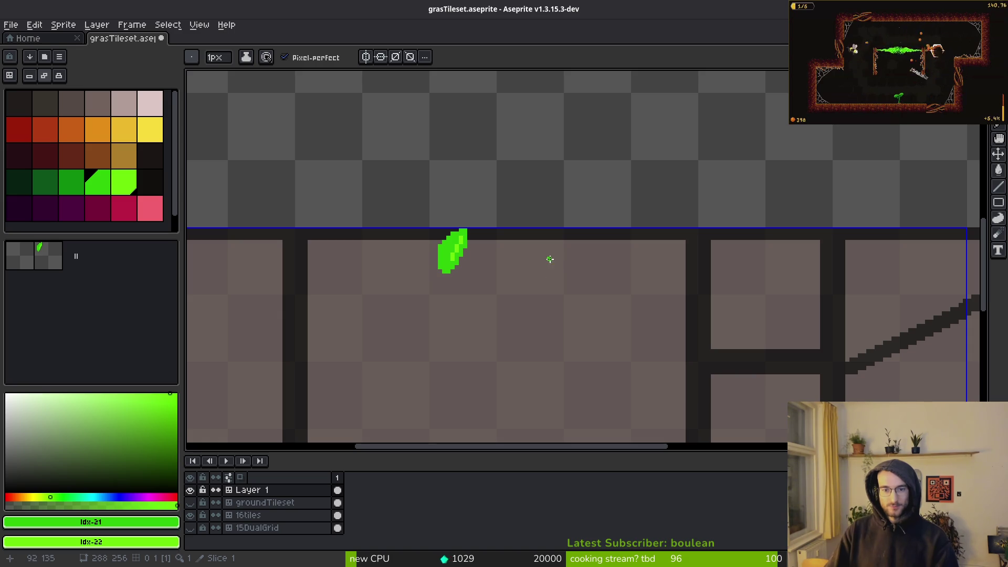
scroll(549, 259, "down", 4)
scroll(552, 265, "up", 4)
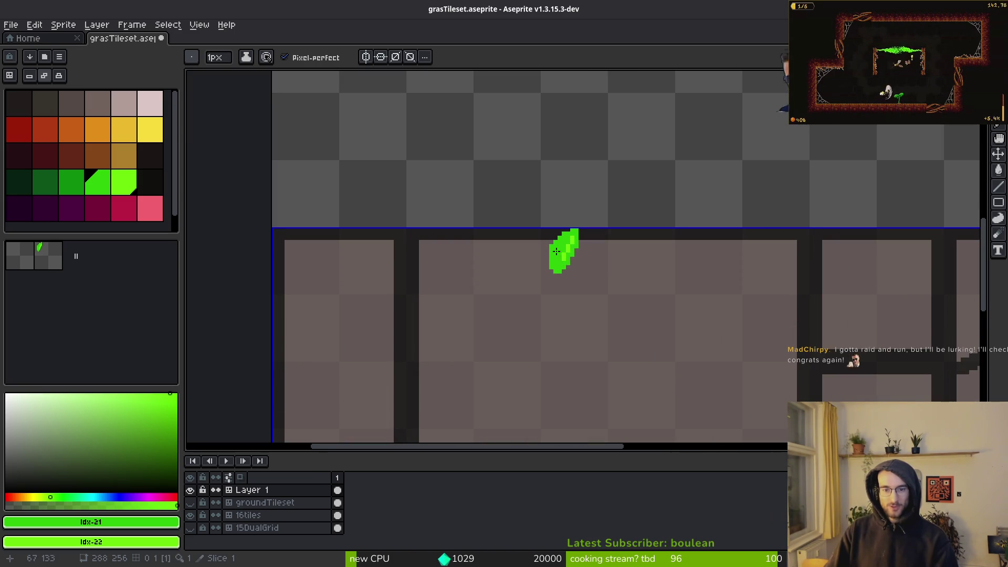
scroll(552, 257, "up", 2)
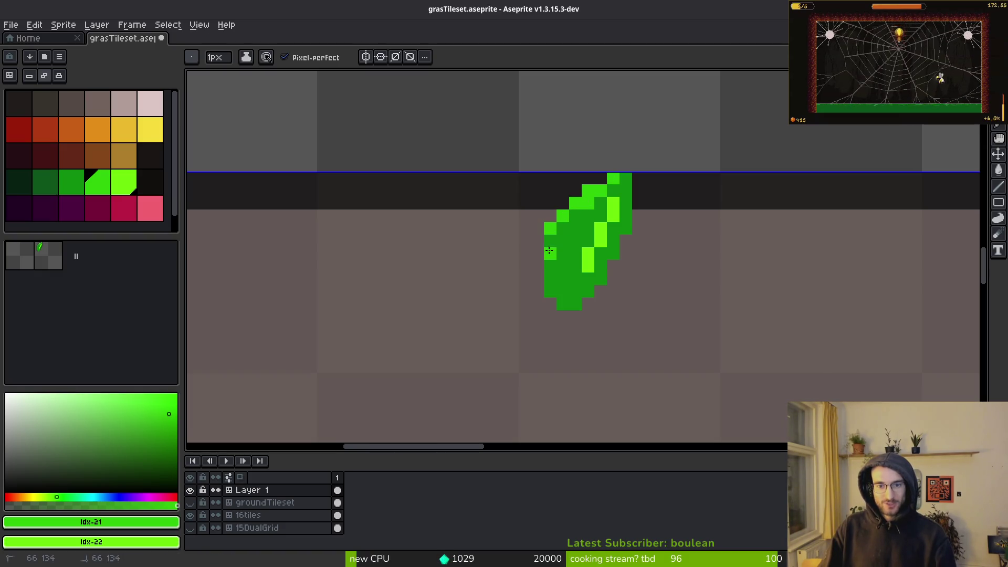
left_click(572, 225)
left_click(569, 264)
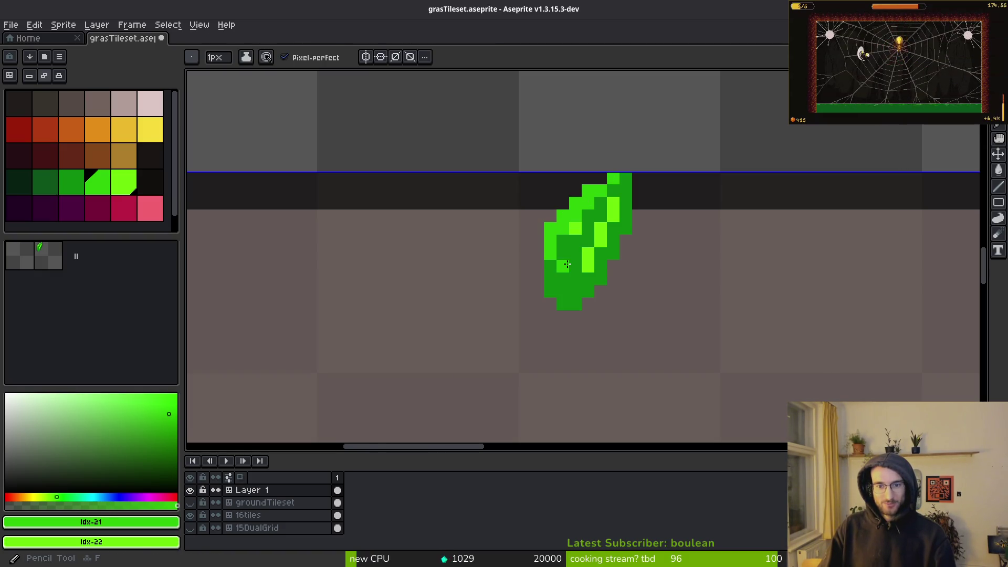
right_click(573, 234, "alt")
scroll(572, 237, "down", 3)
scroll(569, 242, "up", 4)
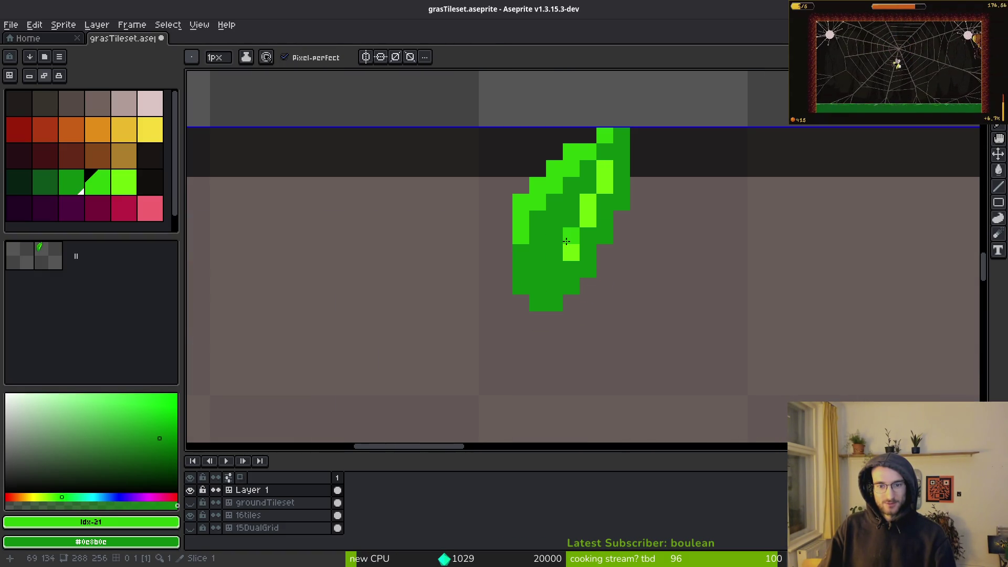
scroll(635, 295, "down", 4)
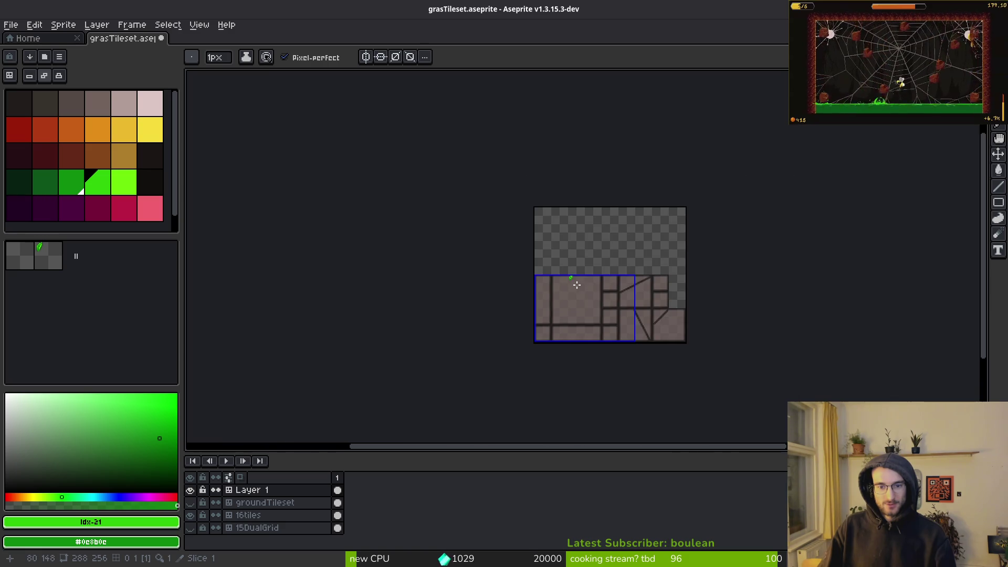
scroll(581, 288, "up", 2)
left_click_drag(581, 289, 552, 272)
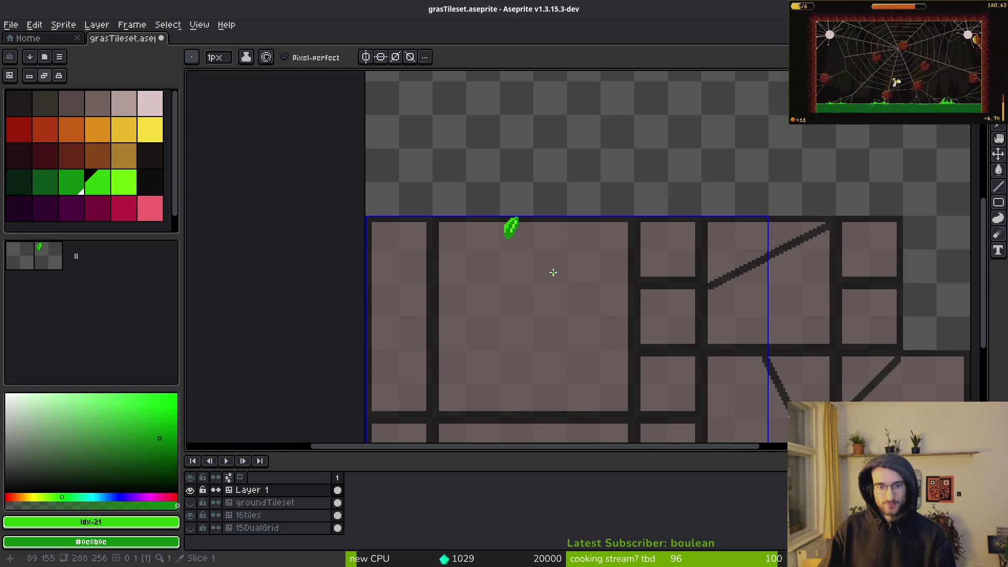
Copy the leaf further right along the tile's top edge with the marquee.
key("m")
mouse_move(541, 262)
left_mouse_down()
mouse_move(570, 255)
mouse_move(525, 253)
mouse_move(583, 239)
left_mouse_up()
scroll(557, 256, "down", 1)
left_click(601, 263)
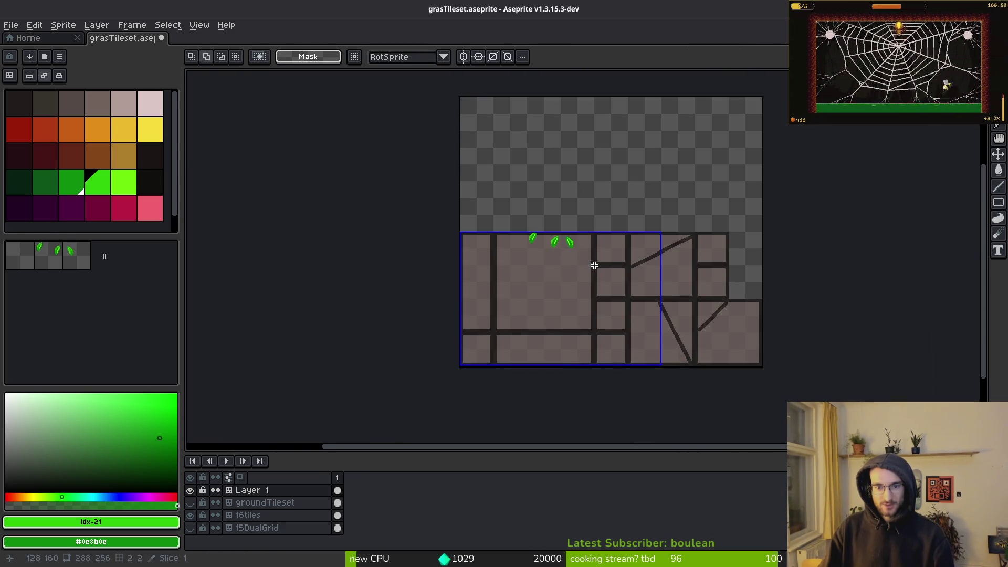
scroll(571, 263, "up", 1)
Shift the row of leaves to the right, then switch to the itch.io page in the browser.
left_click_drag(471, 176, 599, 261)
scroll(524, 261, "up", 1)
mouse_move(515, 182)
left_mouse_down()
mouse_move(513, 284)
mouse_move(513, 270)
mouse_move(633, 252)
mouse_move(625, 255)
left_mouse_up()
scroll(604, 275, "down", 2)
left_click(609, 295)
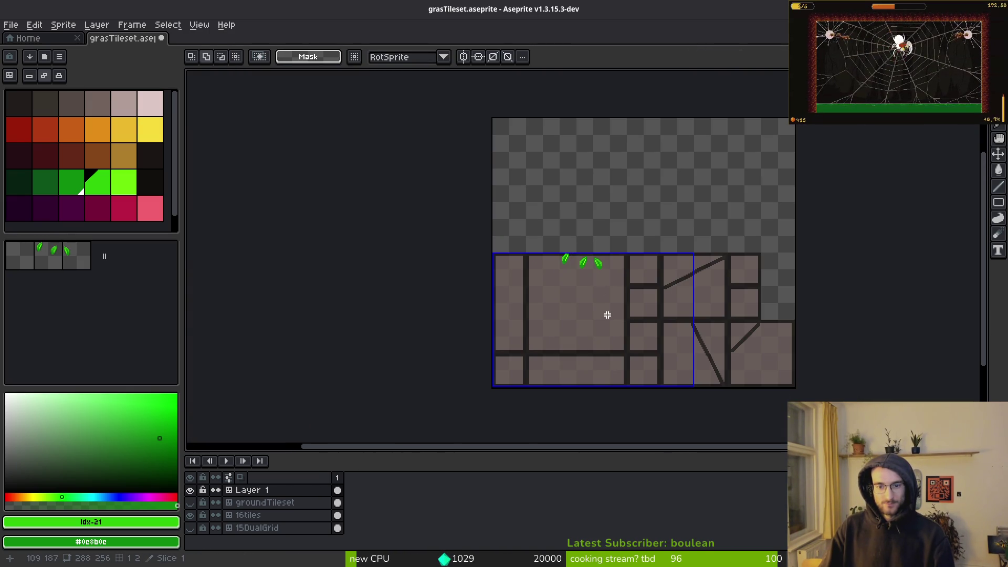
key("i")
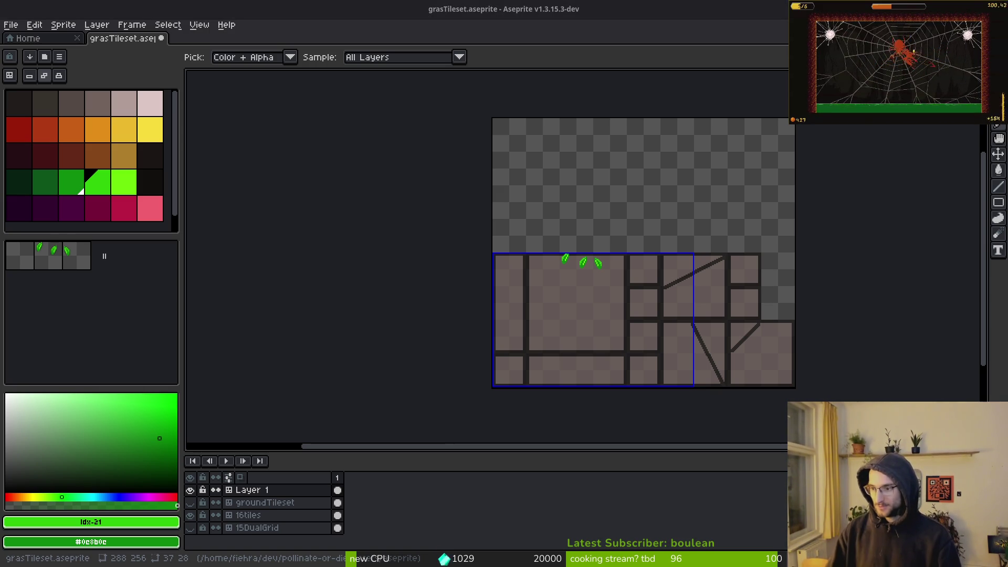
key("alt+Tab")
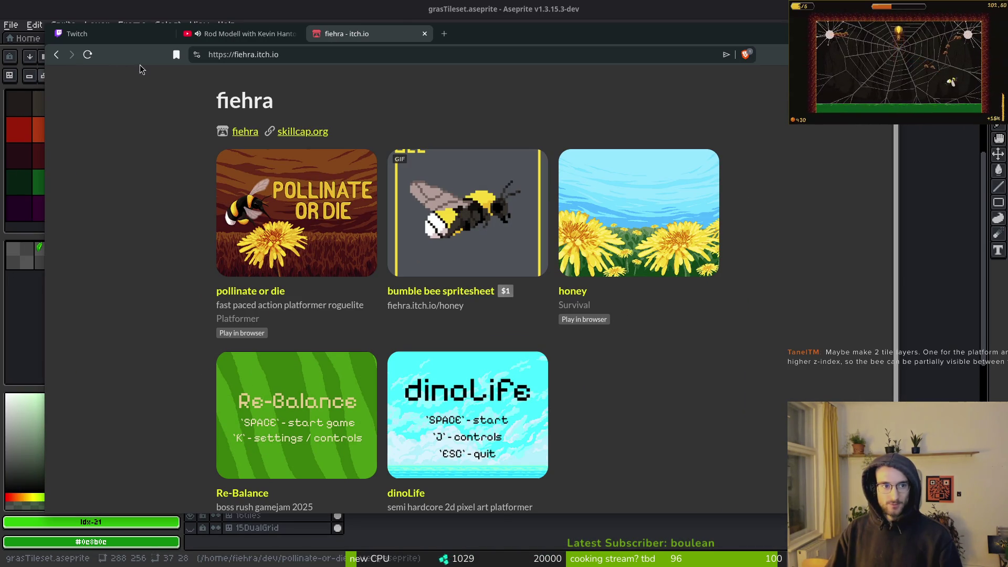
Stay on itch.io rather than following the skillcap.org link, and go to its front page.
left_click(299, 130)
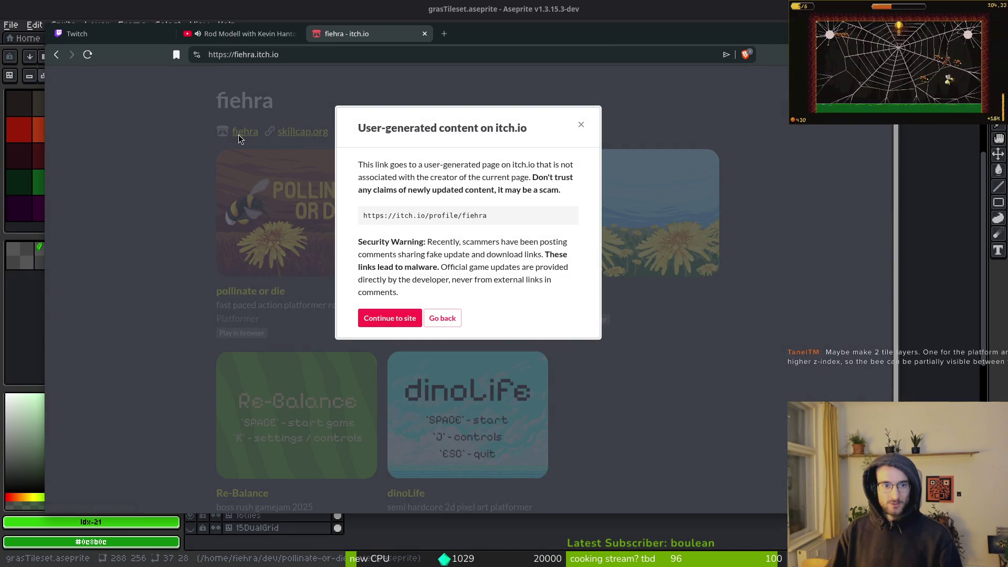
left_click(316, 73)
left_click(323, 53)
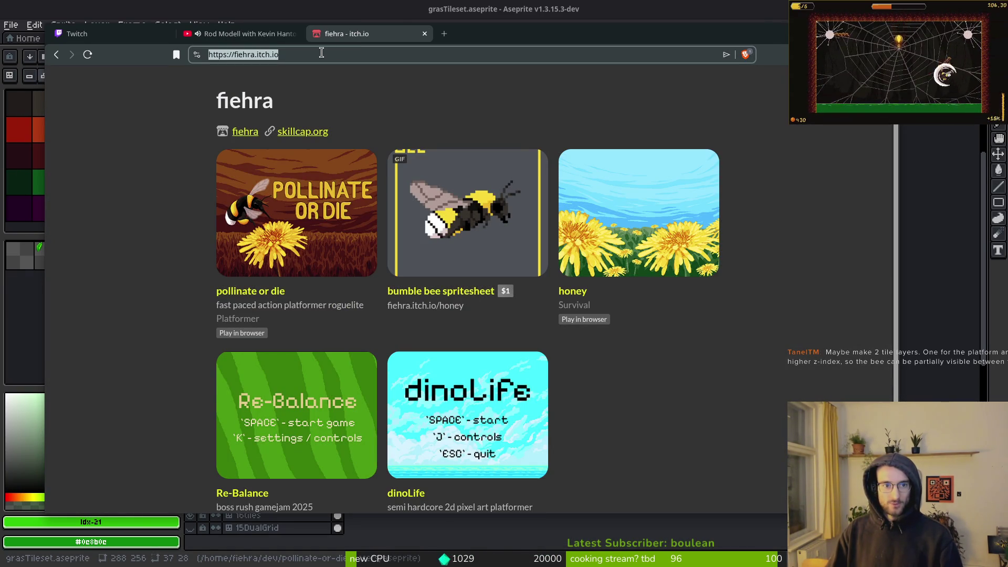
key("Left")
key("Left")
key("Left")
key("BackSpace")
key("BackSpace")
key("BackSpace")
key("Return")
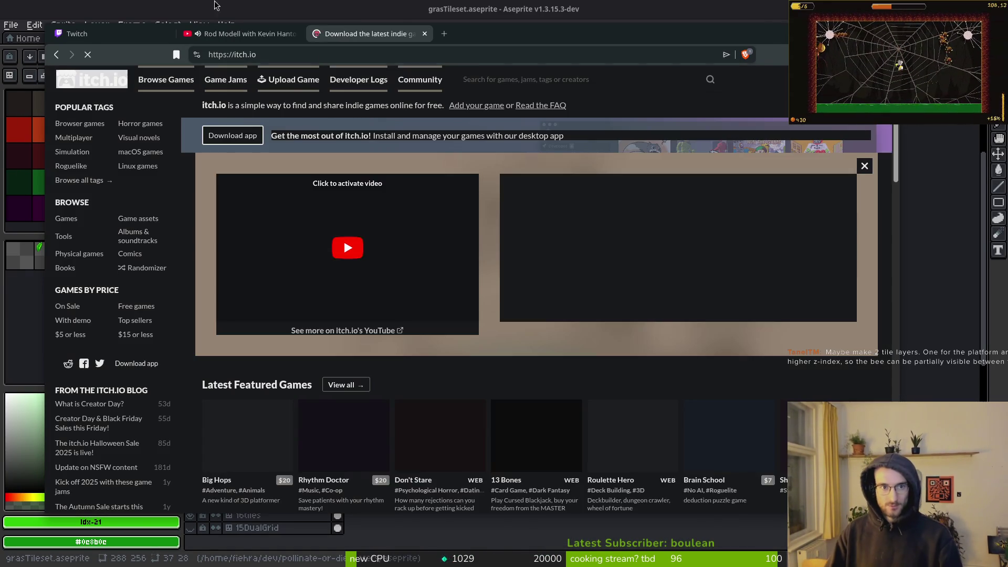
Browse Assets filtered by Pixel Art then Tileset, and enter 'grass tileset' in search.
mouse_move(160, 85)
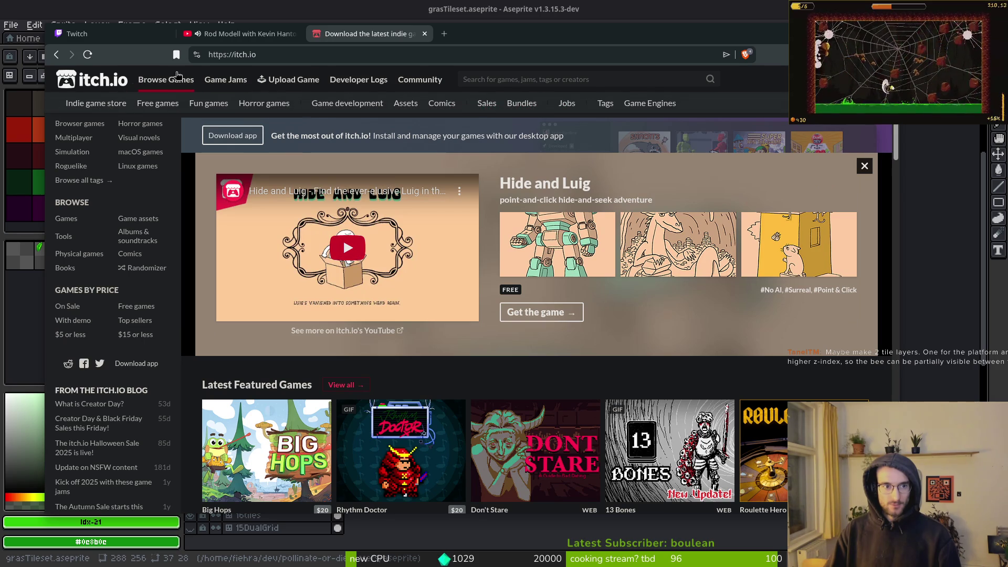
left_click(406, 103)
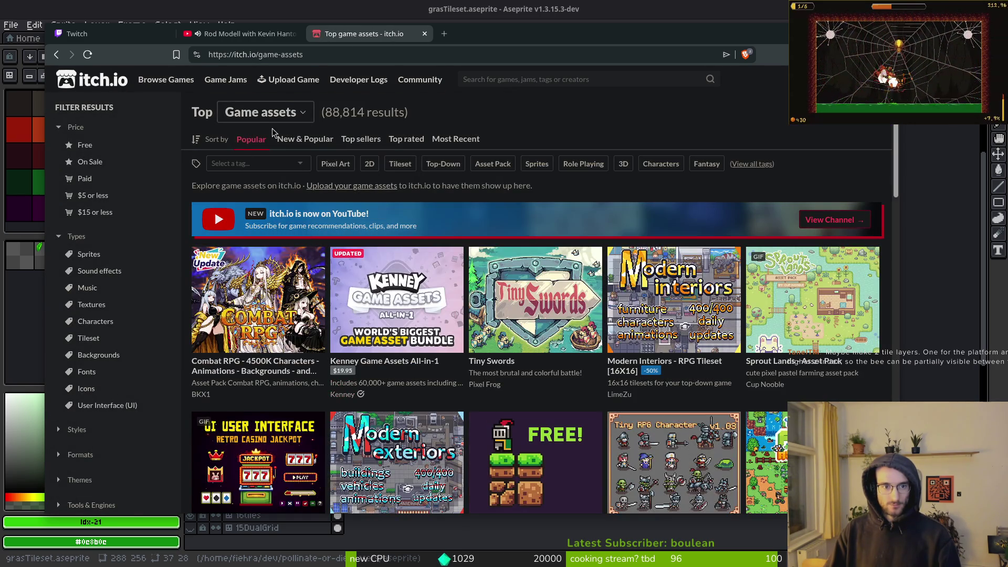
left_click(525, 80)
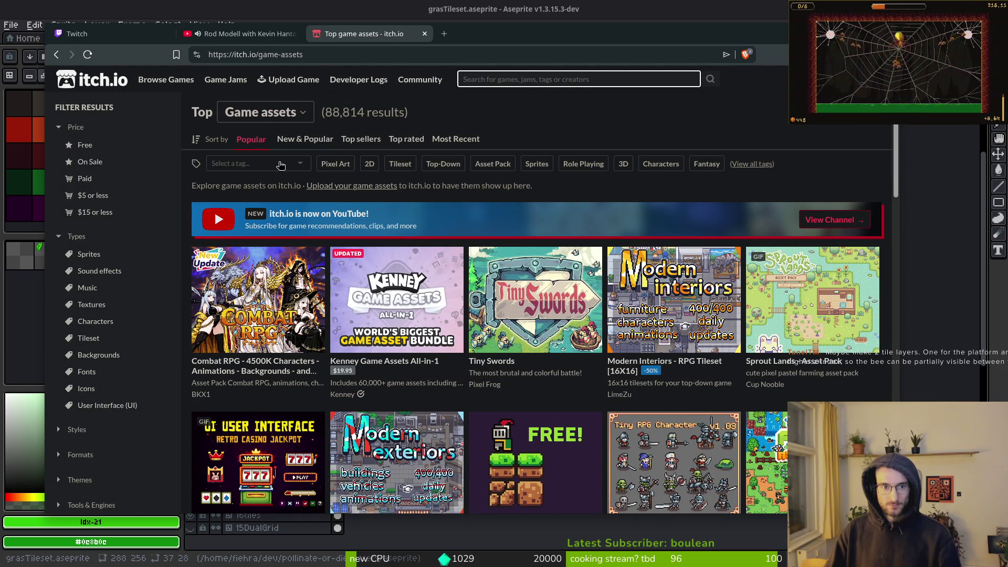
left_click(336, 166)
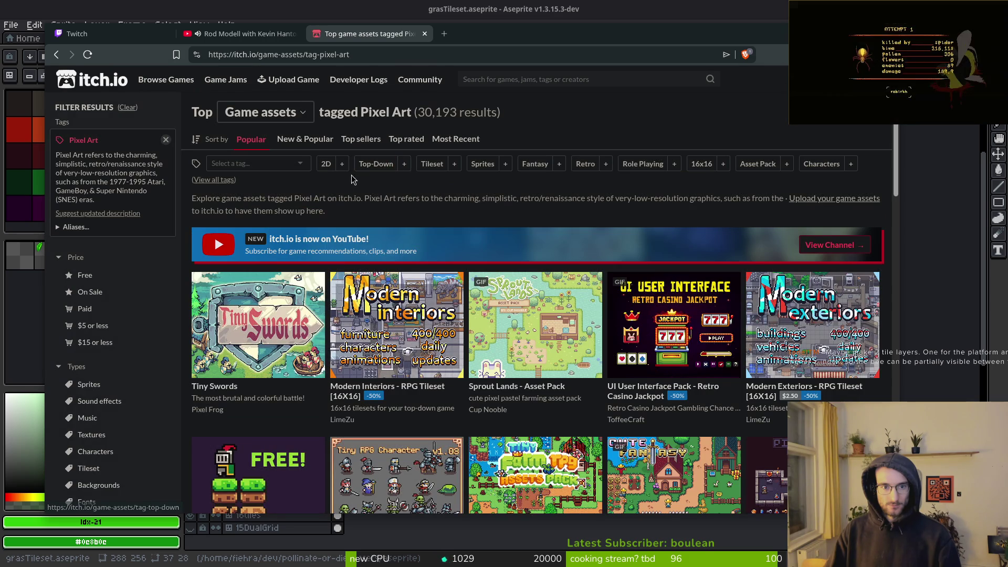
left_click(424, 162)
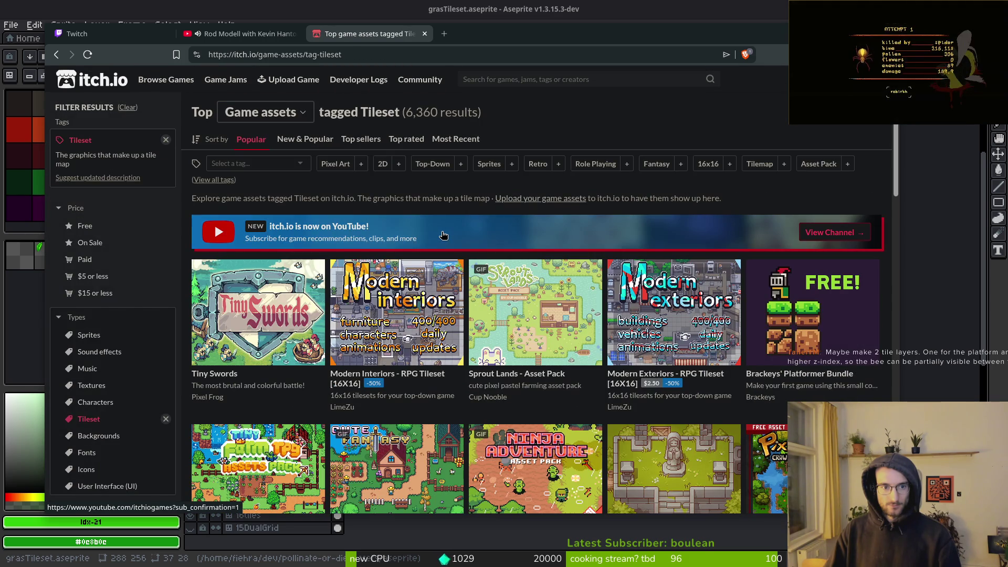
left_click(526, 79)
type("grass tileset")
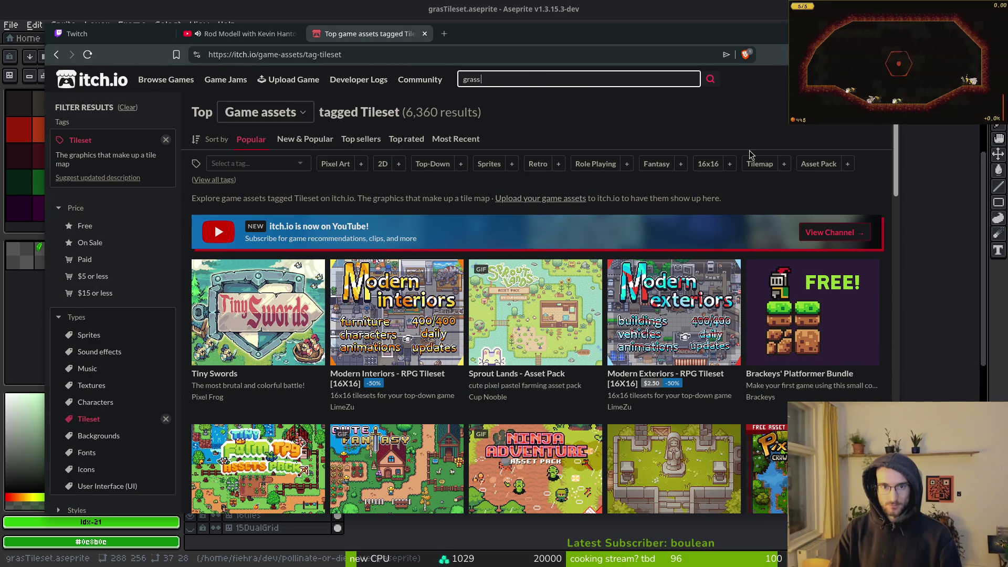
Run the 'grass tileset' search and close the Twitch and YouTube tabs.
key("Return")
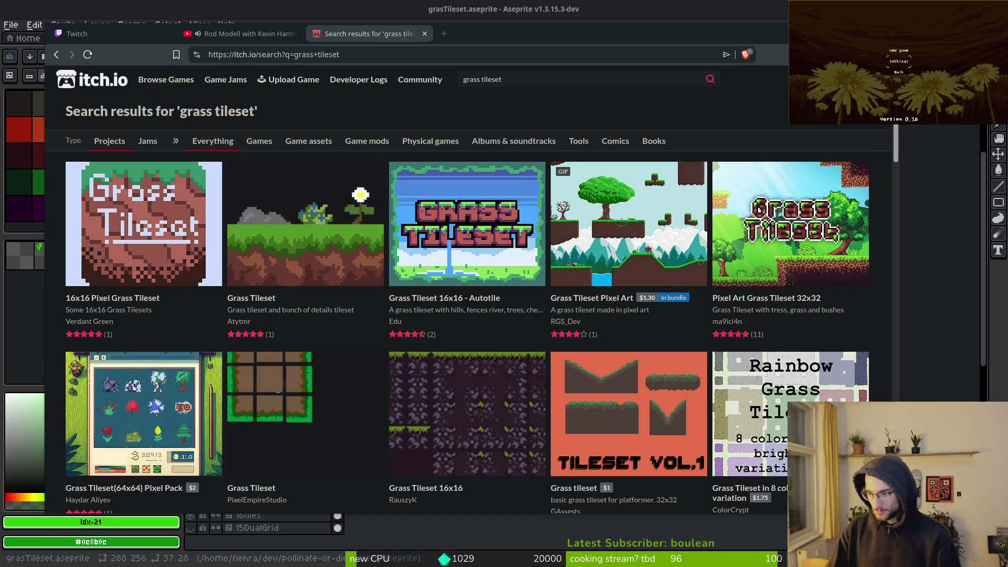
middle_click(120, 31)
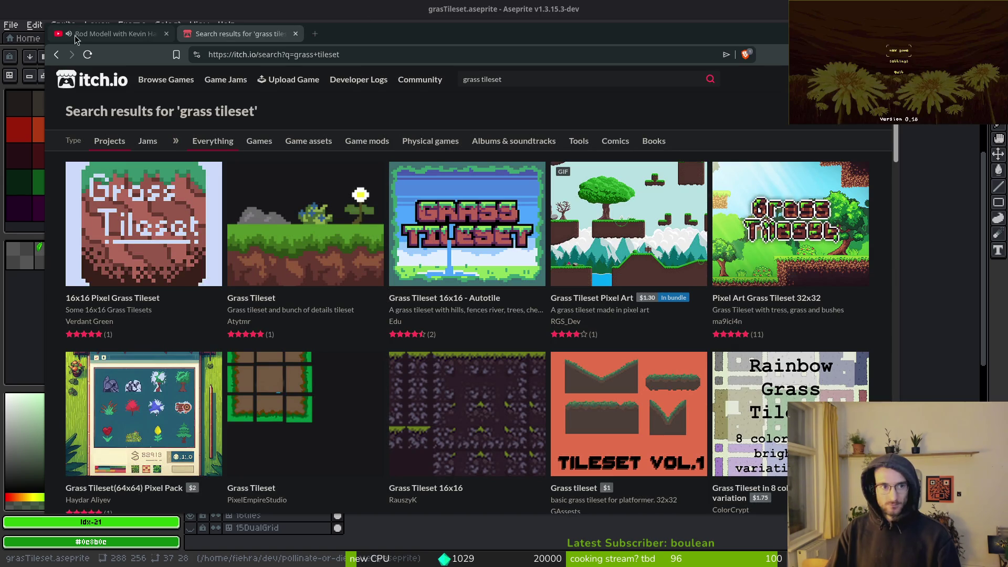
middle_click(119, 32)
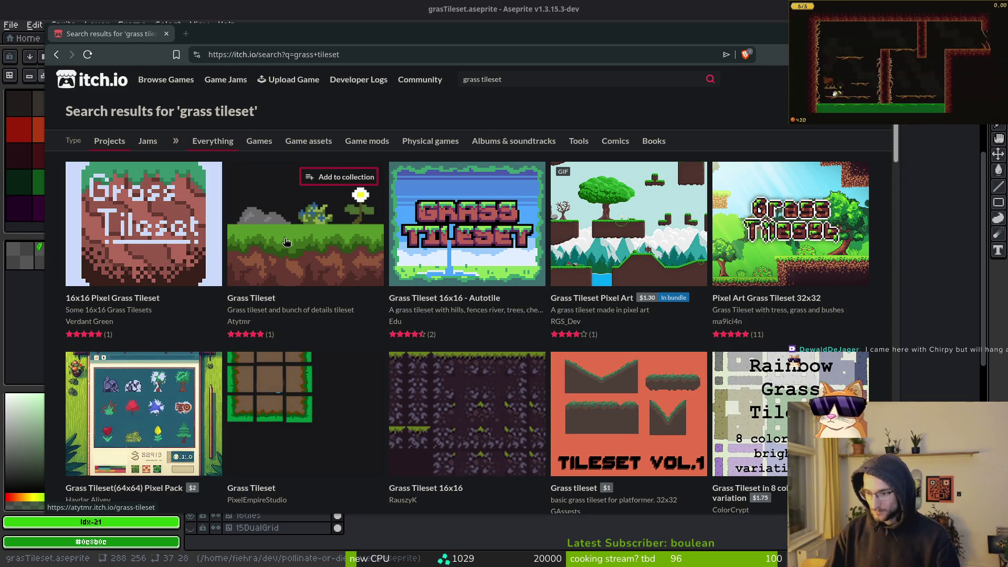
Scroll through grass tileset results like Pixel Grass Tileset and Simple Grass Tileset.
mouse_move(287, 242)
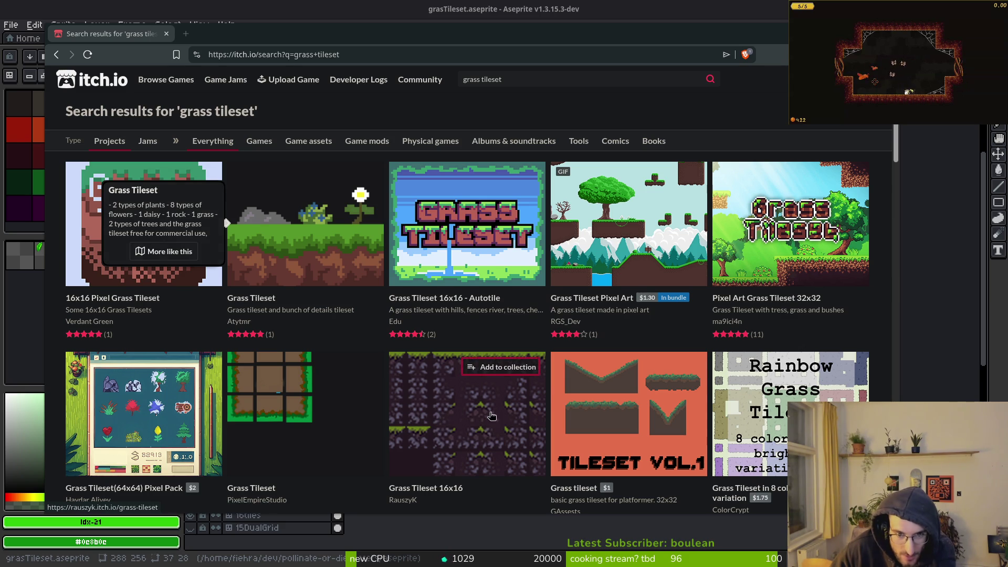
scroll(494, 420, "down", 2)
scroll(472, 349, "down", 2)
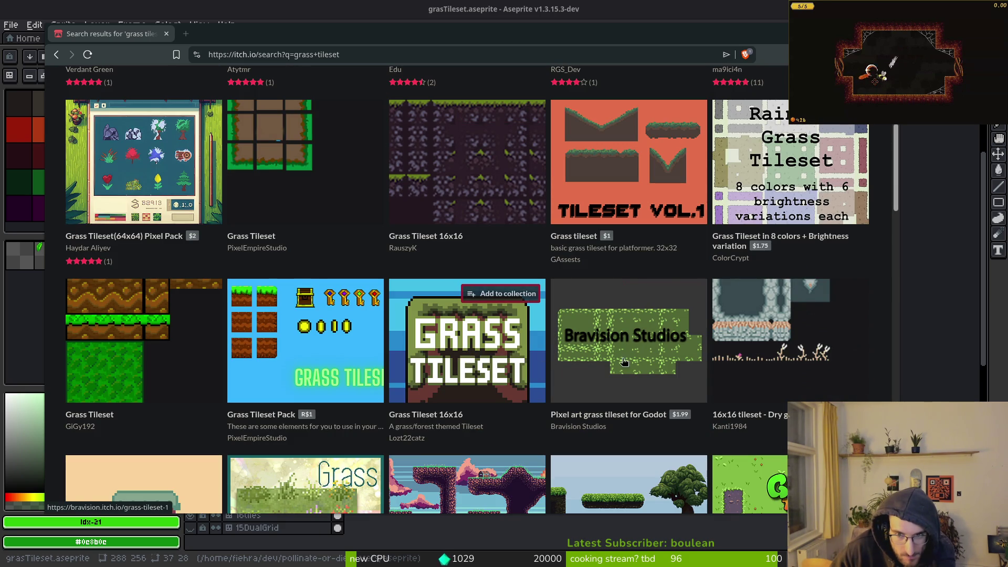
scroll(718, 386, "down", 2)
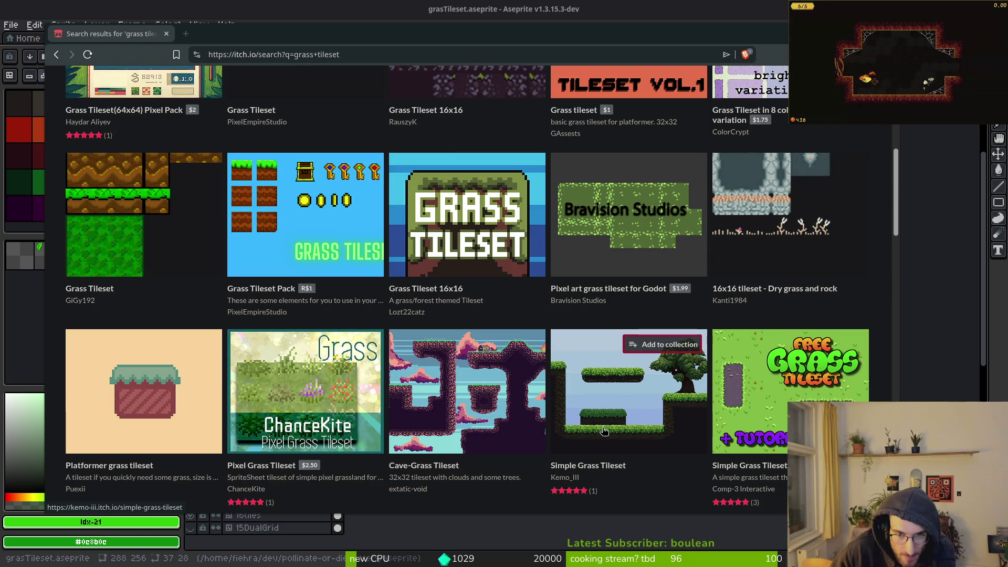
mouse_move(622, 408)
scroll(623, 409, "up", 6)
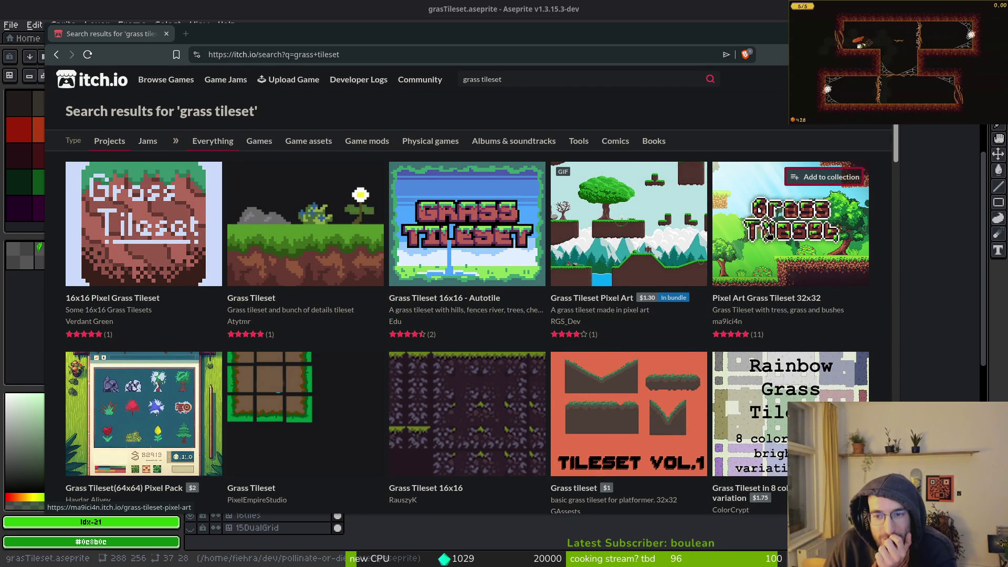
scroll(659, 412, "down", 4)
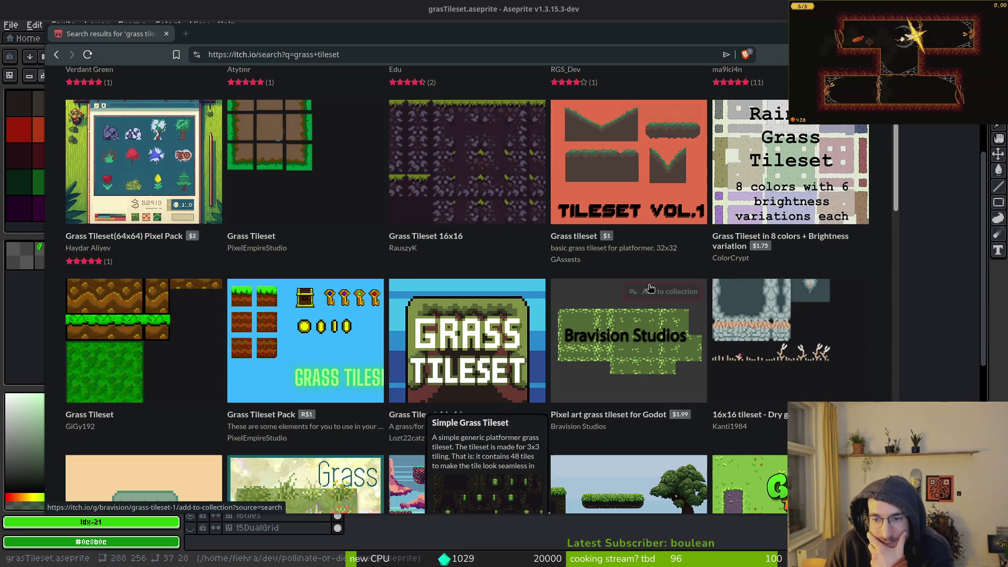
scroll(660, 415, "down", 3)
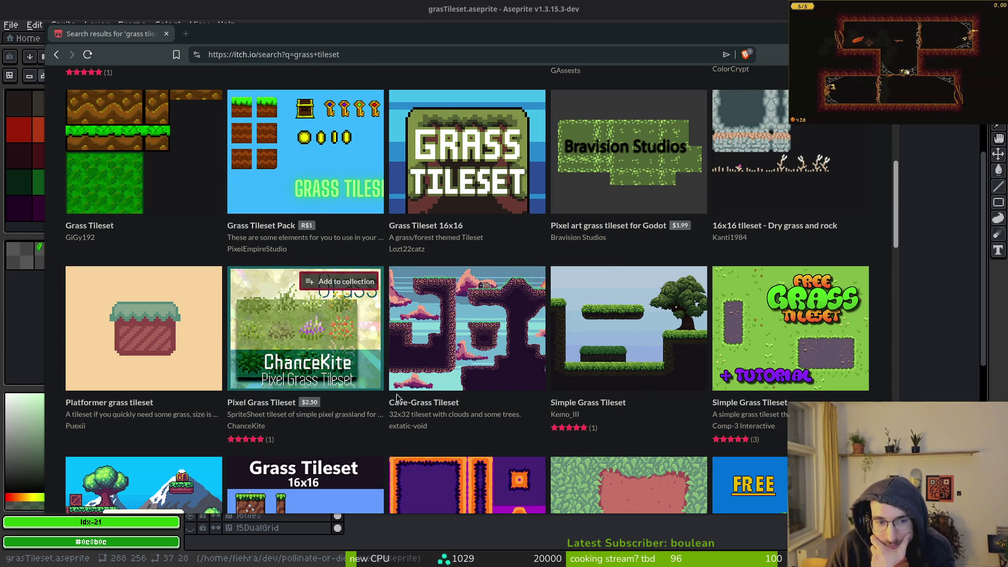
mouse_move(323, 333)
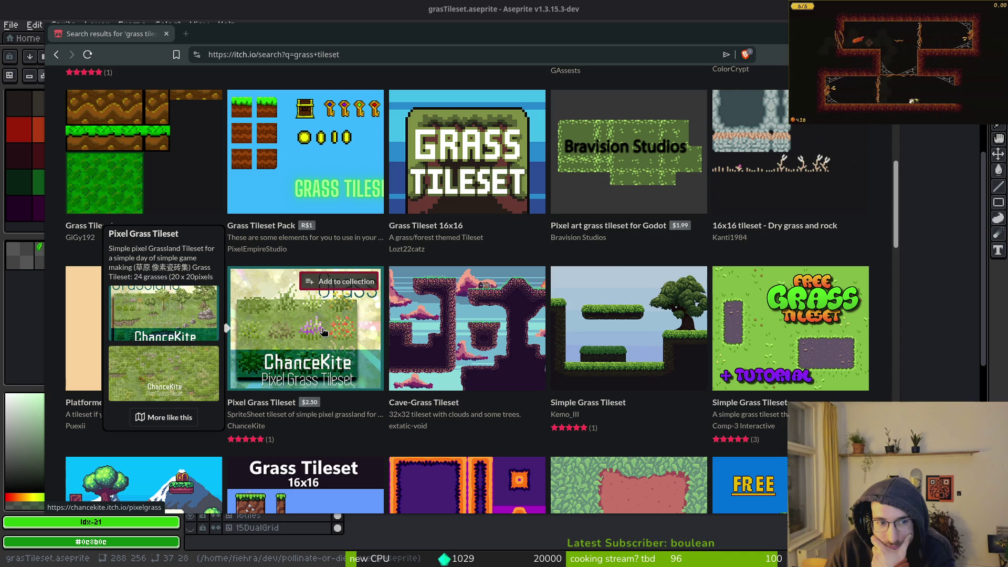
left_click(629, 335)
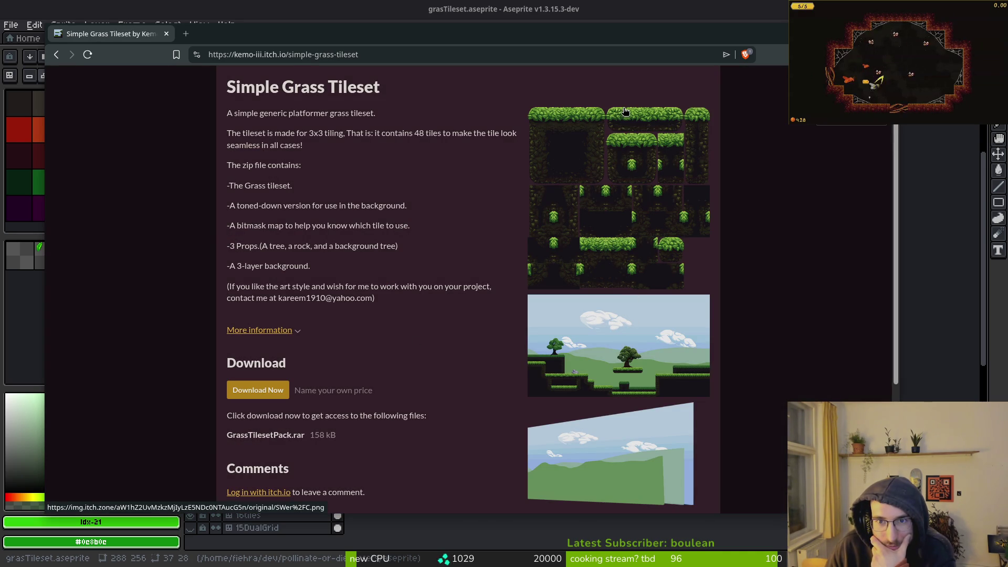
left_click(604, 141)
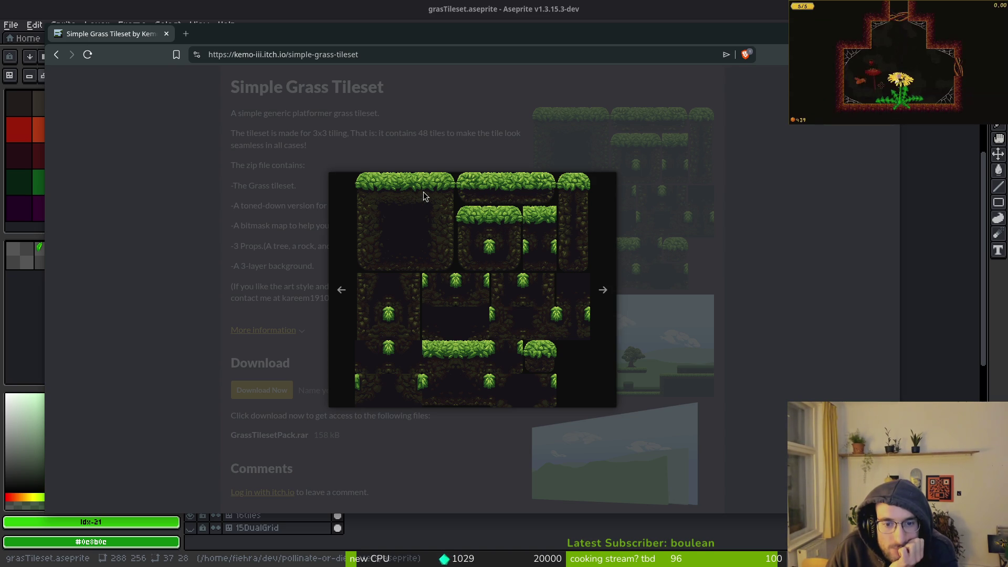
left_click(174, 105)
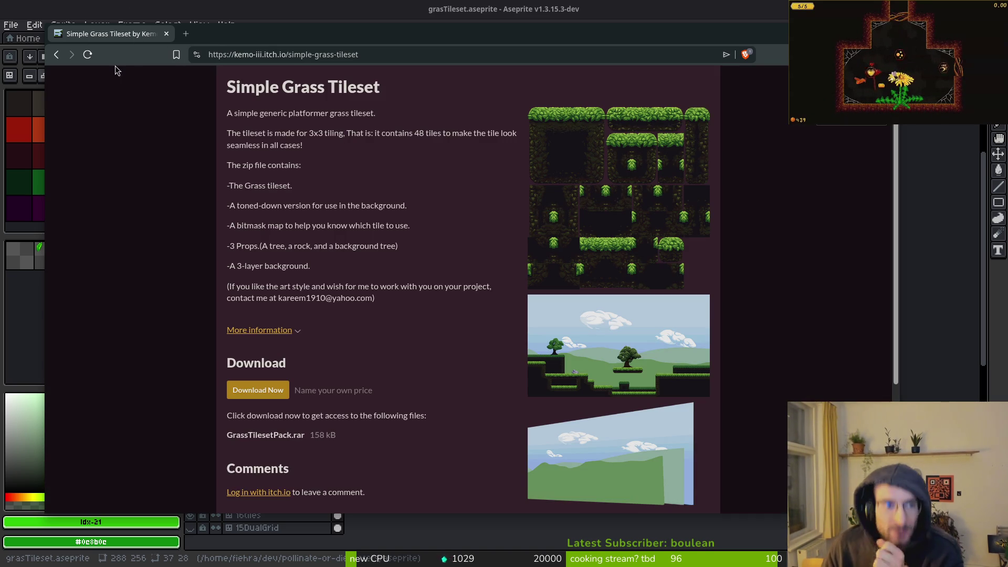
key("ctrl+l")
key("alt+Tab")
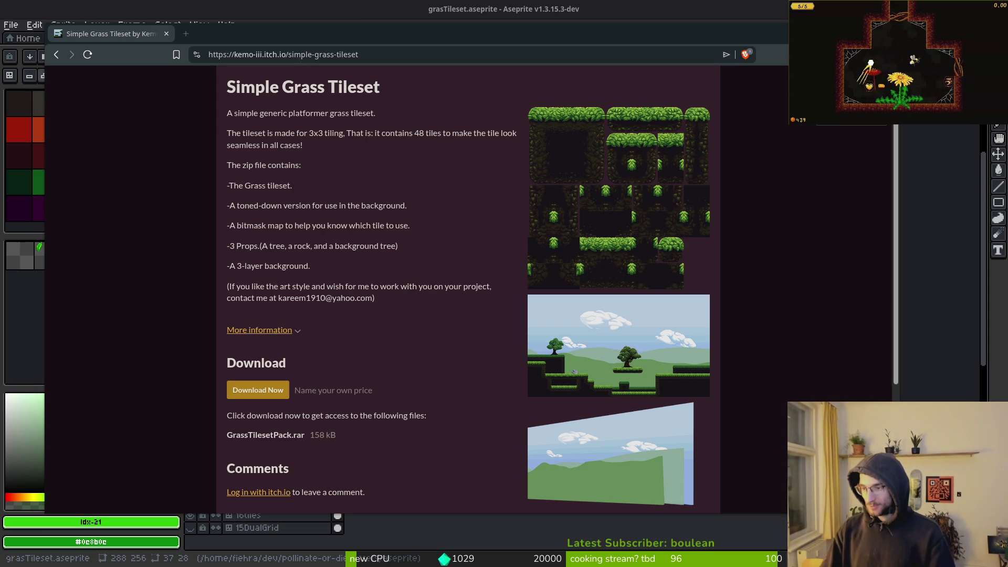
key("alt+Left")
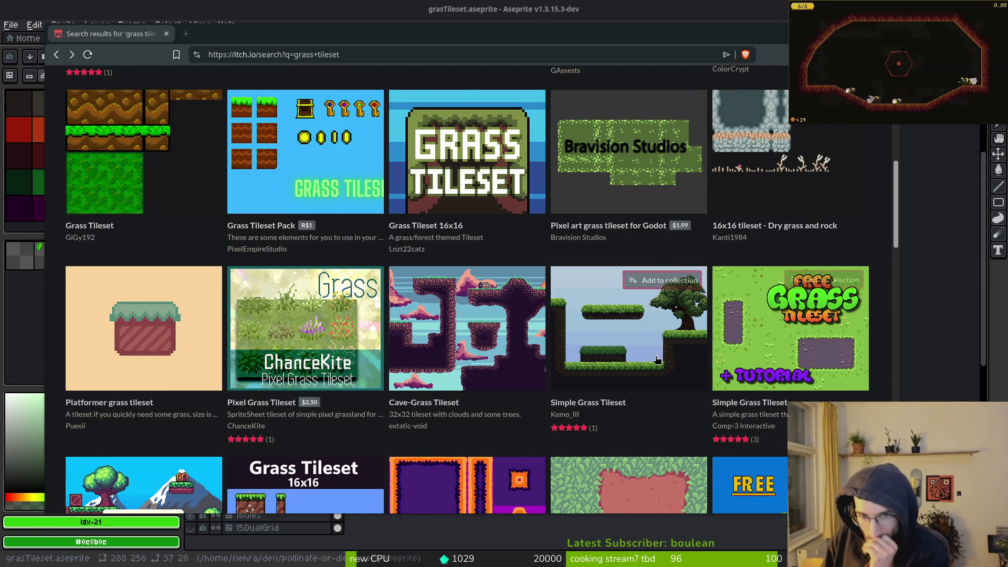
scroll(427, 407, "down", 2)
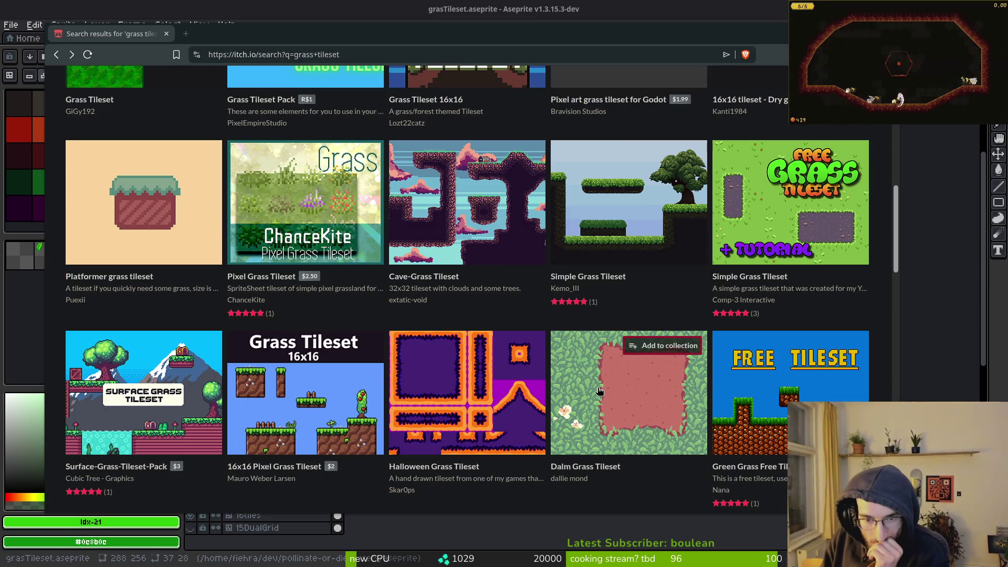
left_click(622, 452)
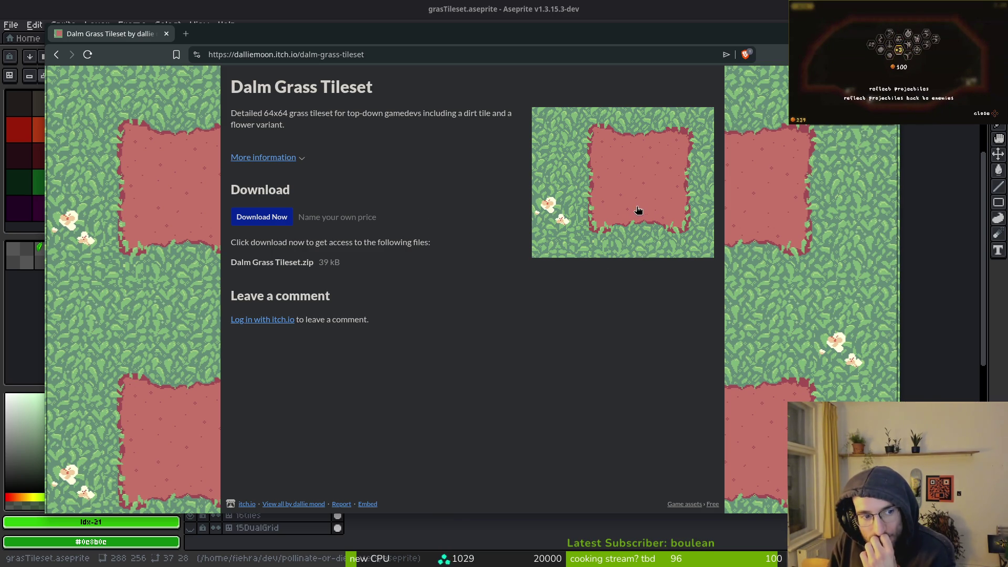
key("alt+Left")
scroll(564, 225, "down", 2)
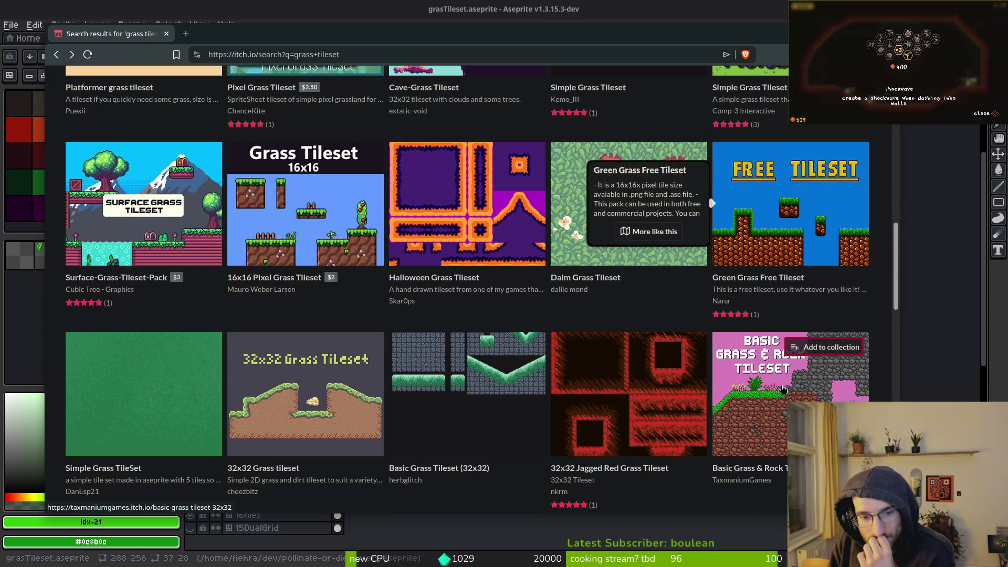
scroll(784, 403, "down", 3)
scroll(784, 403, "down", 4)
scroll(760, 250, "up", 4)
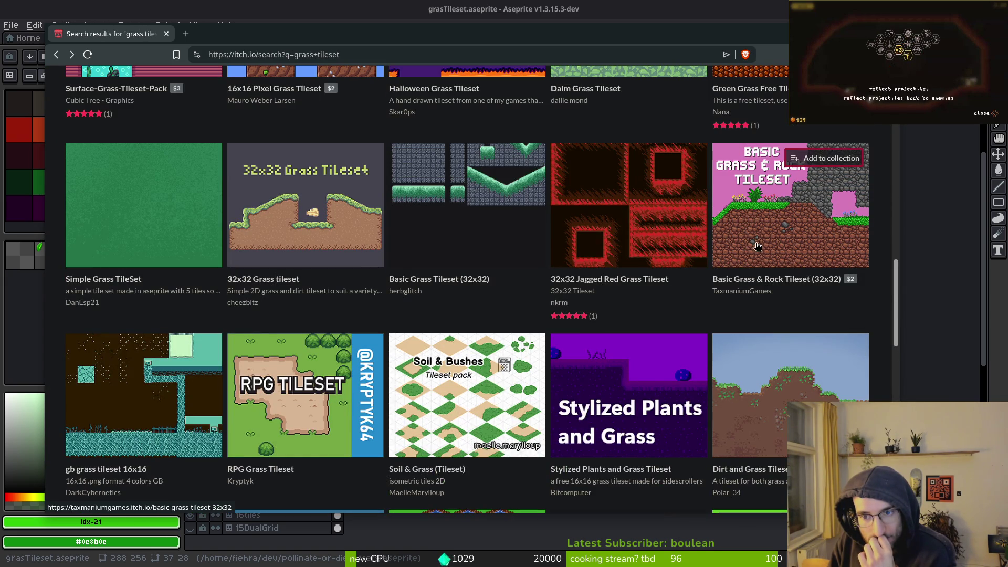
left_click(759, 210)
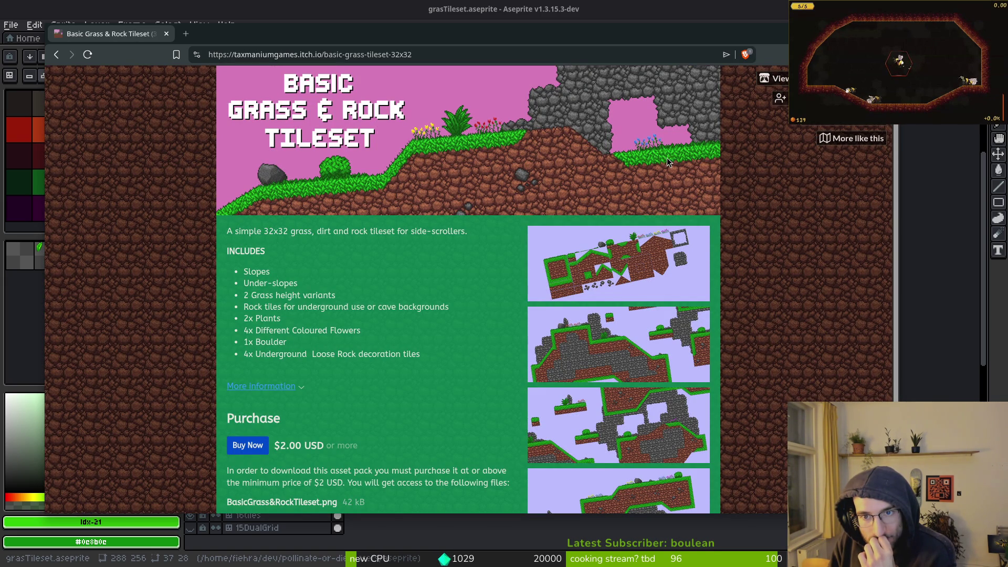
key("alt+Left")
scroll(634, 318, "down", 3)
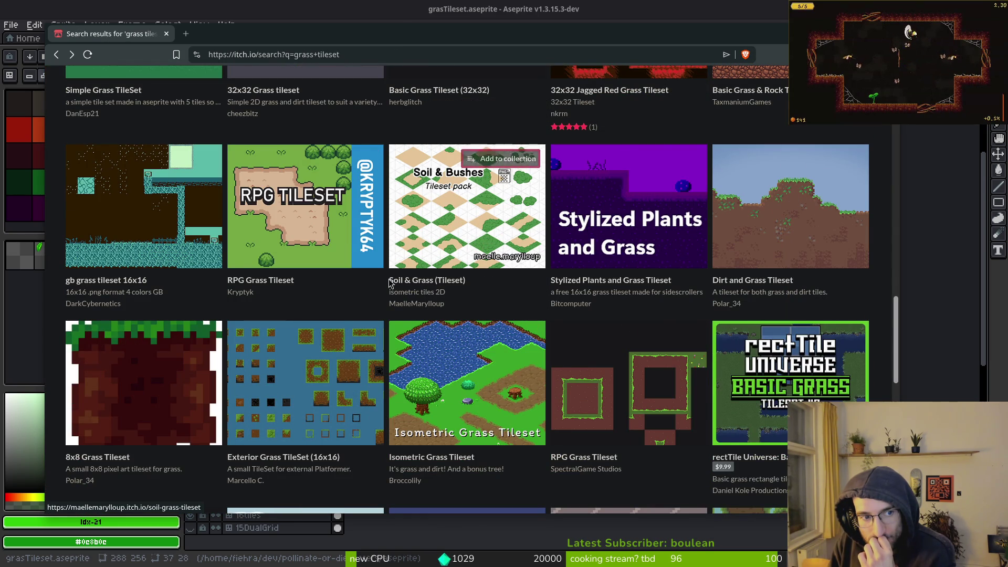
scroll(630, 291, "down", 4)
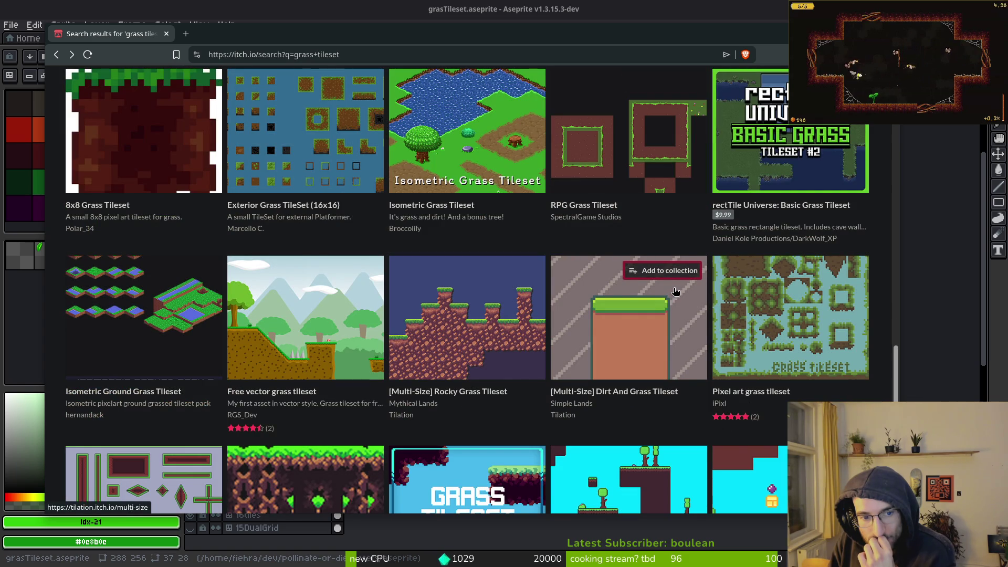
scroll(675, 291, "down", 3)
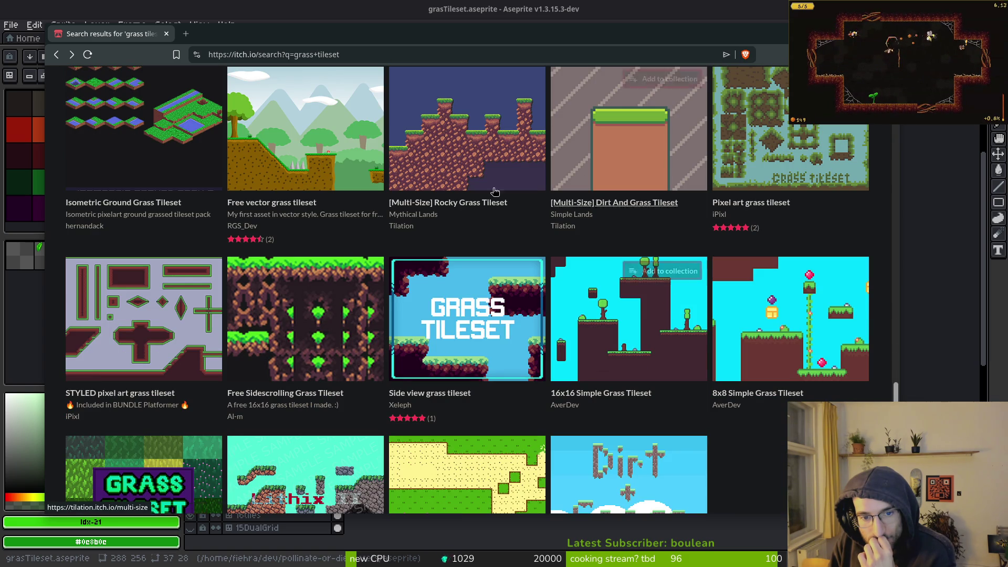
scroll(772, 442, "down", 3)
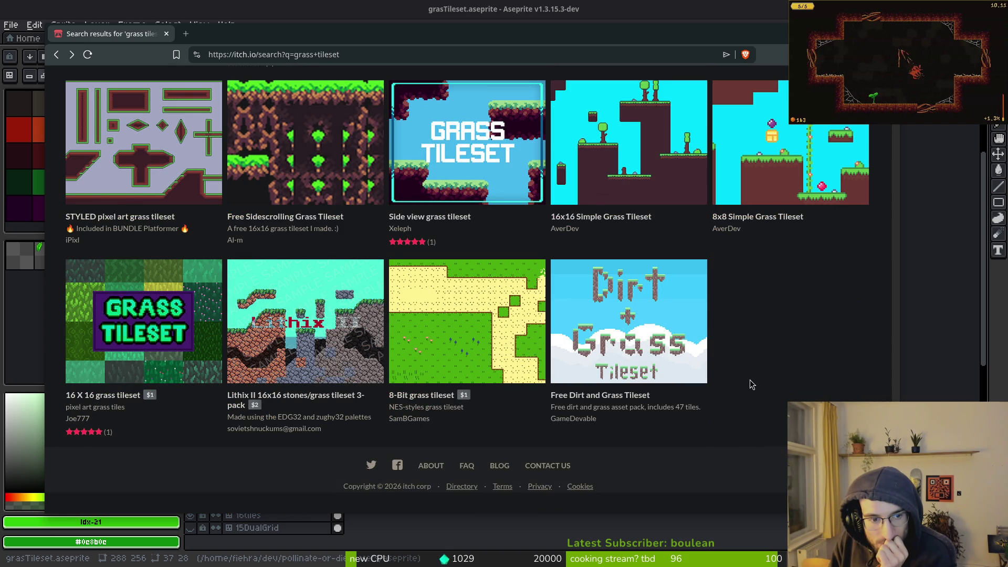
scroll(730, 342, "up", 10)
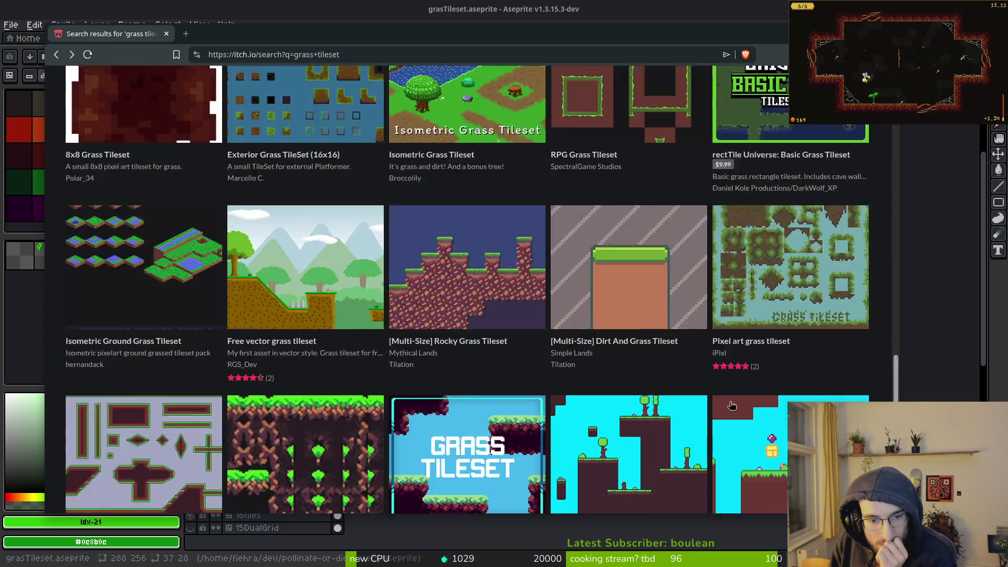
scroll(730, 342, "up", 10)
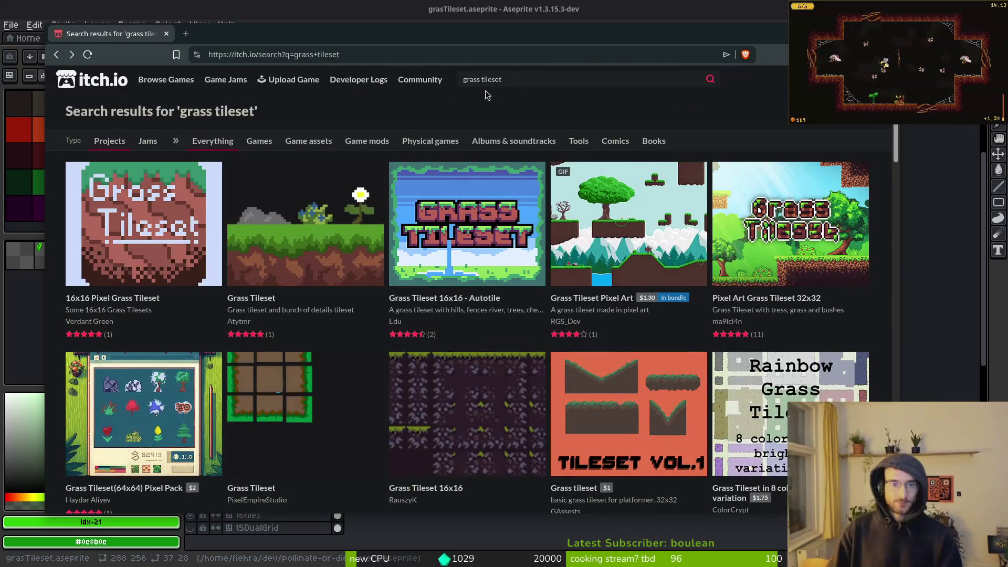
Replace the search query with 'forest tileset' and run it.
left_click(500, 80)
key("ctrl+a")
type("forest tileset")
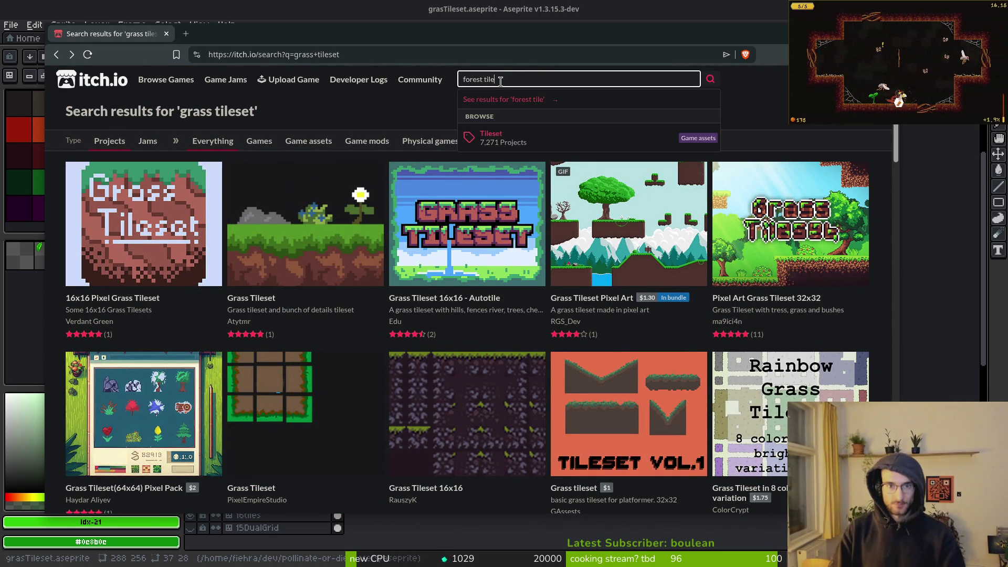
key("Return")
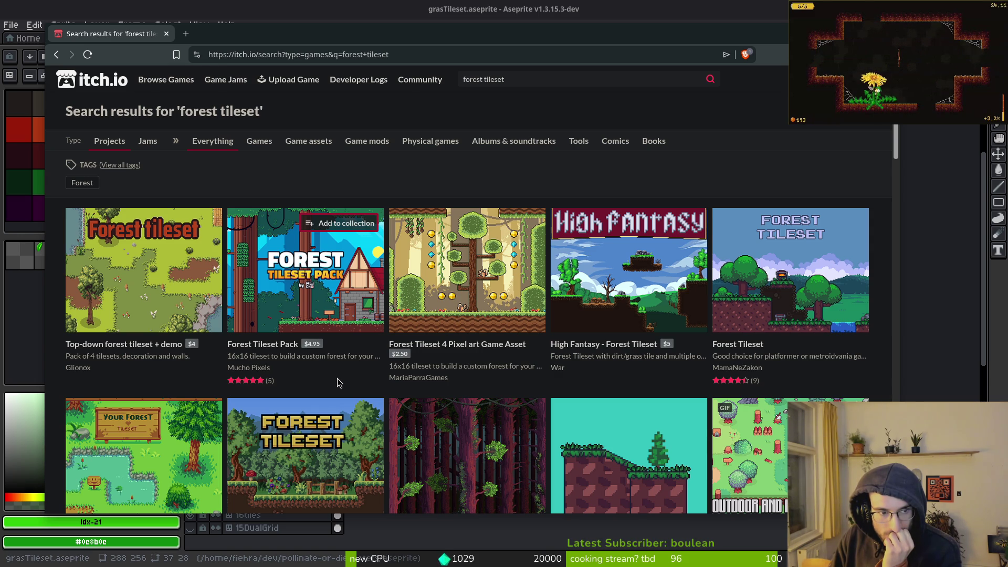
Scroll through forest results like Deep Forest Tileset, then open a new tab.
scroll(345, 377, "down", 2)
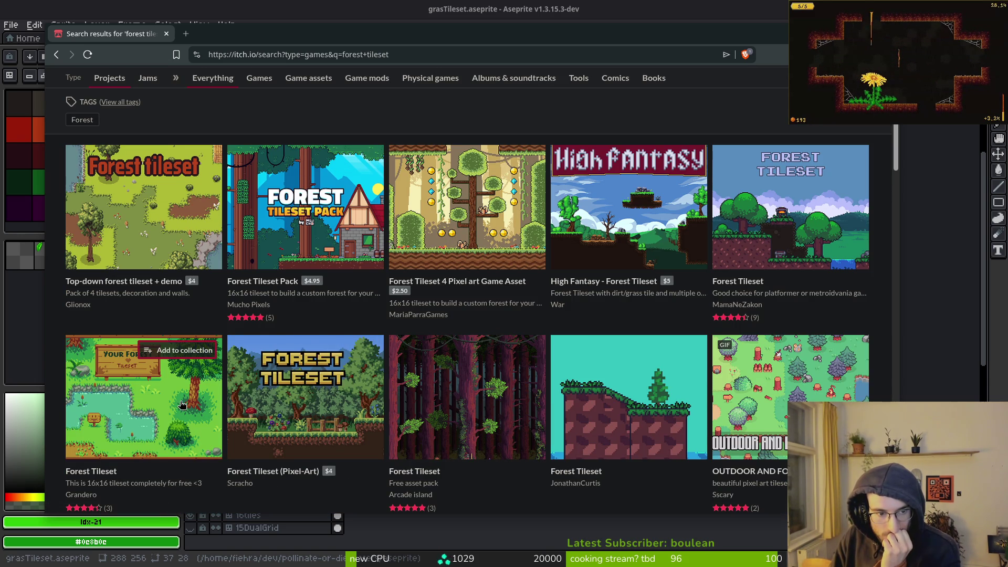
mouse_move(184, 403)
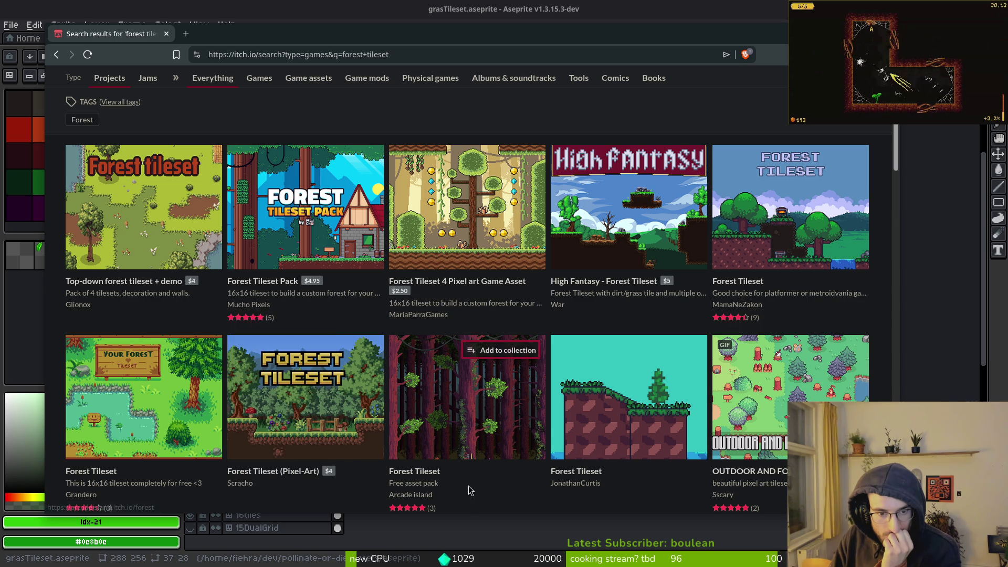
scroll(497, 492, "down", 5)
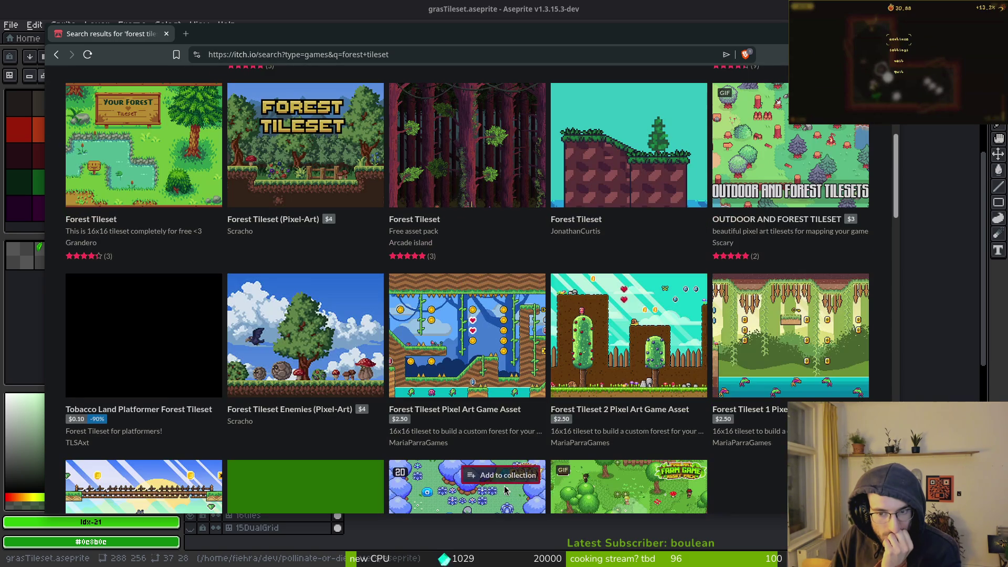
scroll(505, 489, "down", 10)
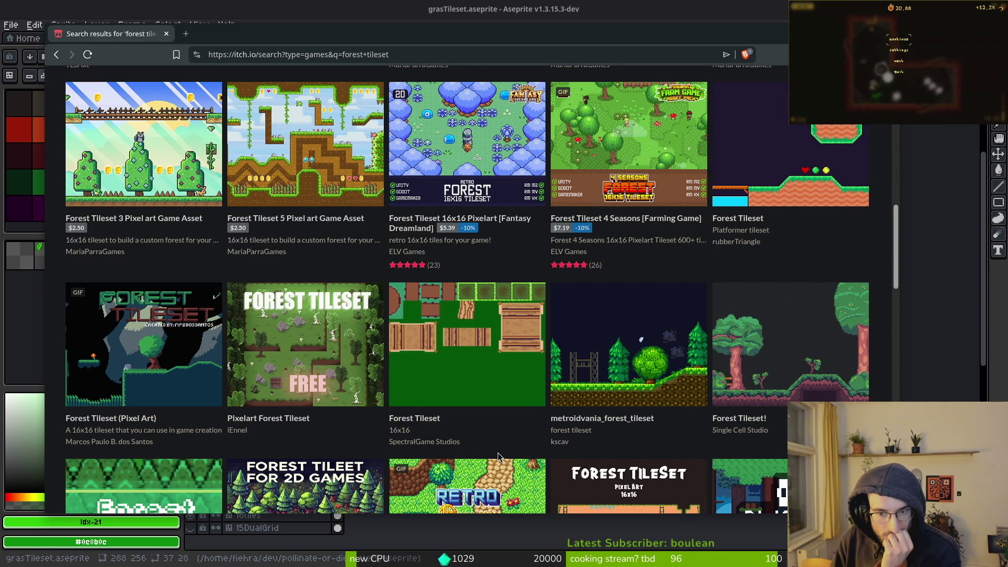
scroll(497, 445, "down", 5)
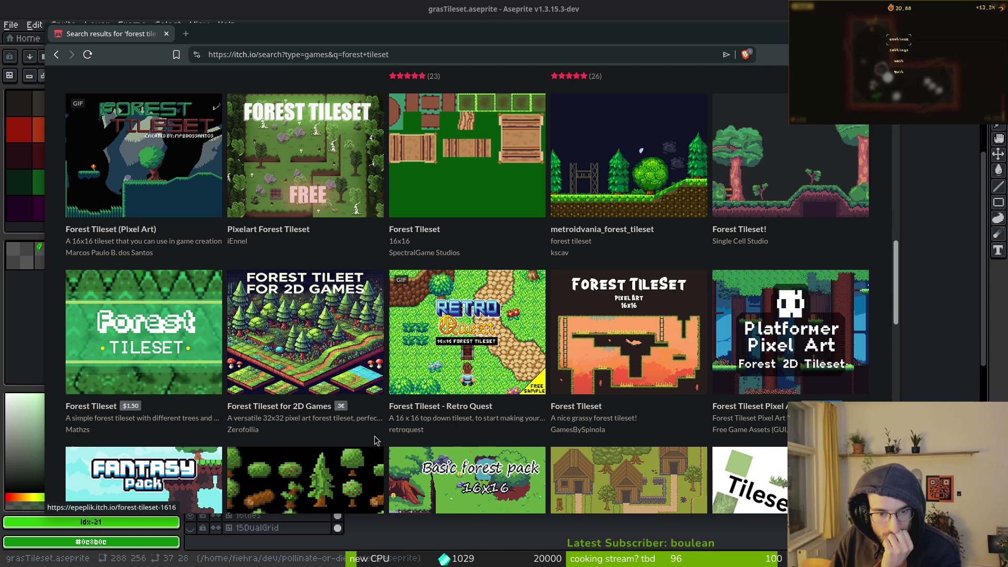
scroll(376, 434, "down", 5)
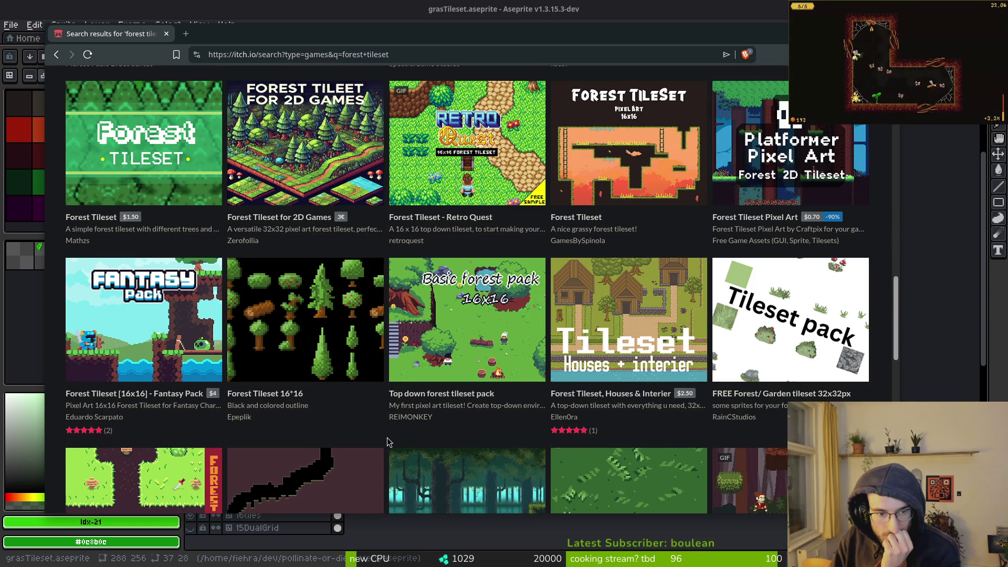
scroll(368, 428, "down", 4)
scroll(550, 395, "down", 3)
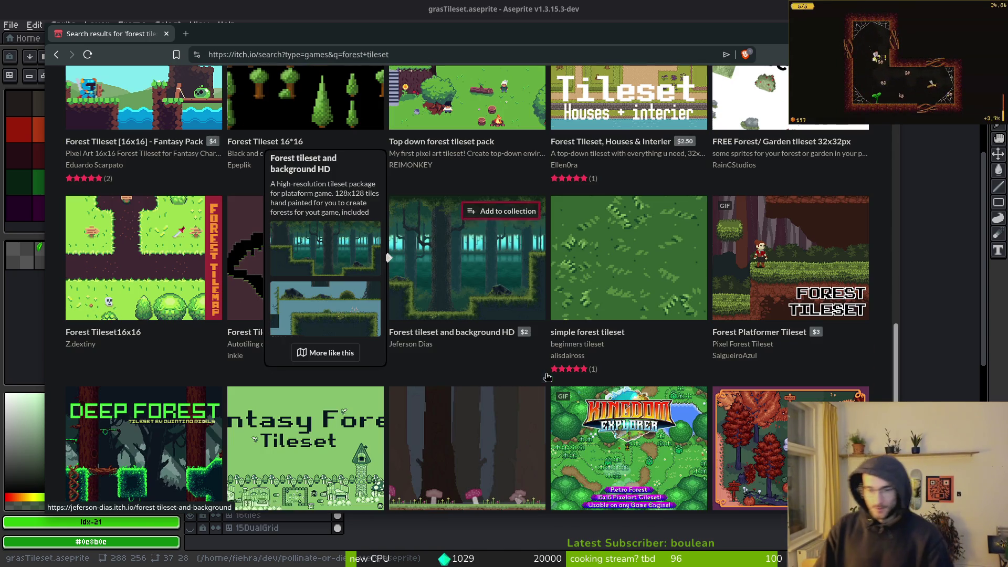
scroll(549, 395, "down", 5)
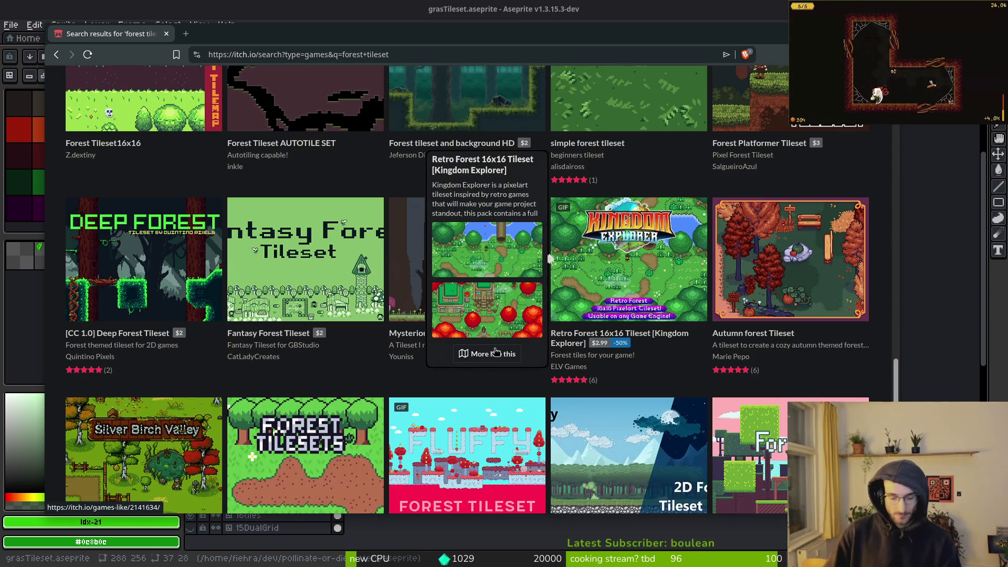
key("ctrl+t")
Load saint11.art/blog/pixel-art-tutorials from the 'saint' address suggestion.
type("saint")
key("Down")
key("Return")
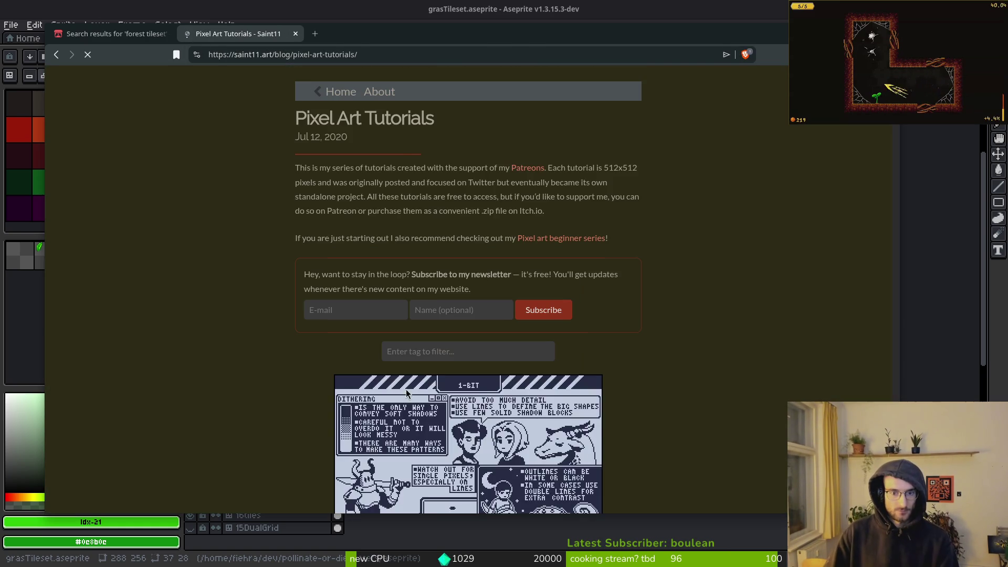
scroll(456, 320, "down", 15)
scroll(456, 320, "down", 20)
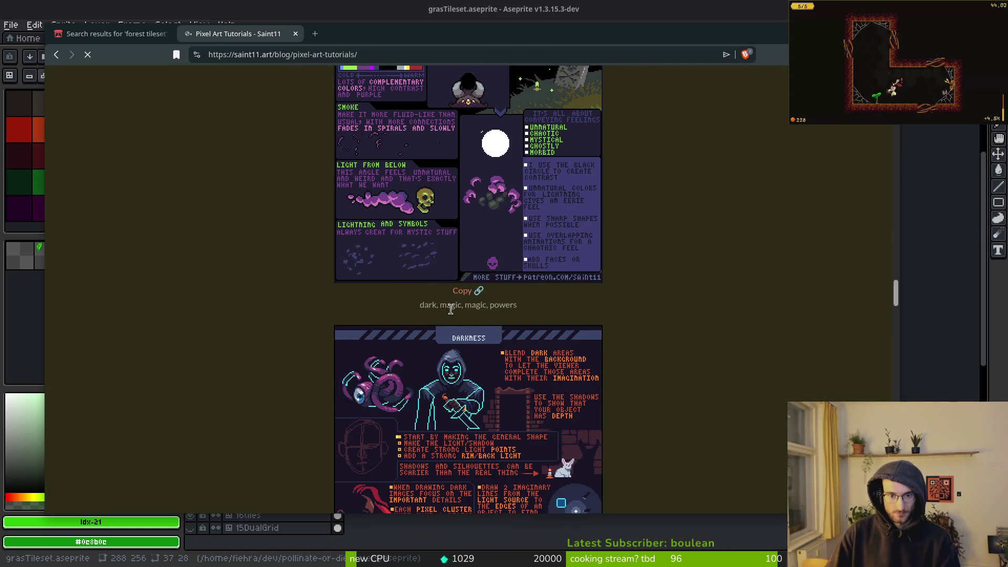
Scroll the tutorials down to the Vegetation Part 1 guide on trees and foliage.
scroll(423, 289, "up", 3)
scroll(420, 298, "up", 15)
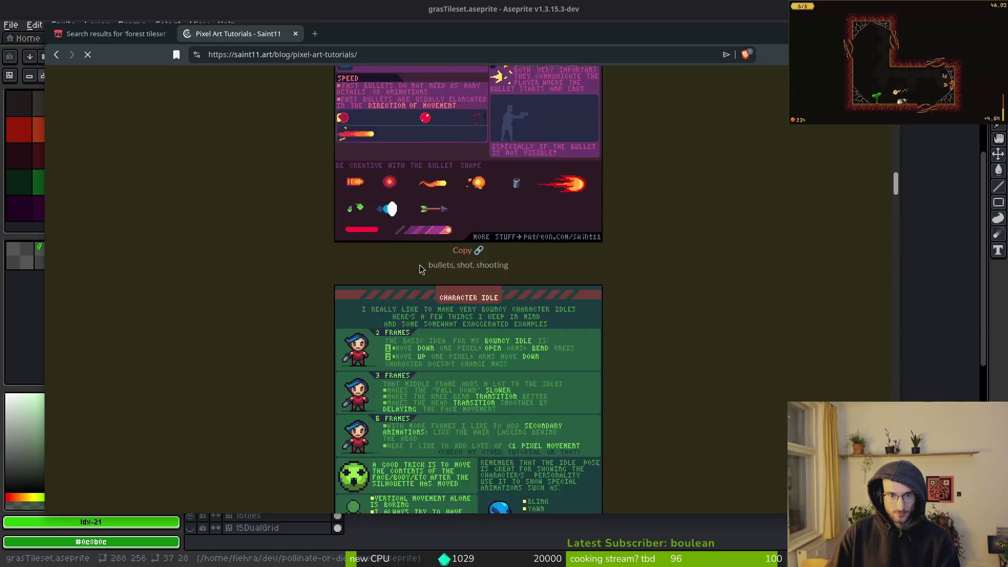
scroll(410, 293, "down", 6)
scroll(411, 293, "down", 20)
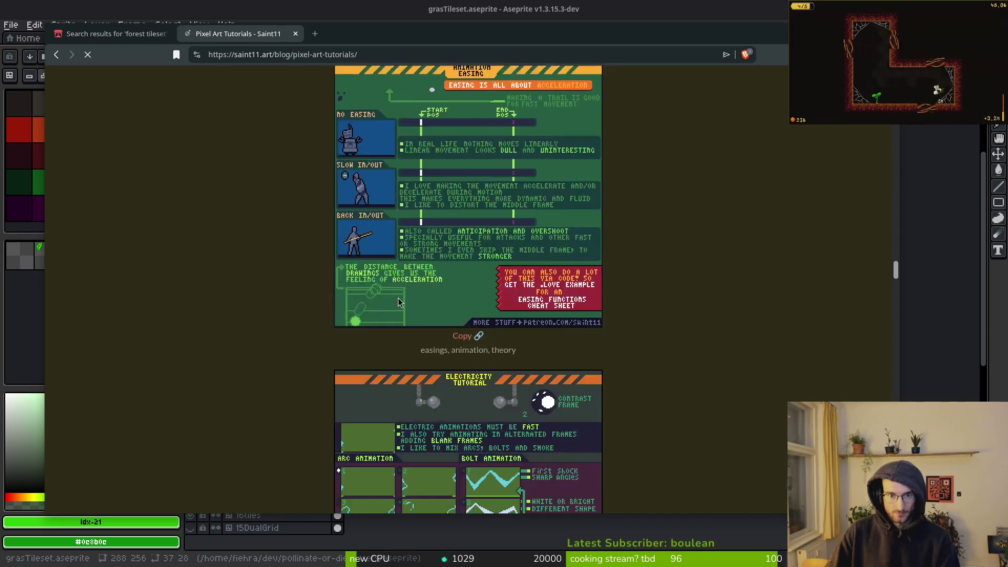
scroll(395, 298, "down", 20)
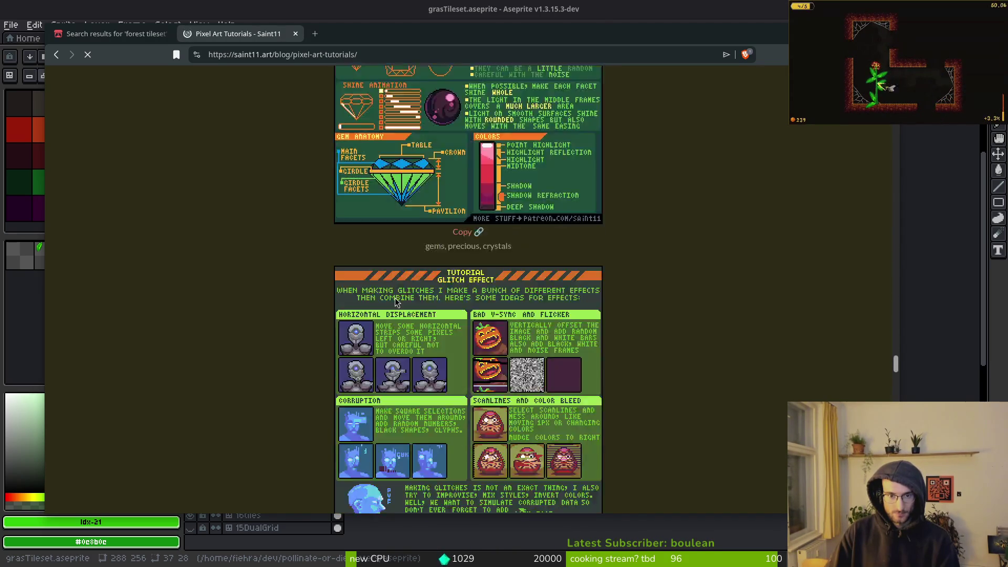
scroll(386, 295, "down", 20)
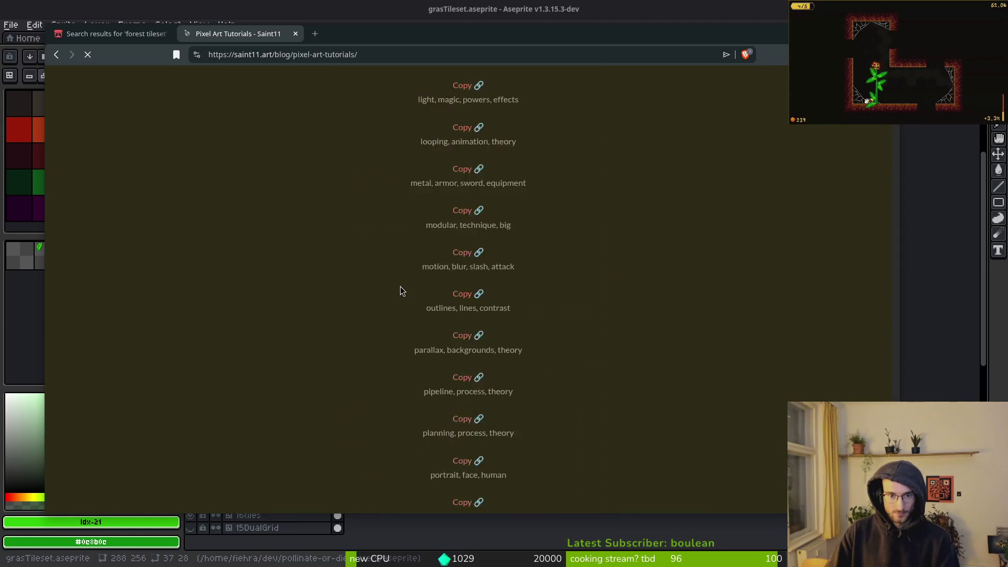
scroll(415, 288, "down", 20)
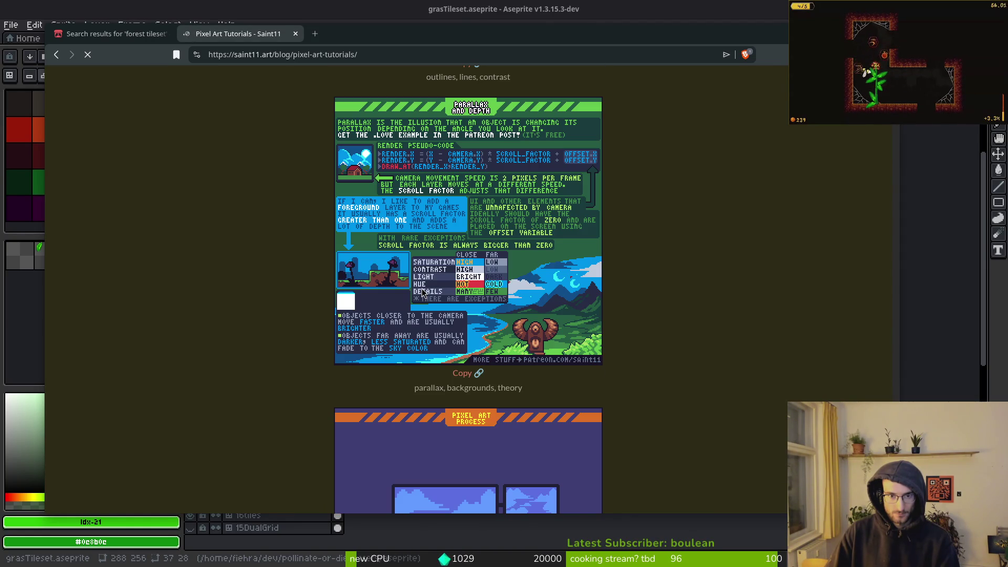
scroll(422, 292, "up", 8)
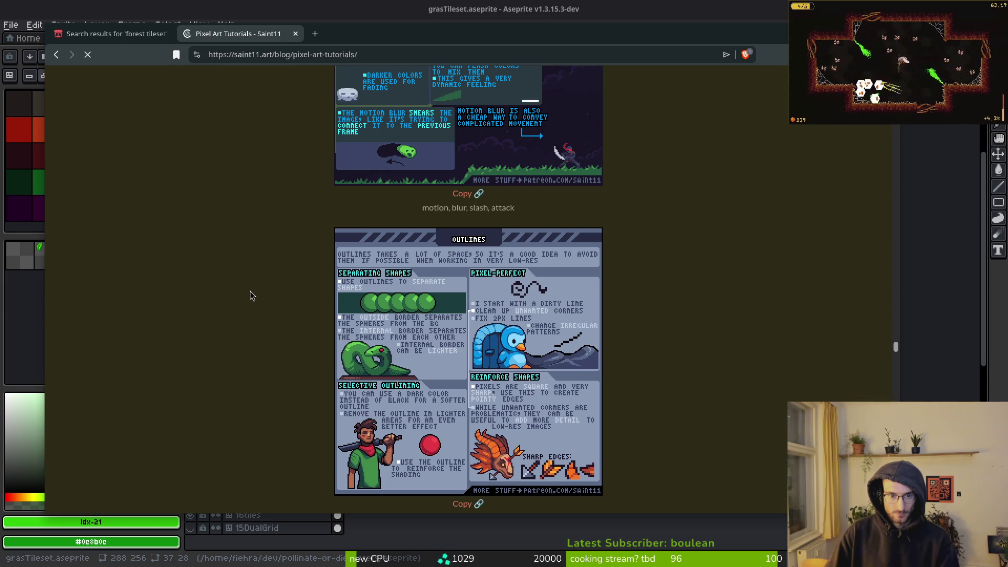
scroll(256, 305, "down", 10)
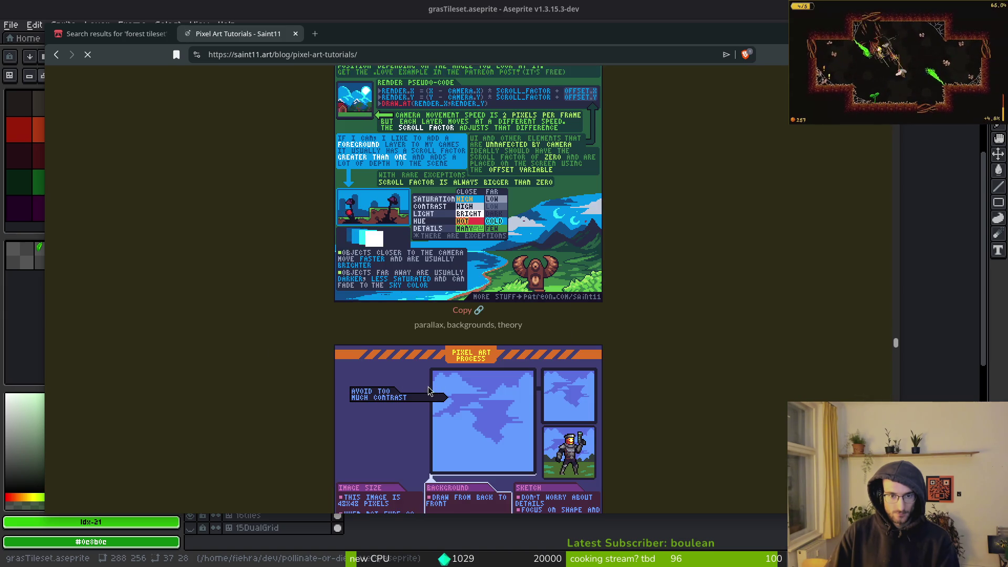
scroll(396, 376, "up", 8)
scroll(482, 334, "down", 8)
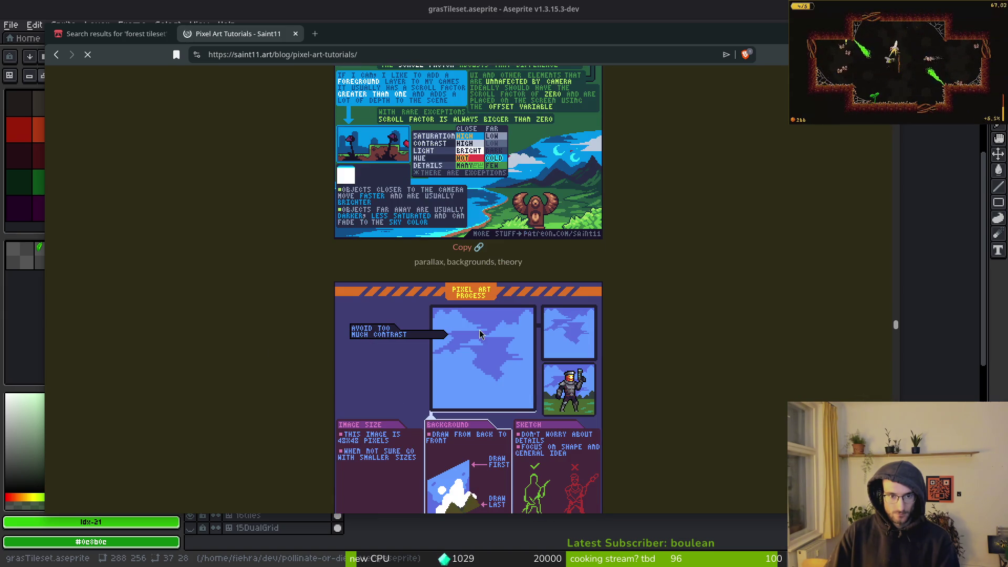
scroll(539, 251, "up", 2)
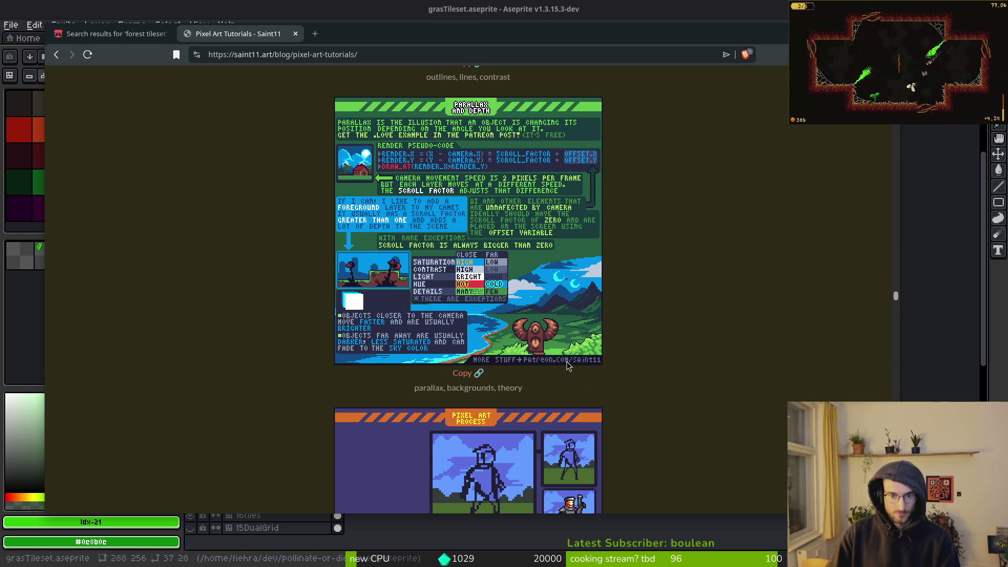
scroll(585, 381, "down", 15)
scroll(591, 313, "down", 20)
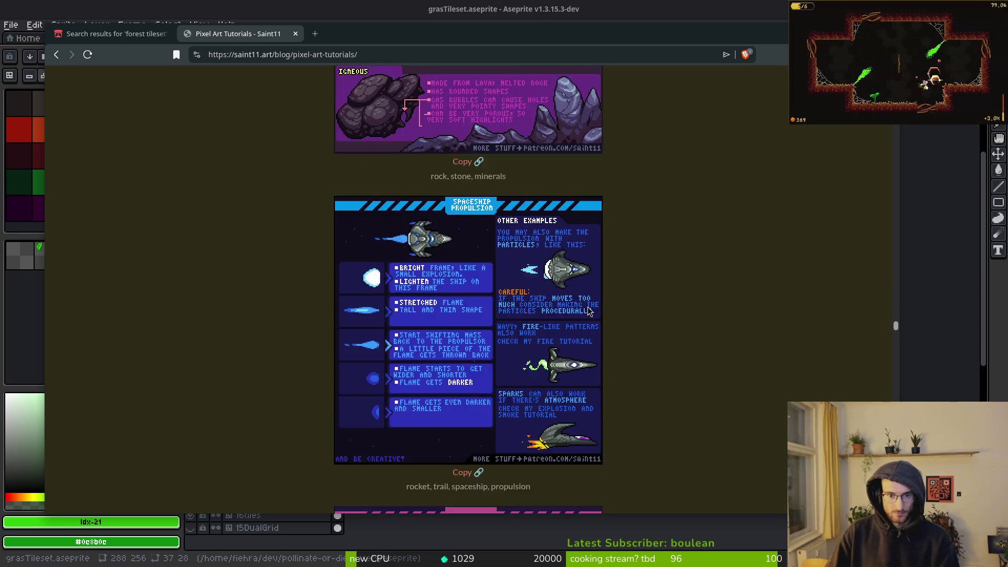
scroll(581, 314, "down", 20)
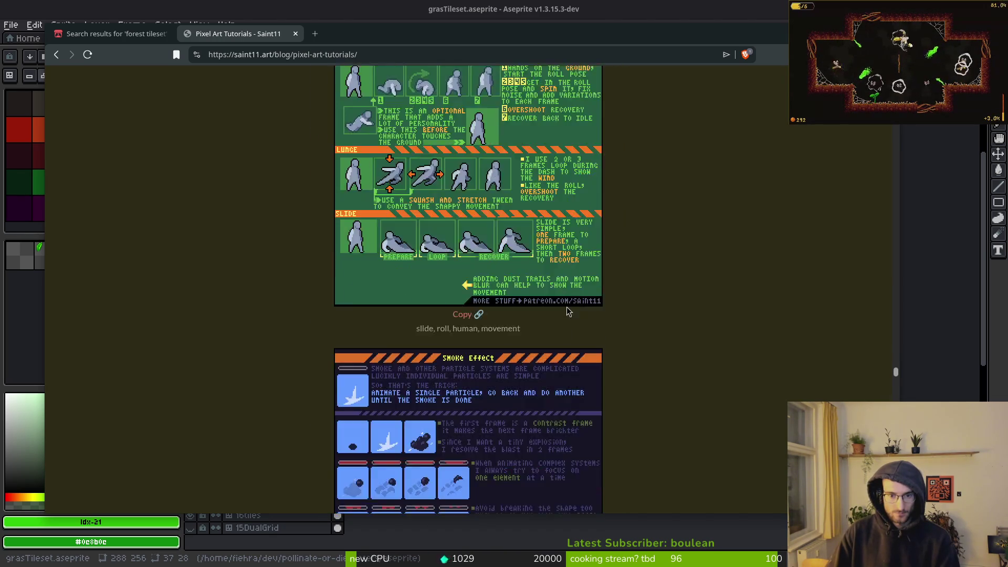
scroll(554, 304, "down", 10)
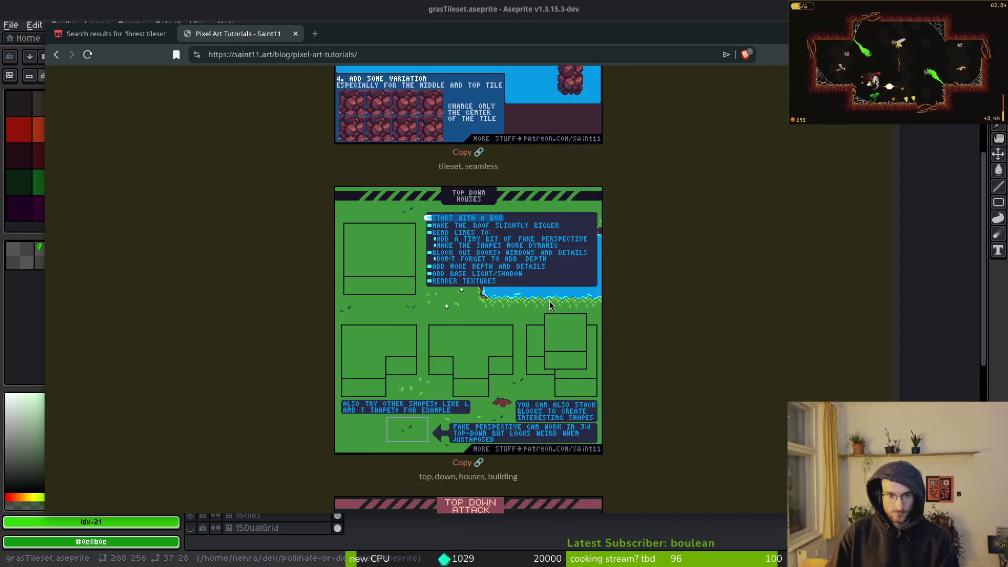
scroll(549, 301, "up", 3)
scroll(518, 428, "down", 15)
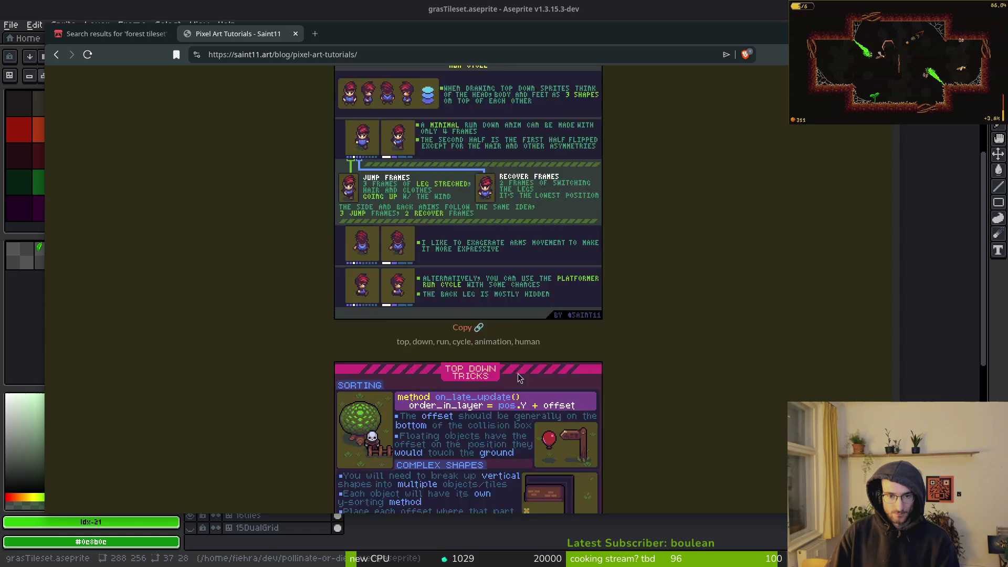
scroll(511, 364, "up", 7)
scroll(511, 364, "down", 3)
scroll(420, 262, "up", 1)
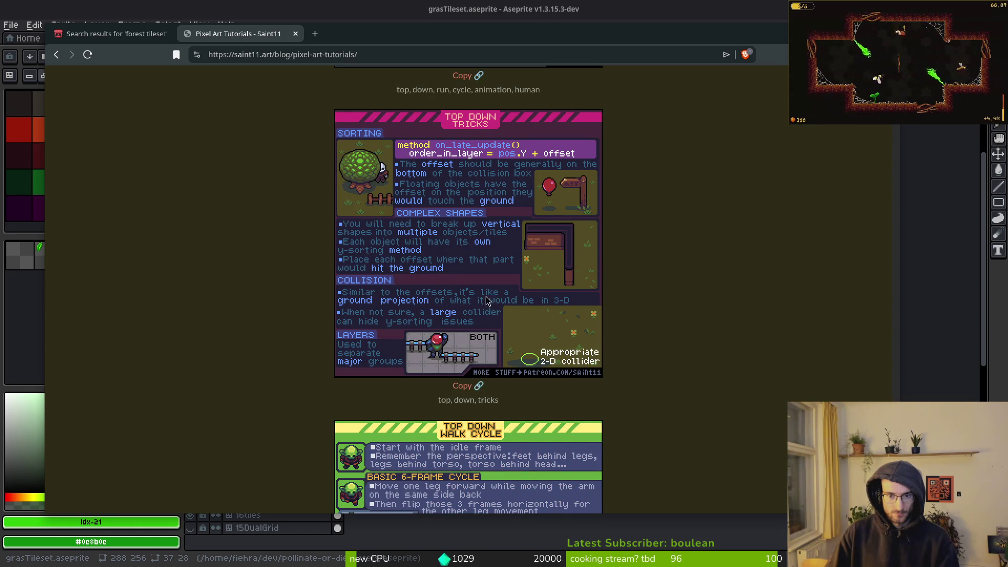
scroll(533, 357, "down", 13)
scroll(533, 357, "up", 1)
scroll(533, 336, "down", 1)
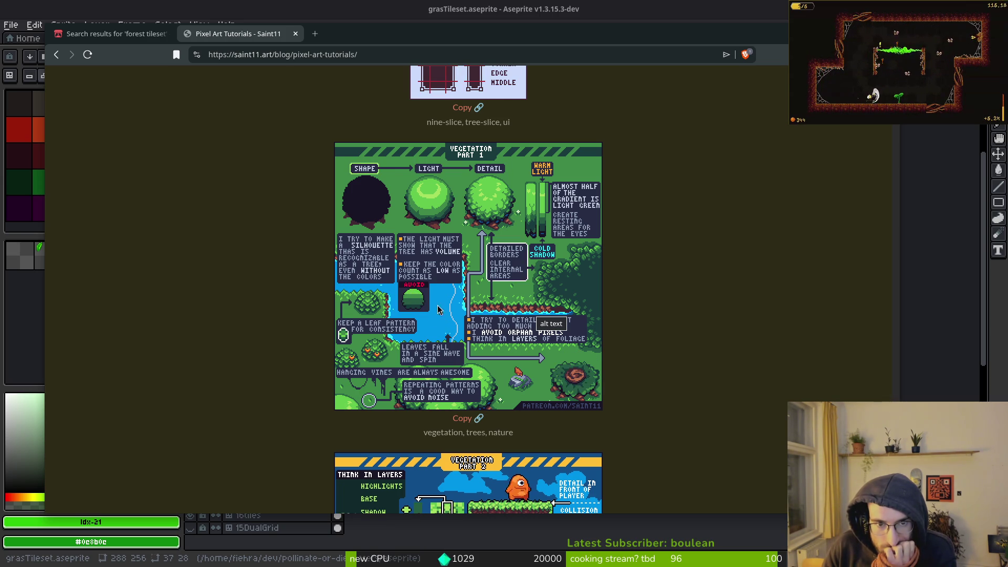
Scroll from Vegetation Part 3 down to the Walk Cycle tutorial comparing 12- and 6-frame cycles.
scroll(463, 288, "down", 5)
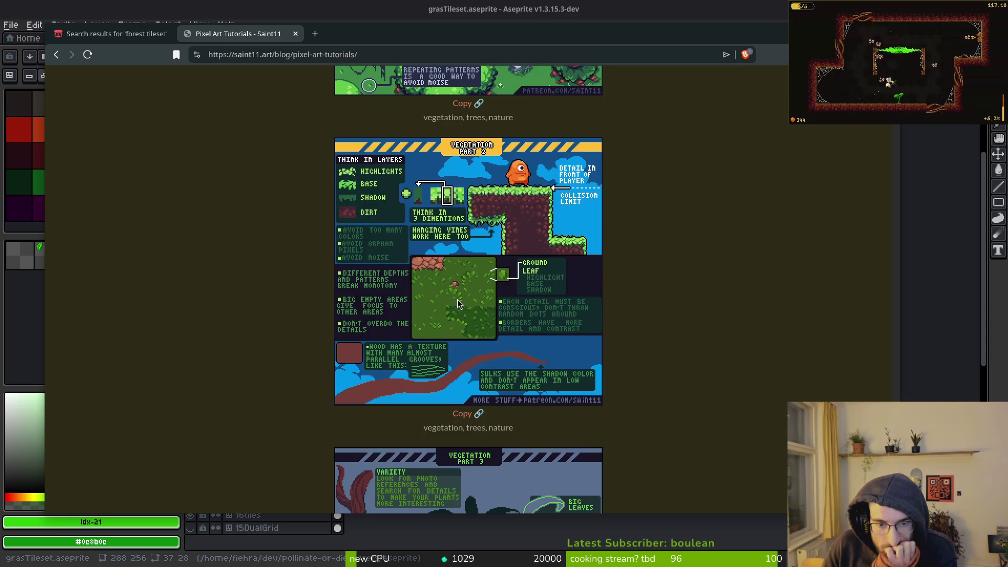
scroll(460, 295, "up", 1)
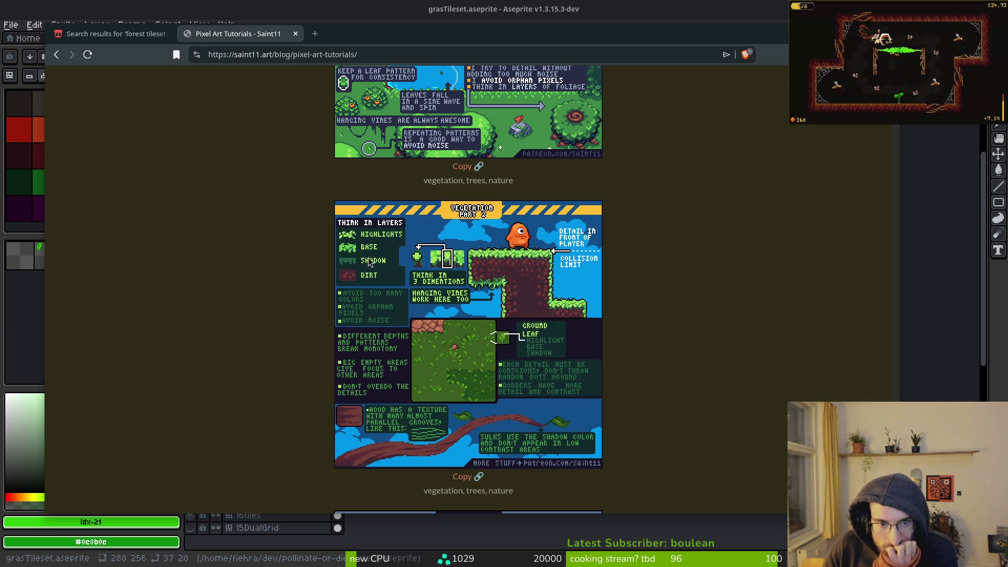
scroll(314, 285, "down", 5)
scroll(314, 285, "down", 1)
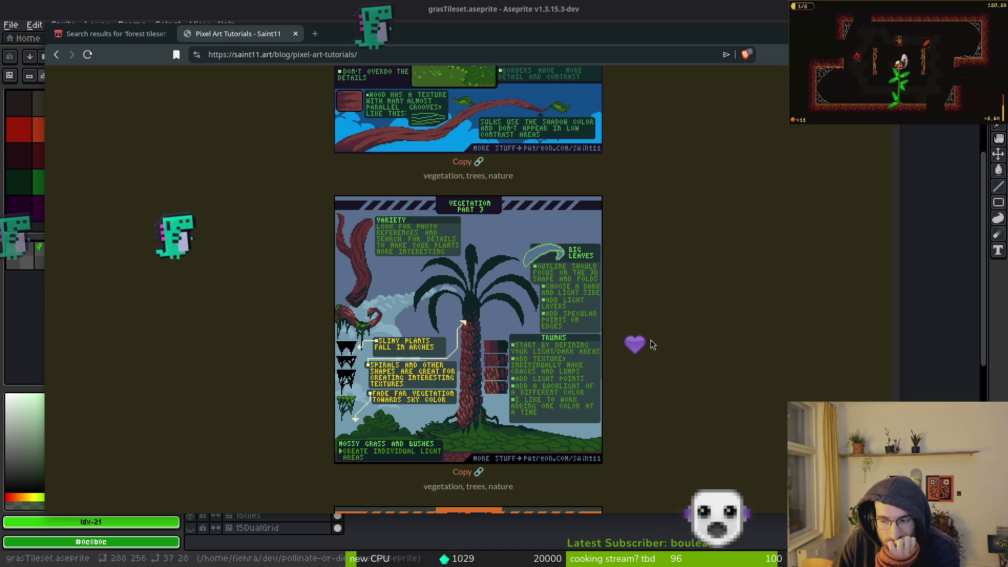
scroll(619, 357, "down", 6)
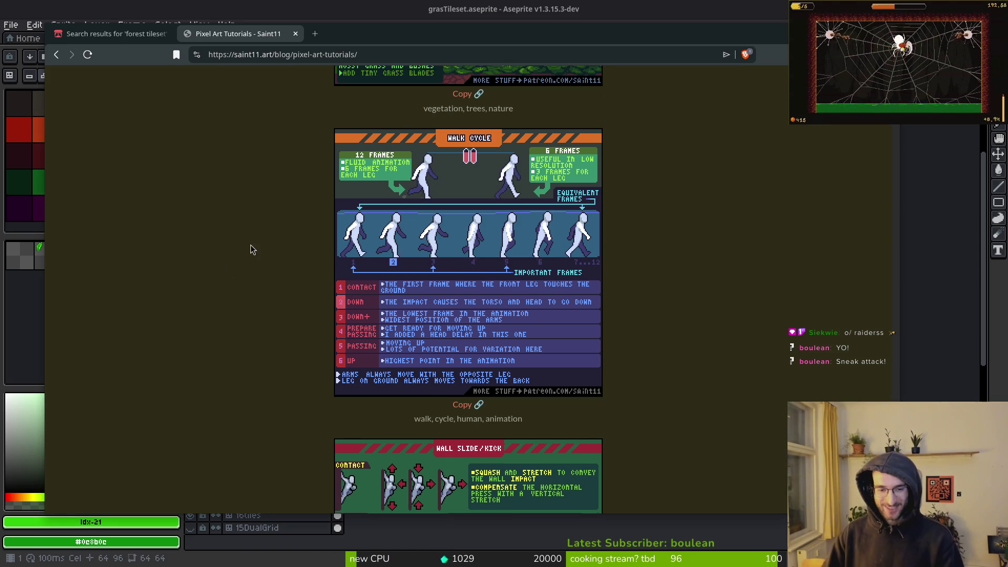
Scroll past the Wall Slide, Water, Wind, Wings and Wood guides, then back to Vegetation Part 1.
scroll(236, 291, "down", 5)
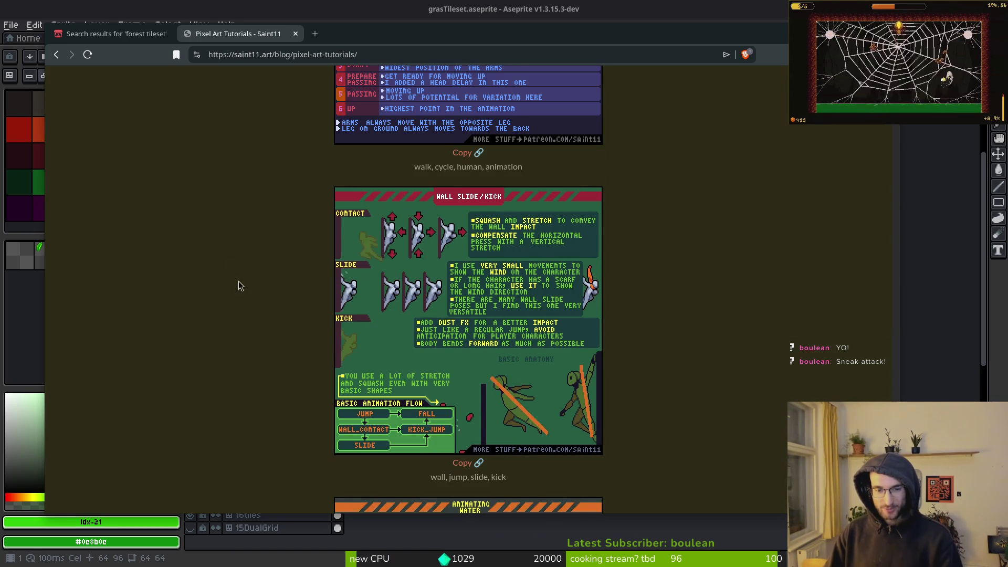
scroll(236, 277, "down", 1)
scroll(235, 265, "down", 7)
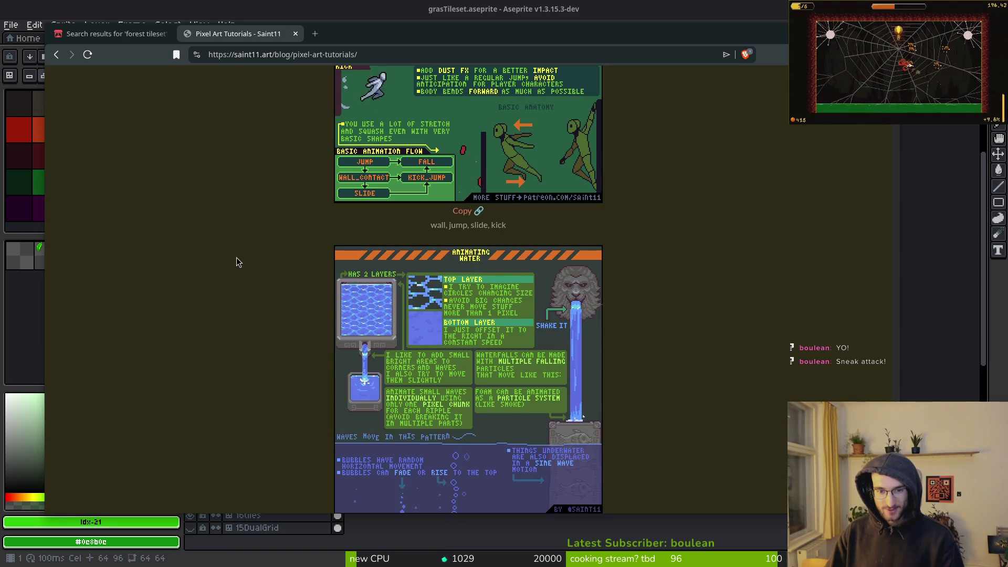
scroll(231, 254, "down", 8)
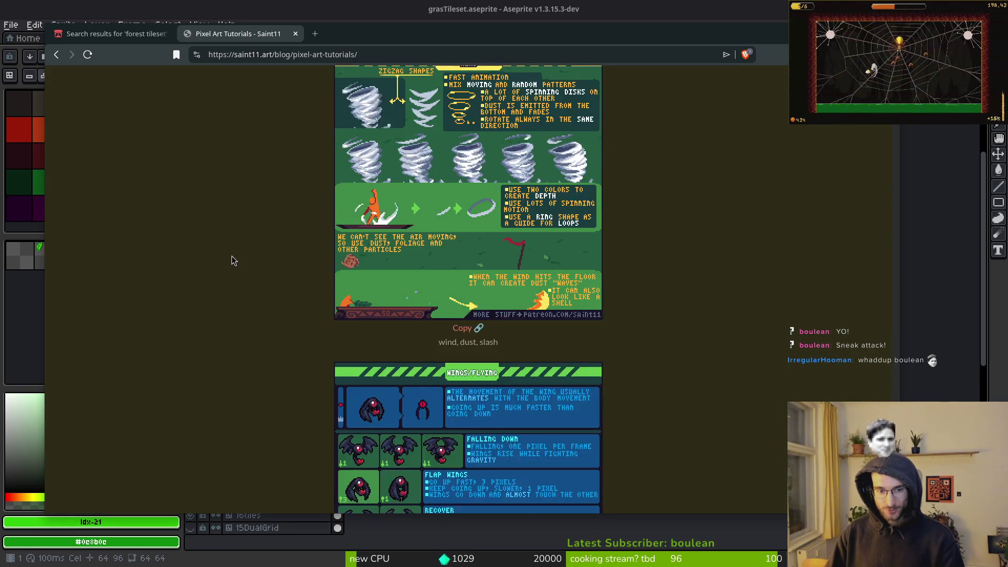
scroll(233, 254, "down", 5)
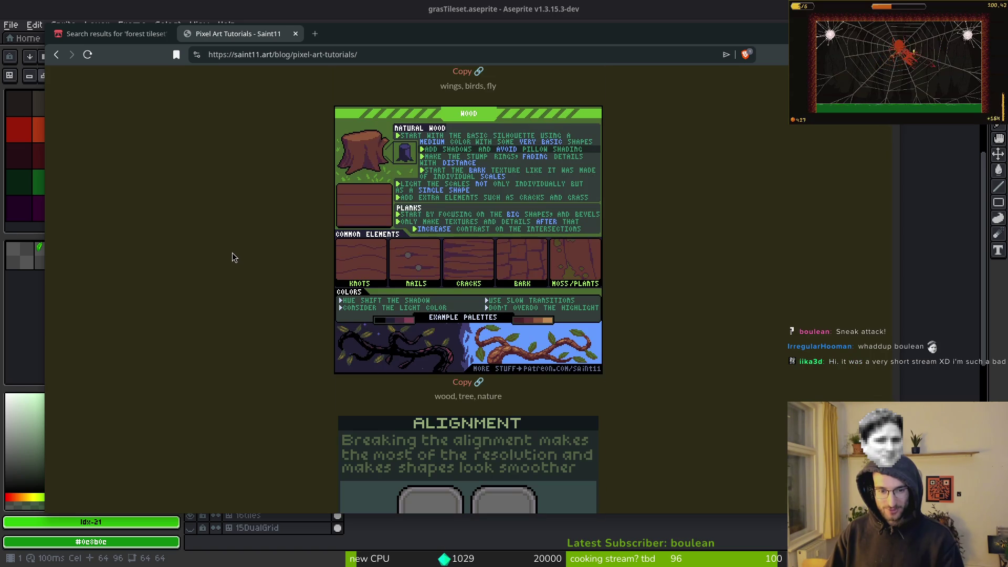
scroll(232, 256, "down", 4)
scroll(231, 252, "up", 6)
scroll(232, 254, "up", 20)
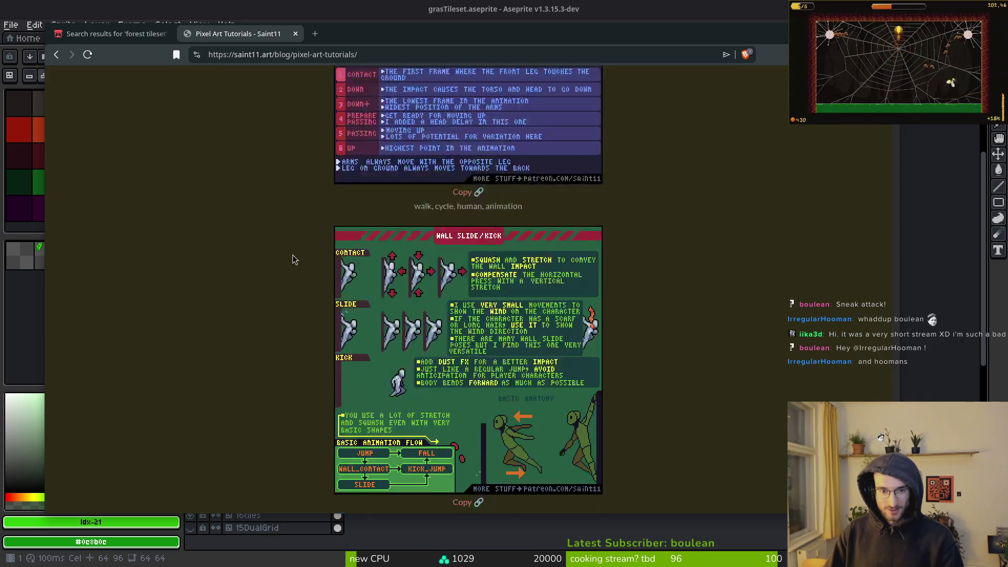
scroll(708, 329, "up", 2)
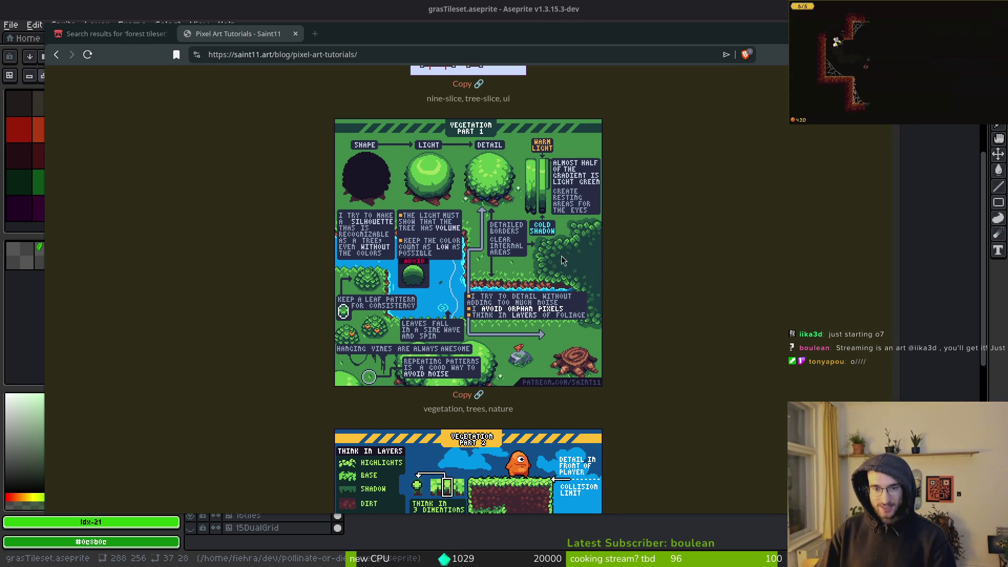
Zoom and scroll through the Vegetation Part 1 guide's shape, light and detail stages.
scroll(583, 321, "up", 3)
scroll(583, 319, "up", 9, "ctrl")
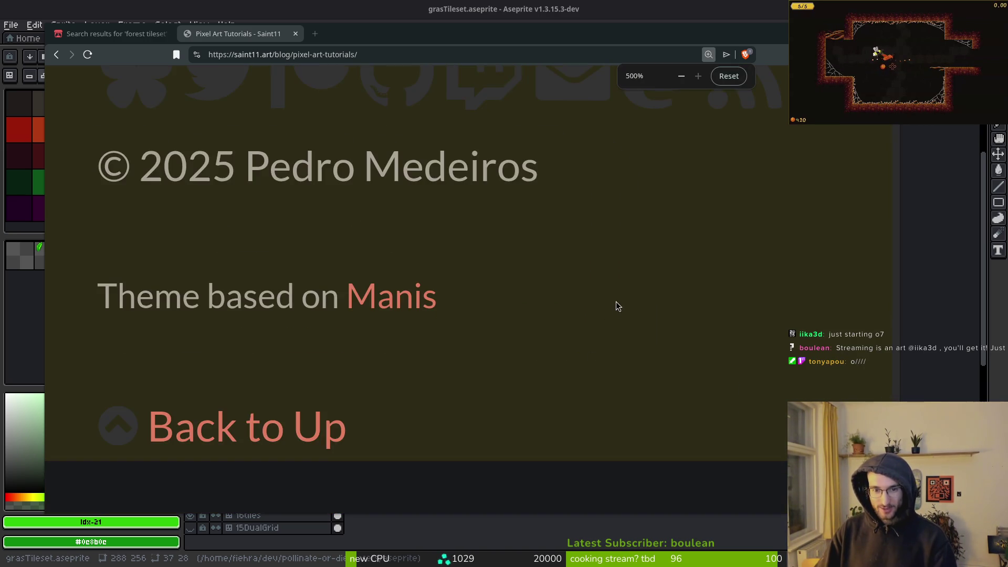
scroll(600, 261, "down", 7, "ctrl")
scroll(638, 295, "down", 3)
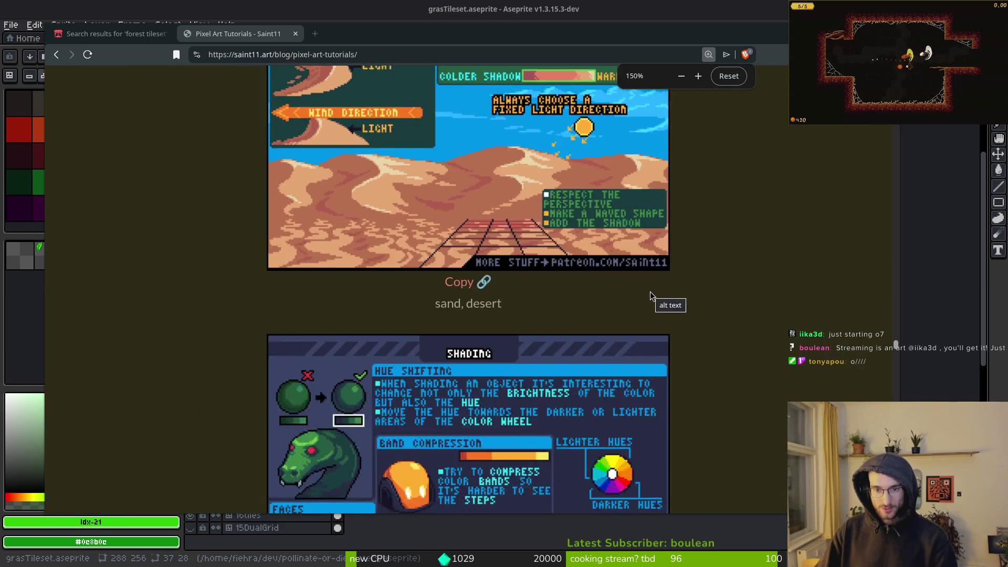
scroll(625, 257, "down", 15)
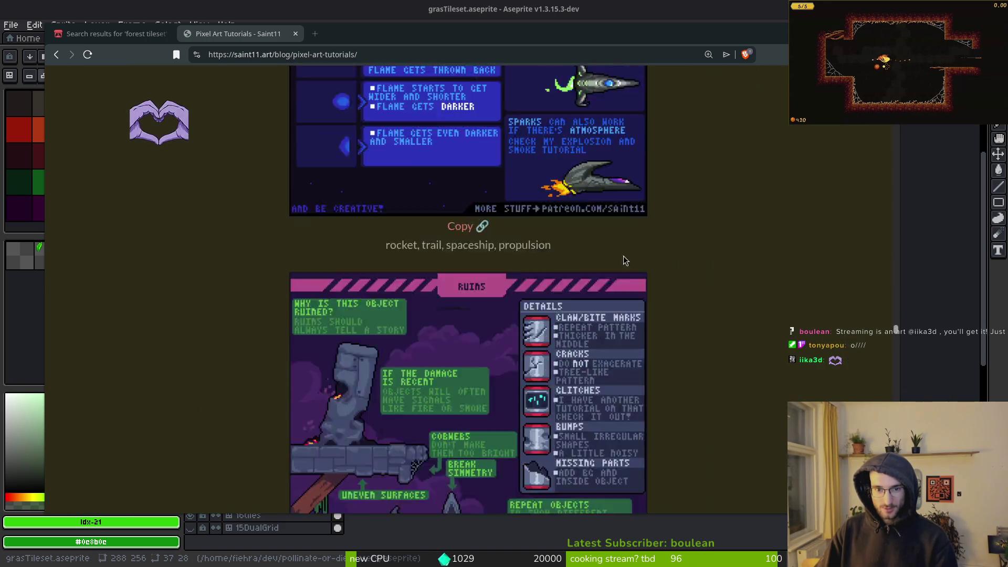
scroll(634, 256, "up", 10)
scroll(635, 278, "down", 20)
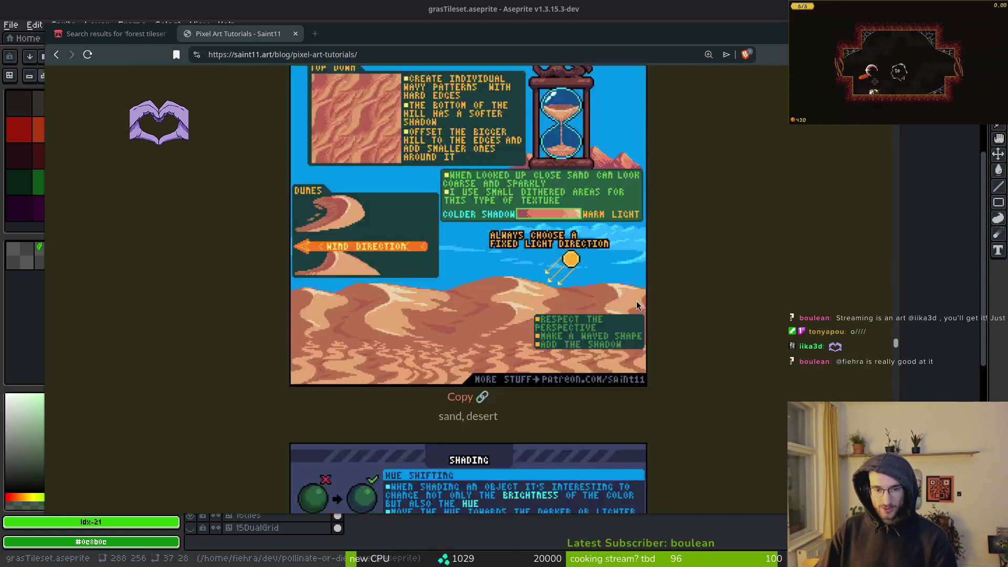
scroll(610, 271, "down", 3, "ctrl")
scroll(588, 265, "down", 15)
scroll(569, 264, "down", 20)
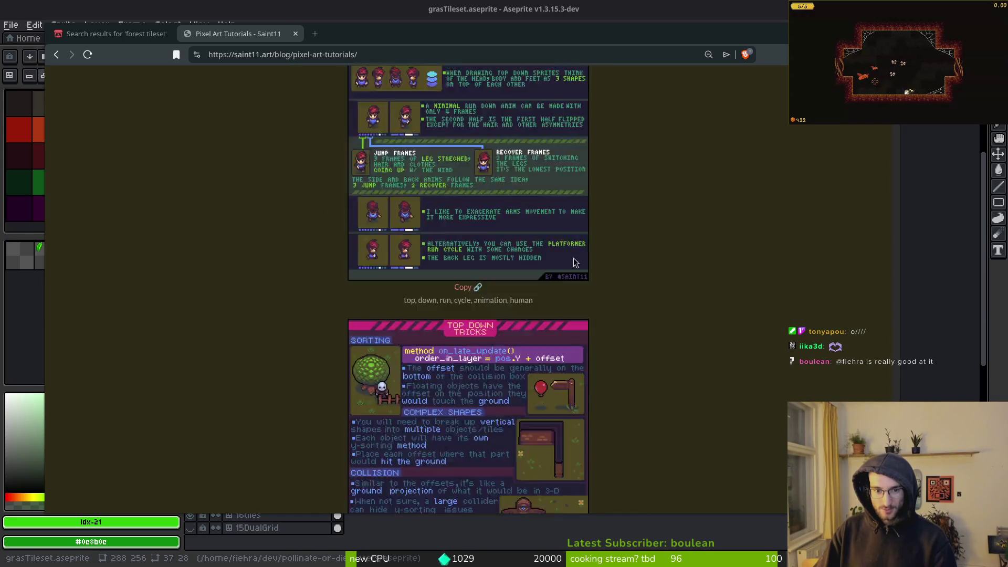
scroll(566, 267, "up", 4, "ctrl")
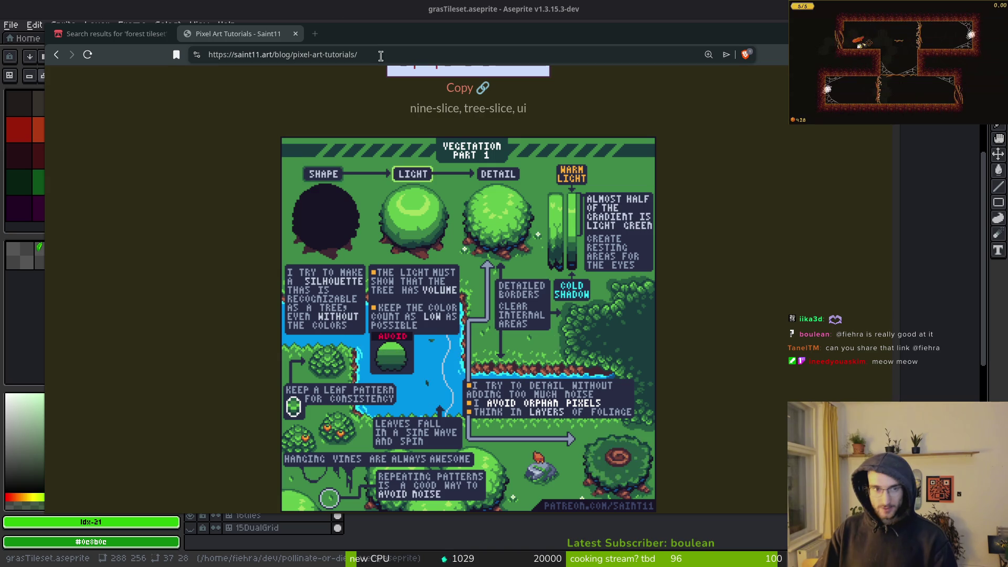
Copy the Saint11 tutorial page's web address from the address bar.
left_click(463, 54)
key("ctrl+a")
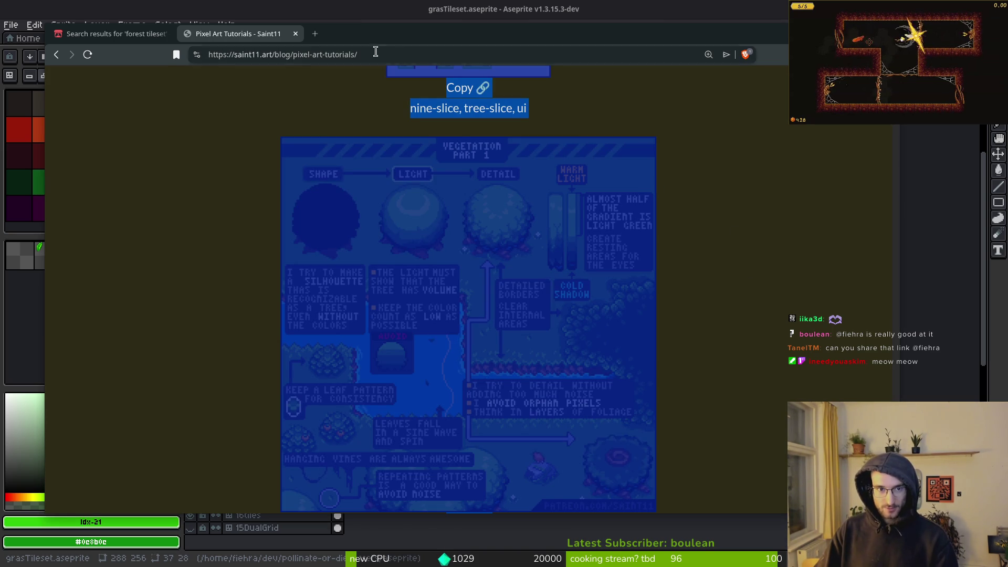
key("ctrl+l")
key("alt+Tab")
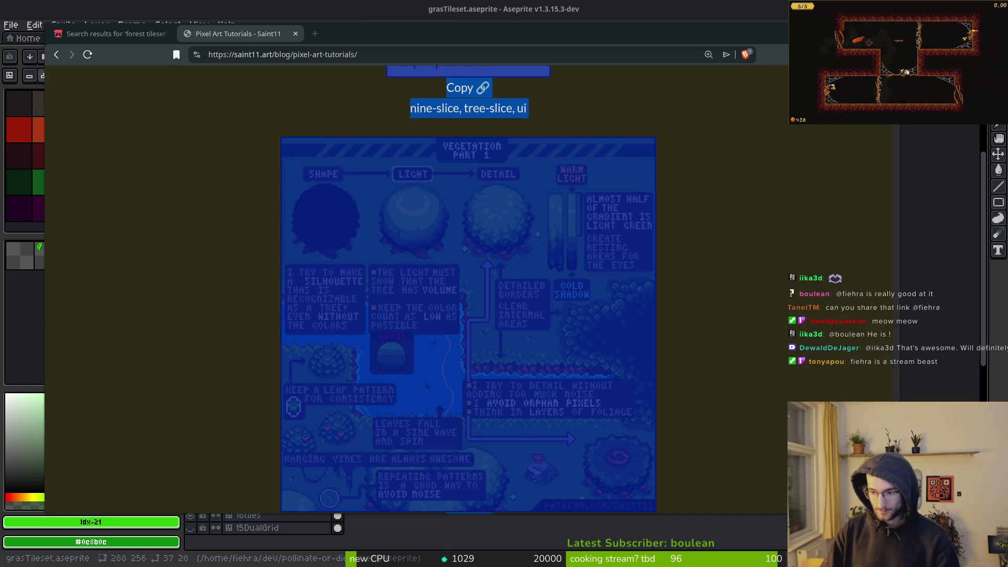
left_click(276, 332)
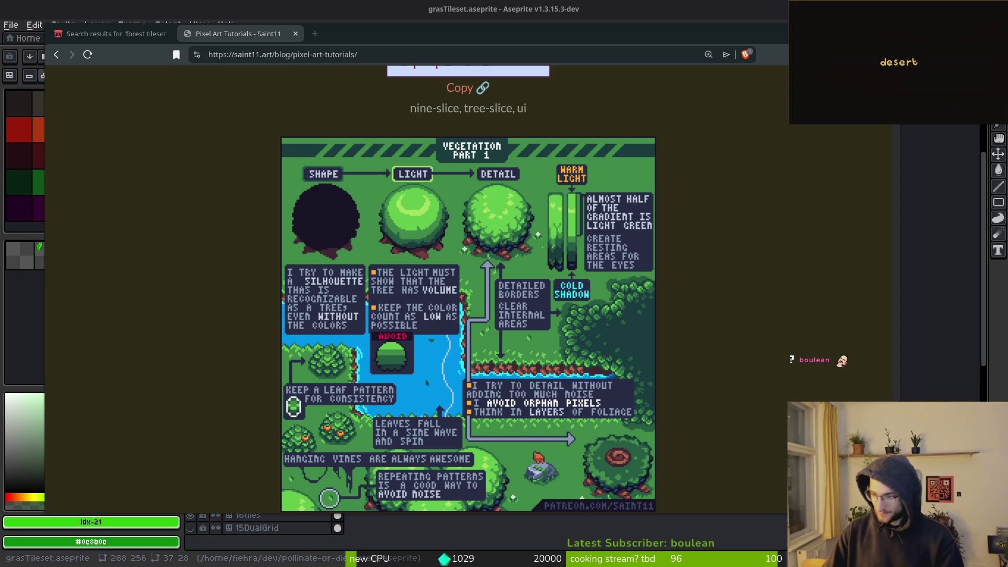
Bring the tileset sprite back, then glance at the vegetation guide for reference.
key("alt+Tab")
scroll(524, 270, "up", 5)
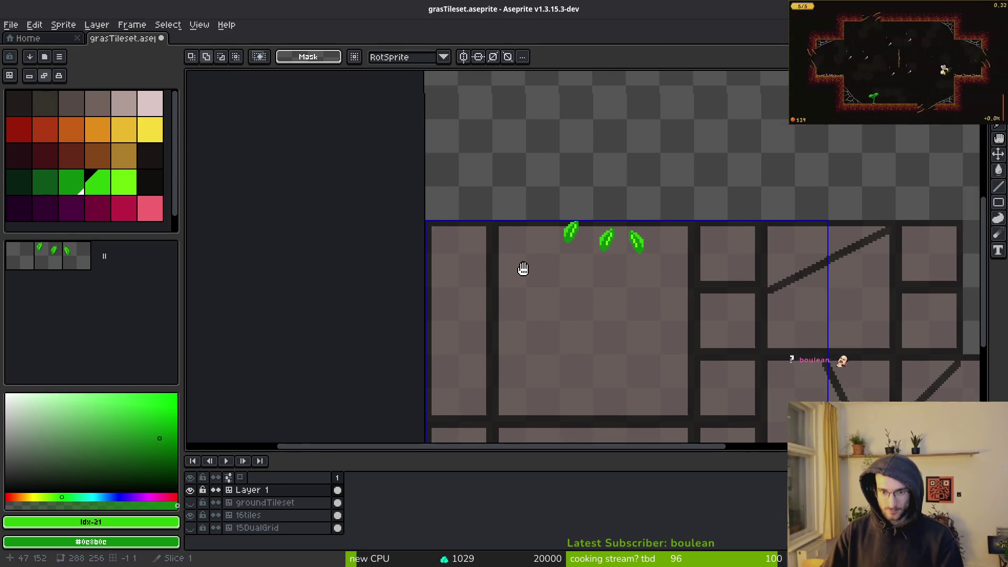
scroll(671, 249, "down", 1)
key("alt+Tab")
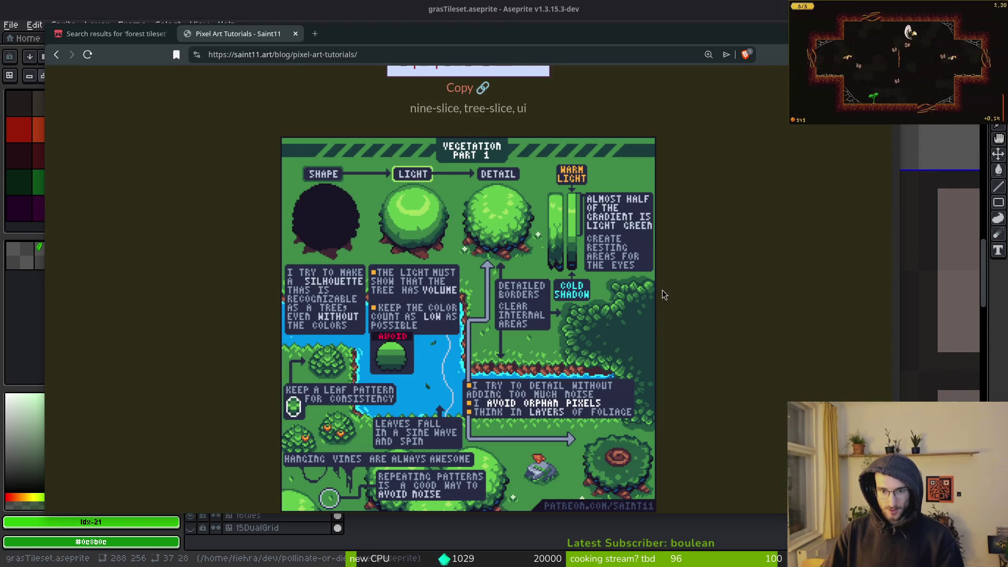
key("alt+Tab")
Set a dark green as primary and a mid green as secondary colour for freehand drawing.
left_click(84, 189)
right_click(47, 181)
scroll(551, 221, "up", 1)
scroll(562, 225, "down", 2)
scroll(494, 210, "up", 1)
key("f")
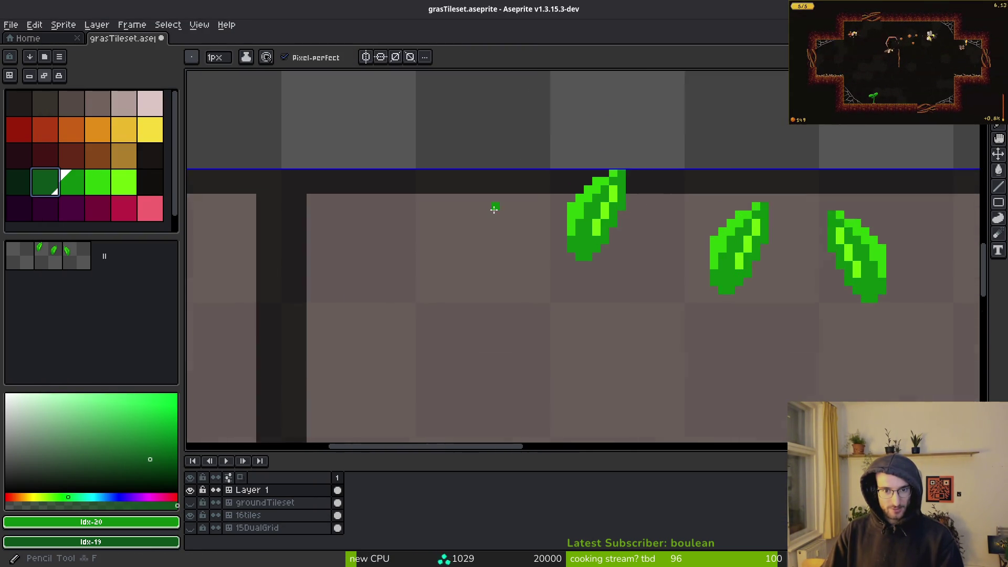
Review the vegetation tutorial again, then return to the tileset sprite.
key("alt+Tab")
scroll(414, 224, "up", 5)
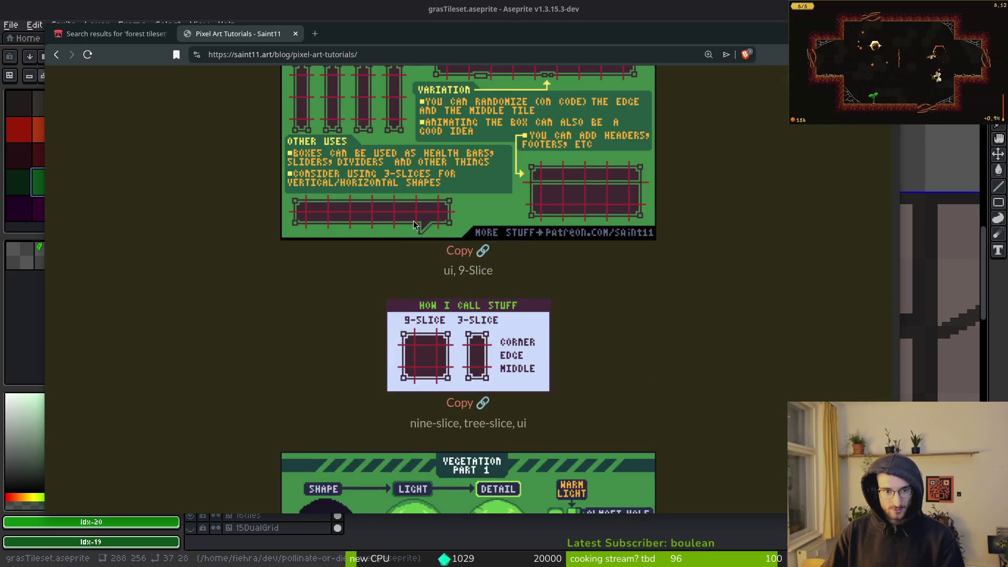
scroll(368, 210, "up", 10)
scroll(321, 200, "down", 20)
scroll(355, 219, "down", 6)
scroll(369, 230, "up", 8)
scroll(326, 282, "up", 3)
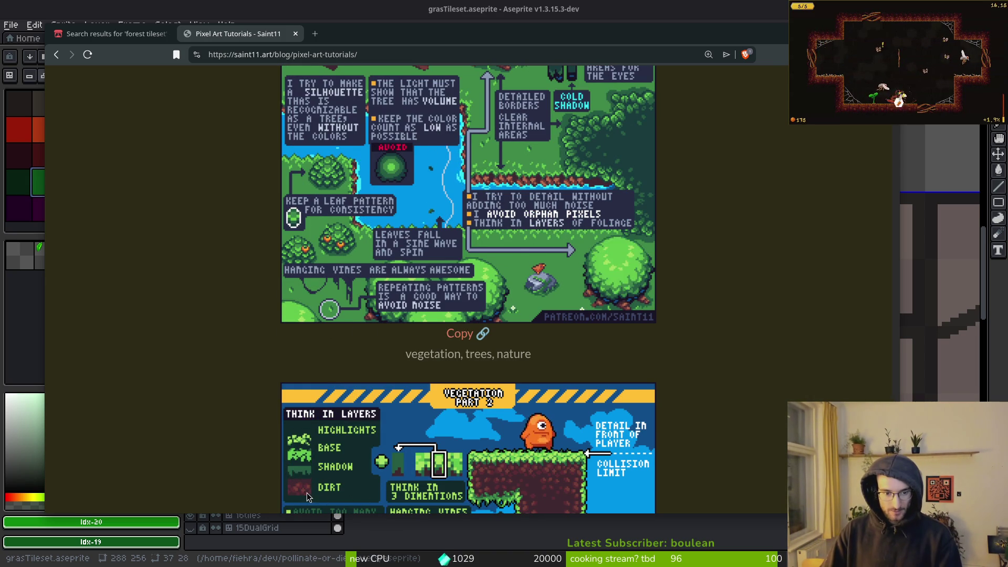
key("alt+Tab")
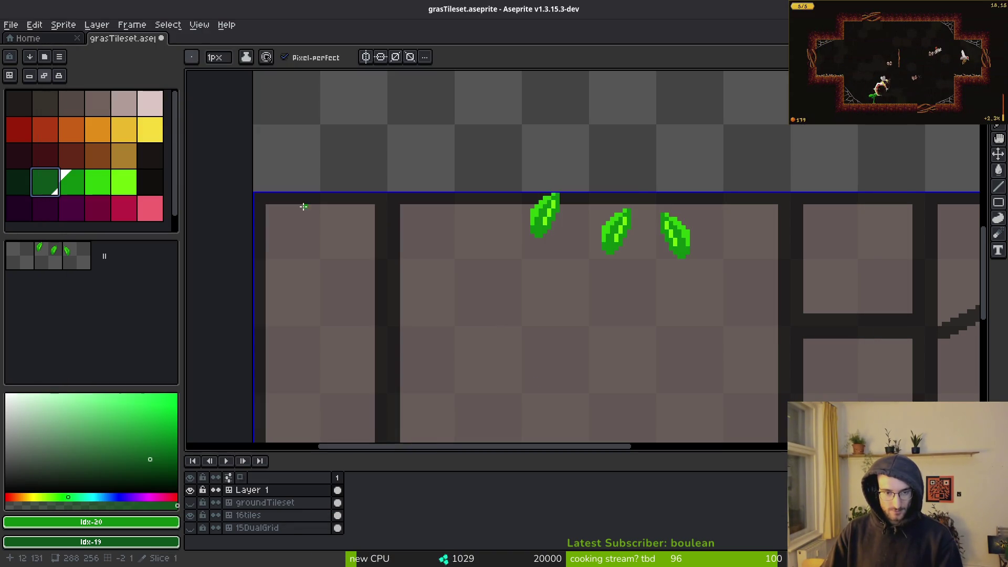
Sketch a near-black dark red scribble below the leaves with a 4 px brush.
scroll(464, 222, "down", 2)
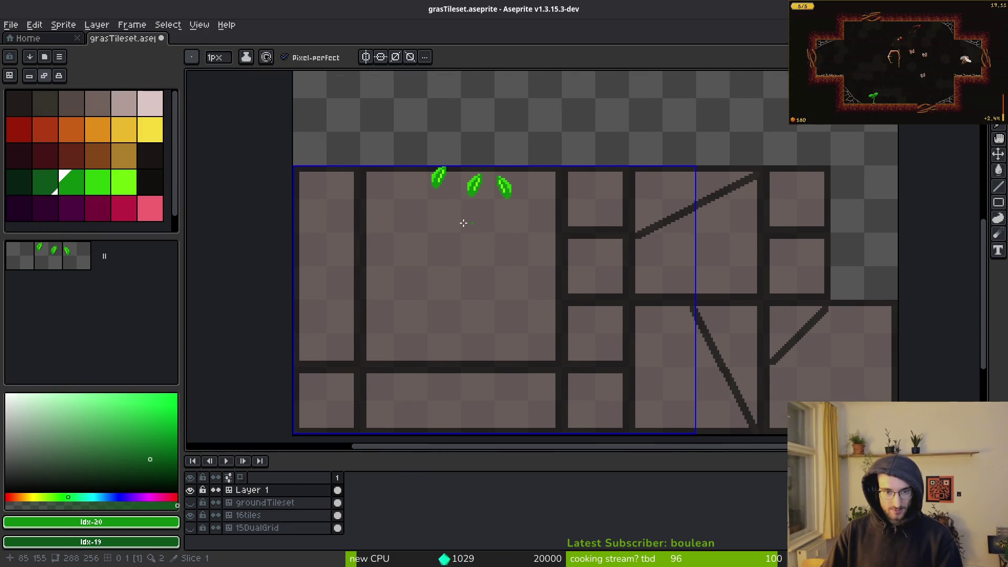
left_click(30, 164)
scroll(454, 232, "up", 3)
scroll(480, 168, "up", 3)
mouse_move(352, 321)
left_mouse_down()
mouse_move(664, 353)
mouse_move(345, 344)
mouse_move(598, 358)
left_mouse_up()
scroll(597, 362, "down", 3)
key("plus")
key("plus")
key("plus")
scroll(581, 300, "down", 2)
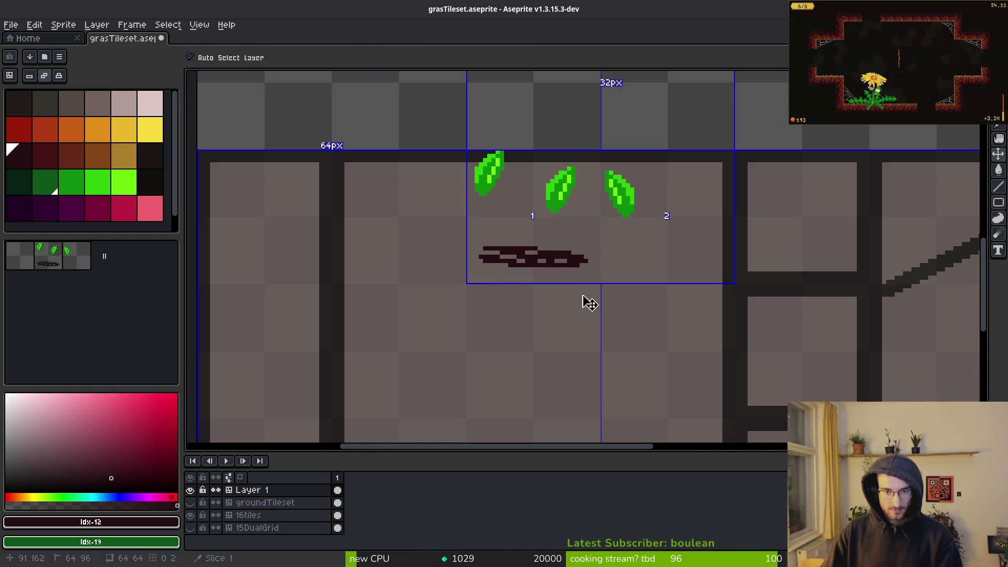
left_click(585, 288)
Paint the scribble into a thick dark ring using a 10 px brush.
scroll(585, 289, "up", 2)
mouse_move(580, 305)
left_mouse_down()
mouse_move(525, 226)
mouse_move(326, 317)
left_mouse_up()
scroll(450, 328, "down", 2)
key("ctrl+z")
mouse_move(423, 186)
left_mouse_down()
mouse_move(353, 342)
mouse_move(590, 393)
mouse_move(476, 191)
left_mouse_up()
mouse_move(395, 386)
left_mouse_down()
mouse_move(593, 378)
mouse_move(526, 216)
mouse_move(417, 198)
left_mouse_up()
key("plus")
key("plus")
key("plus")
Add a dark-red band around the ring's outer edge and erase stray edge pixels.
key("plus")
key("plus")
key("plus")
mouse_move(525, 231)
left_mouse_down()
mouse_move(467, 225)
mouse_move(376, 286)
mouse_move(514, 378)
mouse_move(528, 255)
mouse_move(560, 329)
mouse_move(477, 313)
mouse_move(516, 314)
left_mouse_up()
key("e")
key("plus")
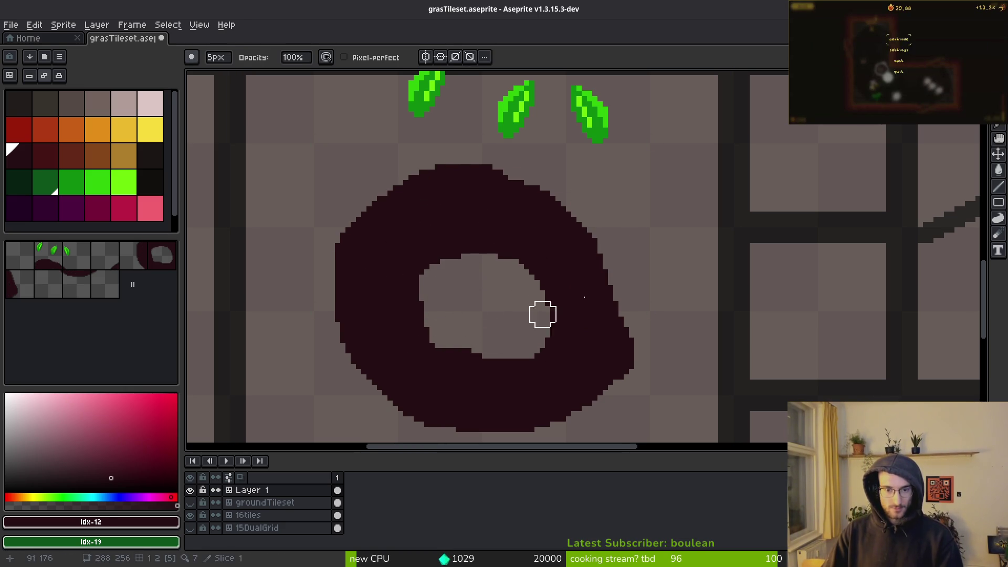
scroll(505, 319, "up", 3)
left_click(49, 166)
scroll(457, 199, "down", 4)
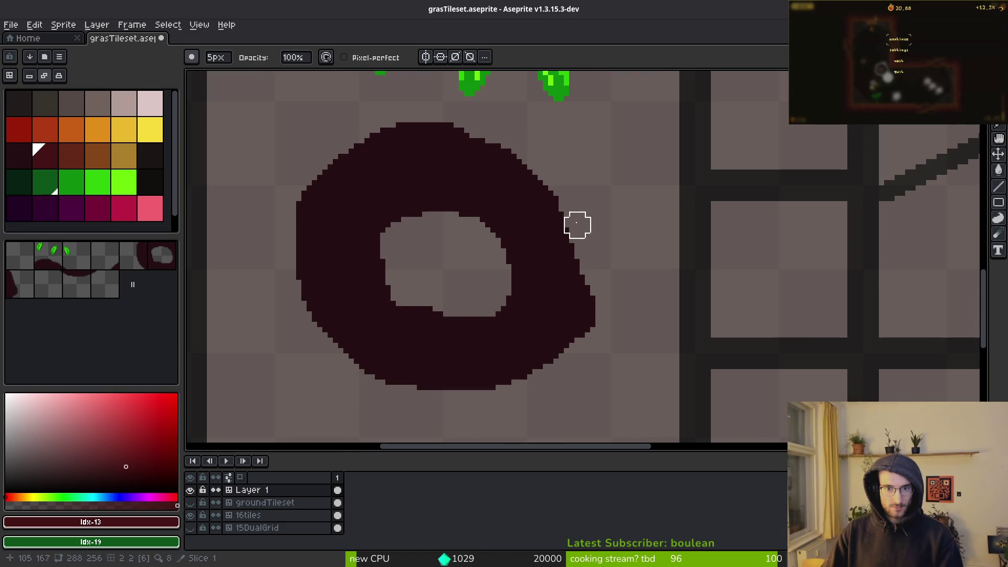
key("b")
mouse_move(559, 201)
left_mouse_down()
mouse_move(601, 279)
mouse_move(527, 387)
mouse_move(364, 389)
mouse_move(283, 304)
mouse_move(297, 190)
mouse_move(459, 135)
mouse_move(580, 170)
left_mouse_up()
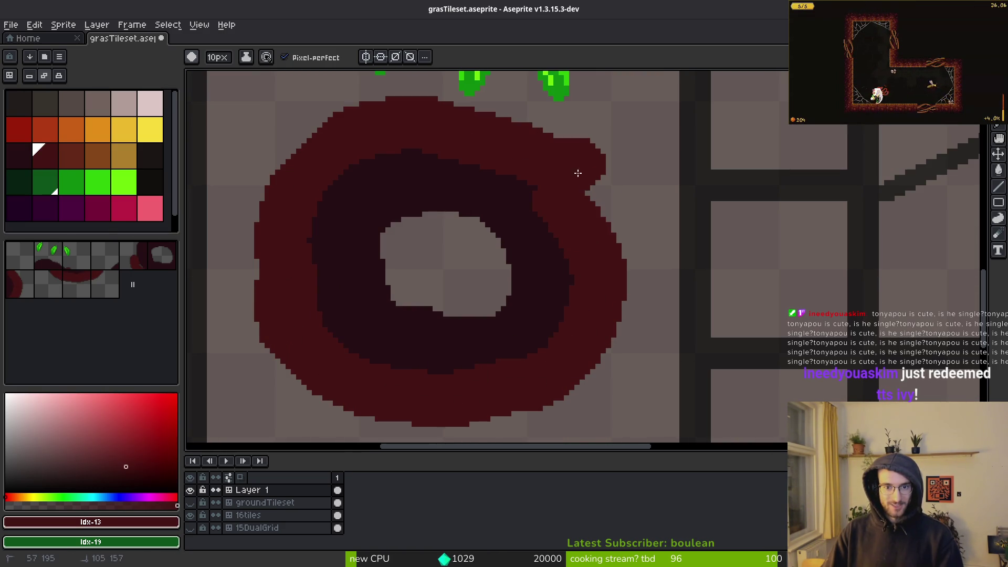
key("e")
left_click(596, 153)
key("b")
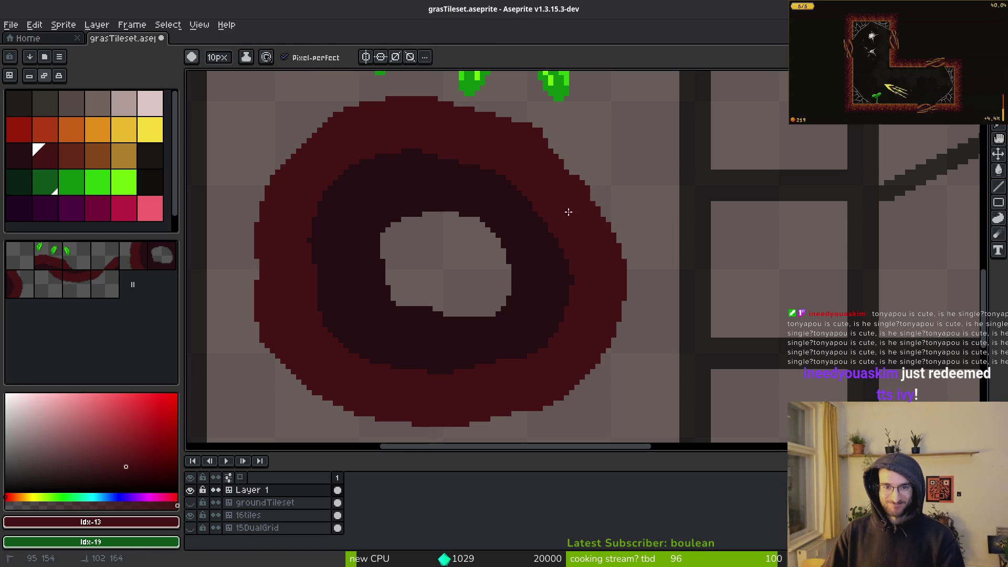
key("e")
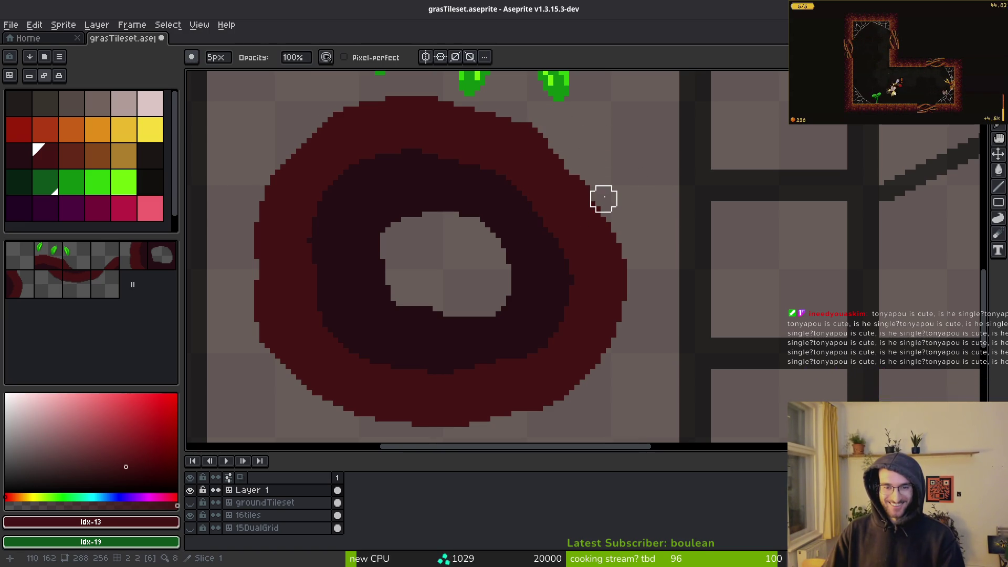
Darken the inner ring's left edge, remove the dark blob in the hole, and save.
scroll(527, 266, "up", 1)
scroll(439, 332, "down", 1)
left_click(403, 302, "alt")
key("b")
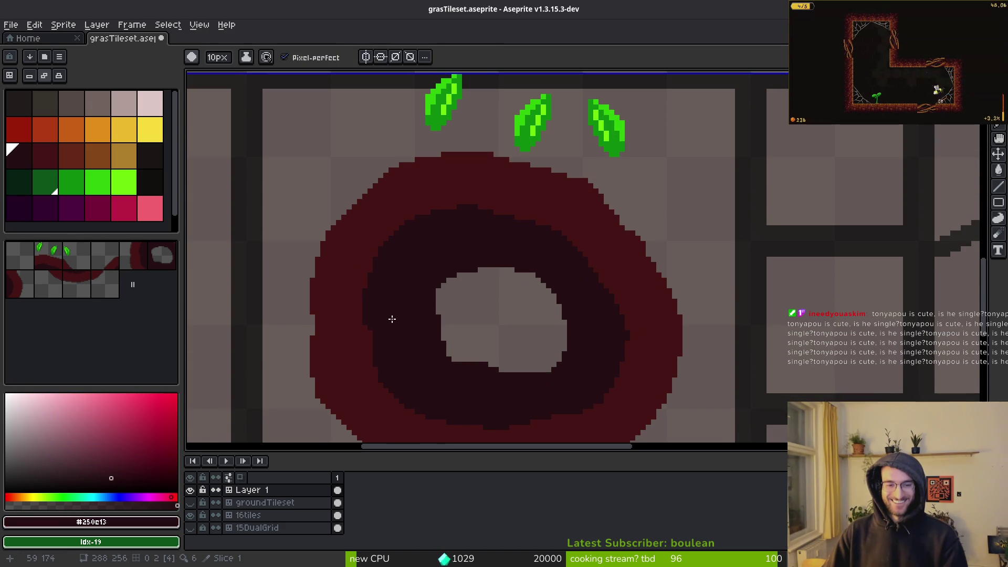
left_click_drag(393, 318, 394, 328)
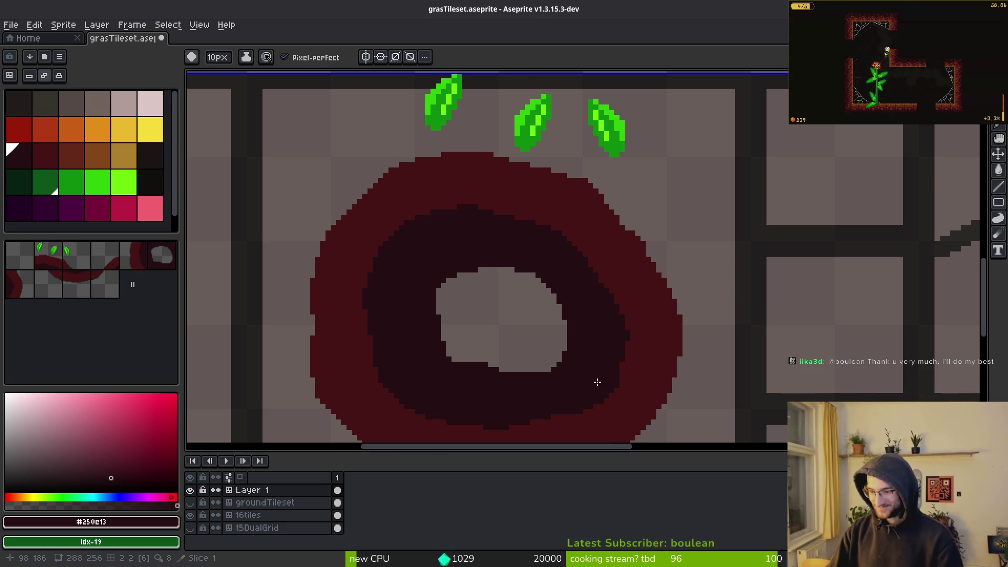
key("ctrl+z")
scroll(514, 286, "down", 3)
key("e")
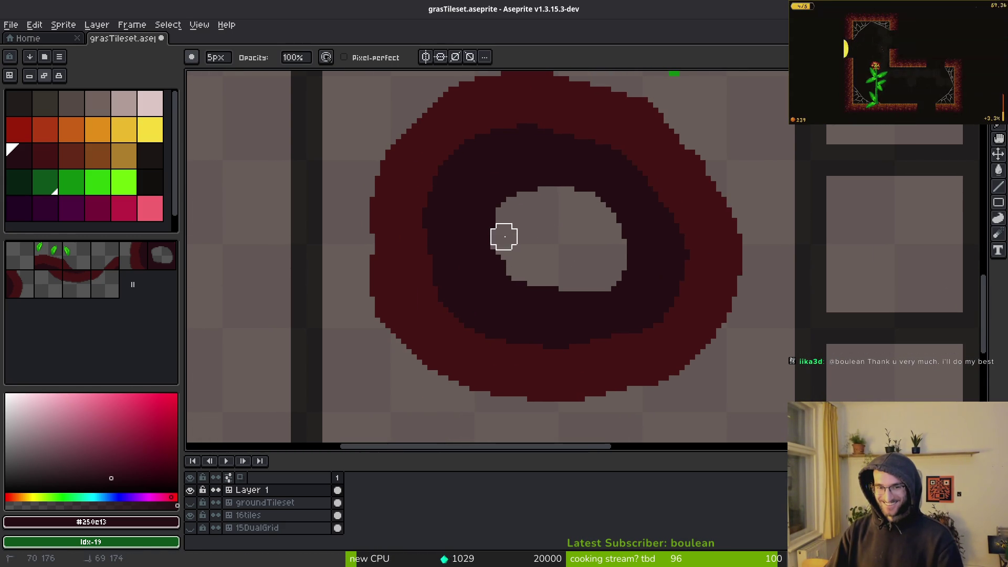
scroll(567, 268, "down", 1)
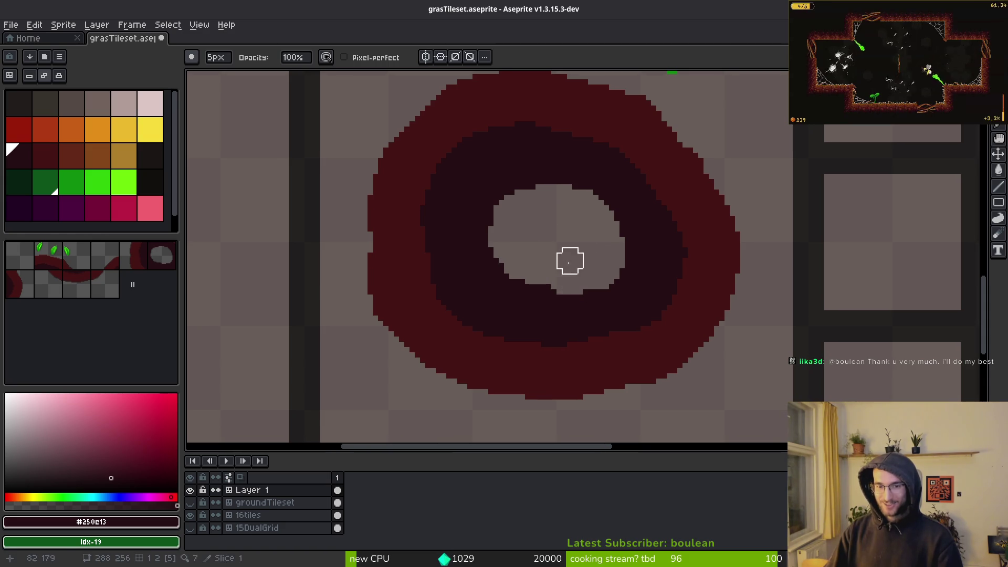
scroll(549, 277, "up", 2)
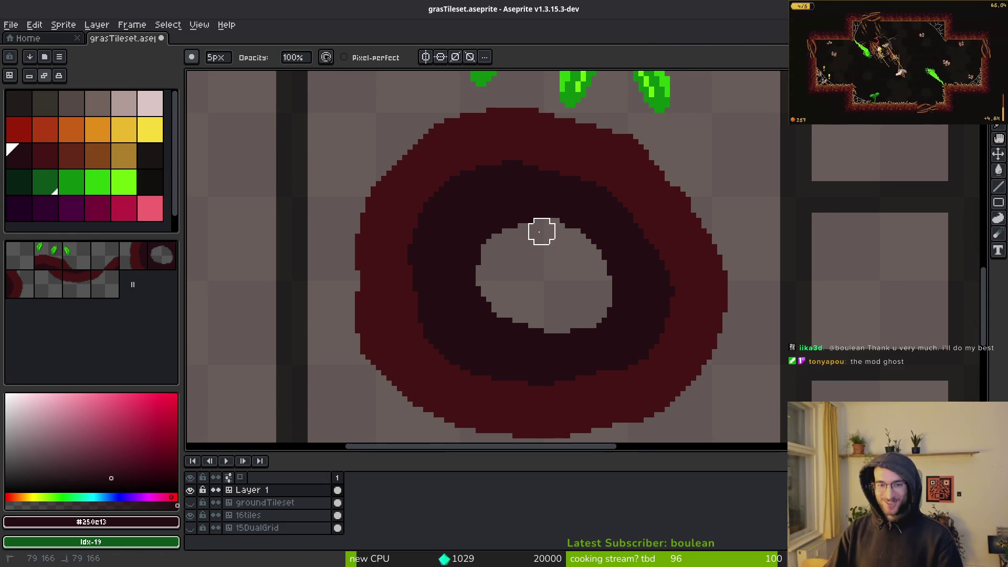
scroll(549, 256, "down", 1)
key("ctrl+s")
Narrow the right edge of the ring's hole and save the tileset.
key("f")
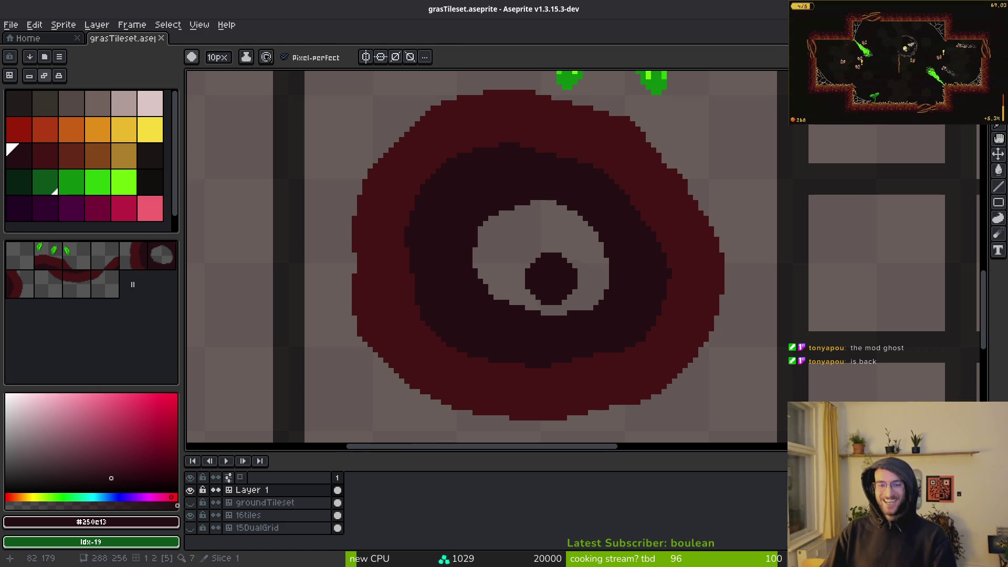
scroll(604, 289, "up", 2)
mouse_move(663, 307)
left_mouse_down()
mouse_move(634, 367)
mouse_move(659, 307)
left_mouse_up()
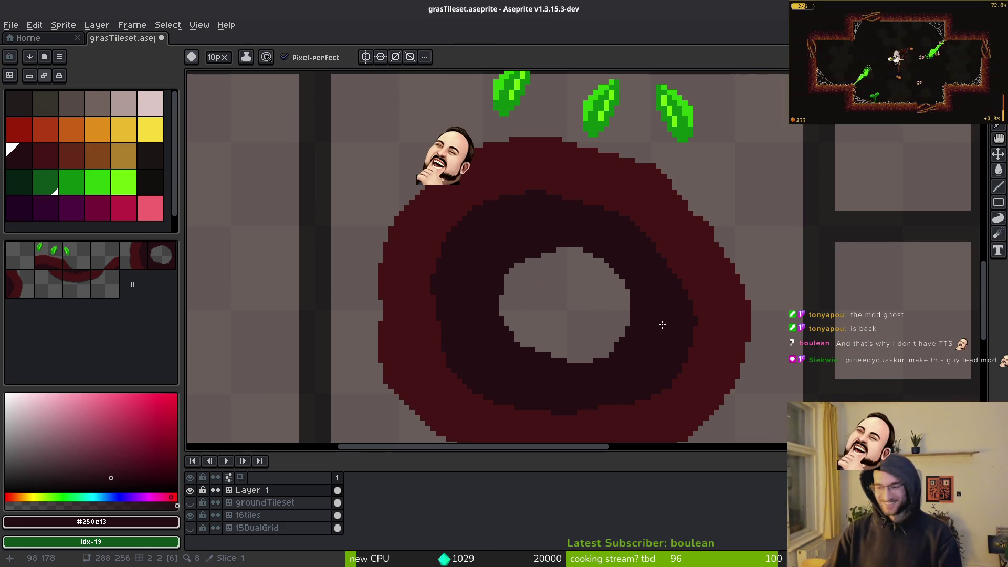
key("e")
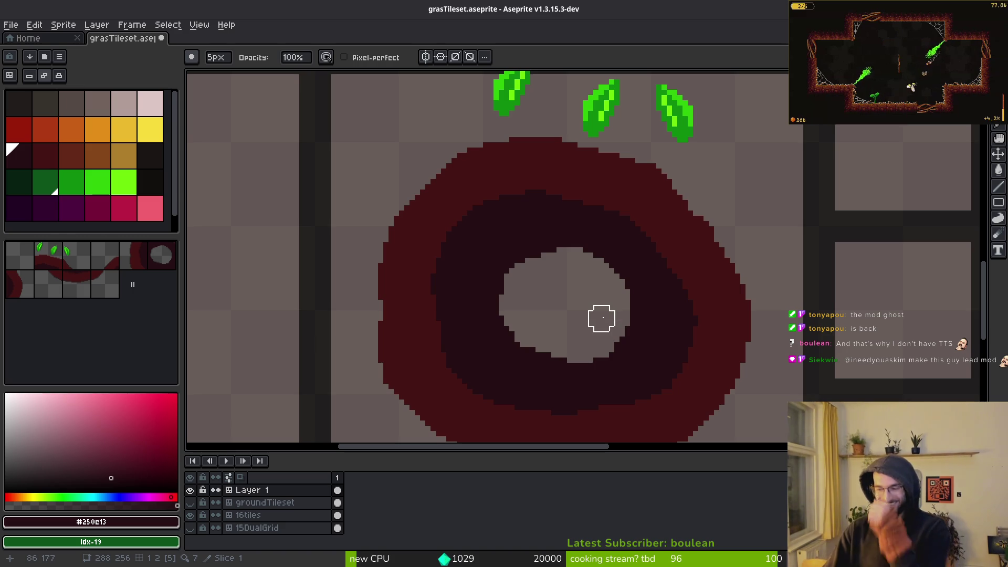
key("ctrl+s")
Place a single mid-green pixel on top of the ring with a 1 px brush.
scroll(616, 213, "up", 3)
key("b")
left_click(578, 184, "alt")
left_click(592, 185)
key("ctrl+z")
key("minus")
key("minus")
key("minus")
scroll(601, 254, "up", 3)
left_click(572, 268)
scroll(575, 266, "up", 1)
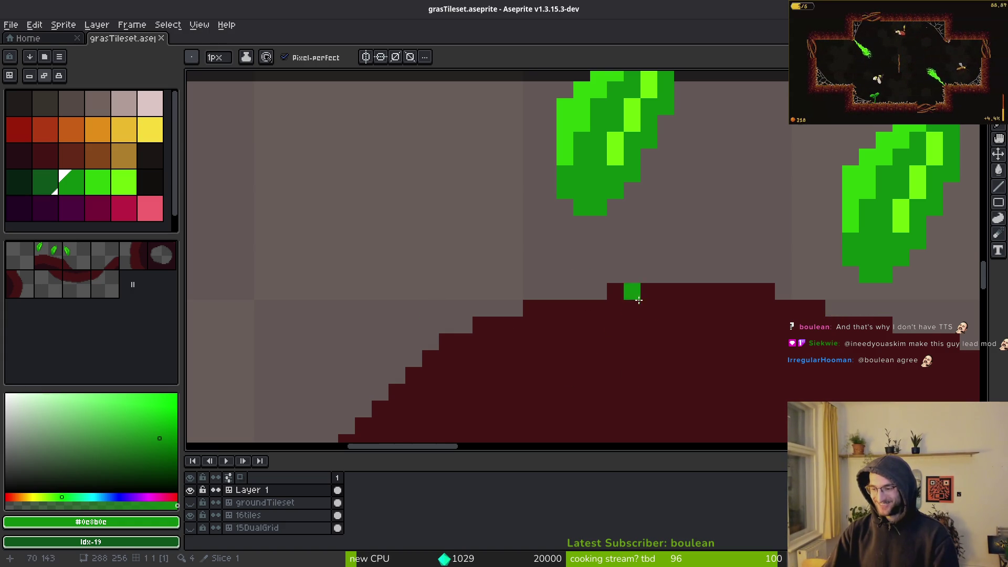
Draw a thin green diagonal stem near the tile top with the 1 px pencil.
scroll(638, 297, "down", 1)
scroll(601, 282, "up", 1)
left_click(560, 226)
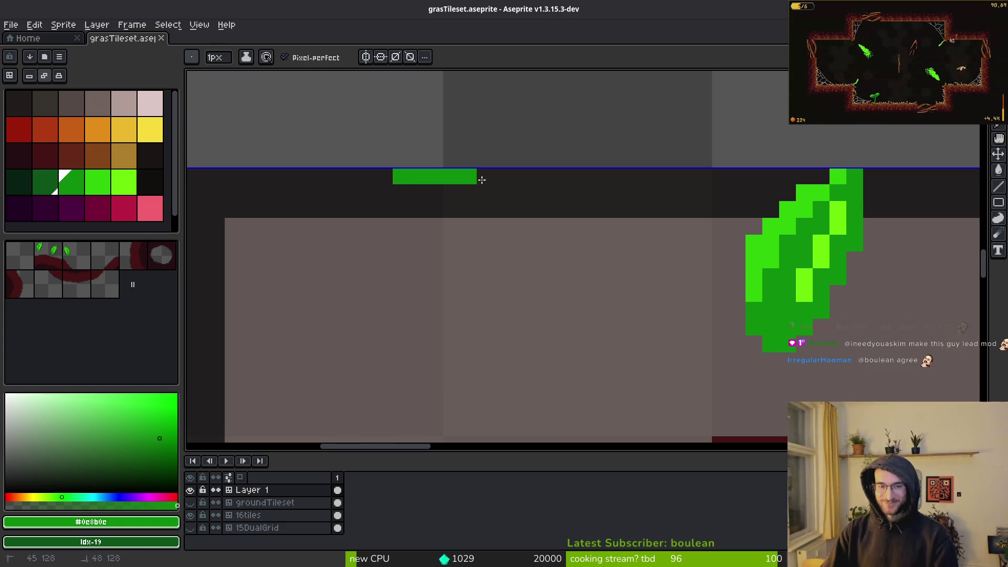
key("ctrl+z")
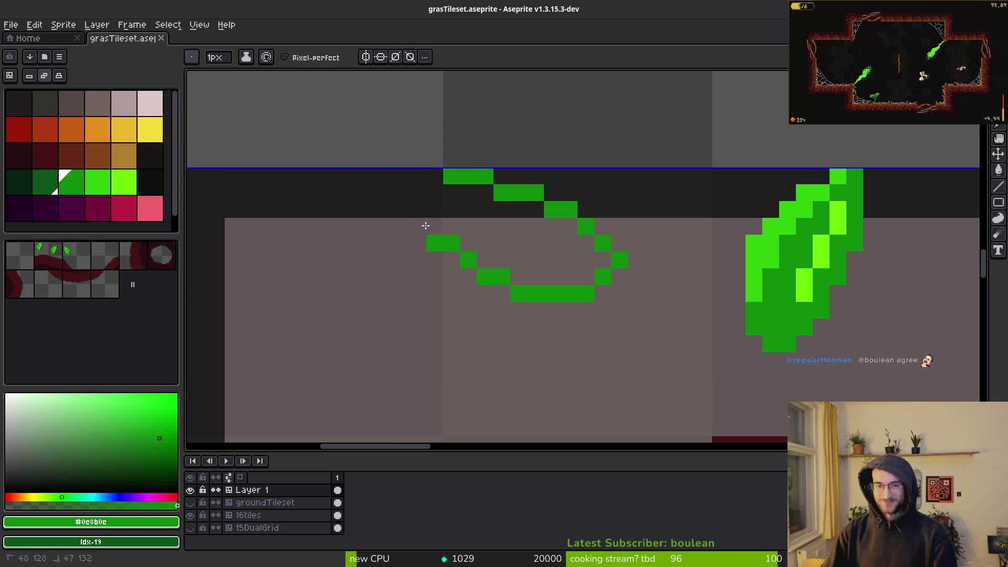
scroll(569, 297, "down", 1)
scroll(569, 297, "up", 2)
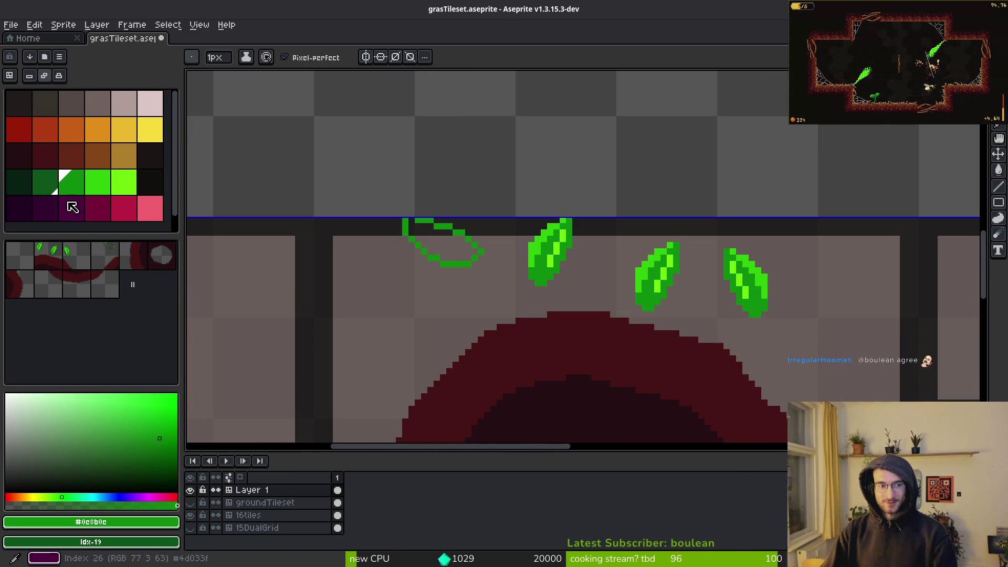
key("ctrl+y")
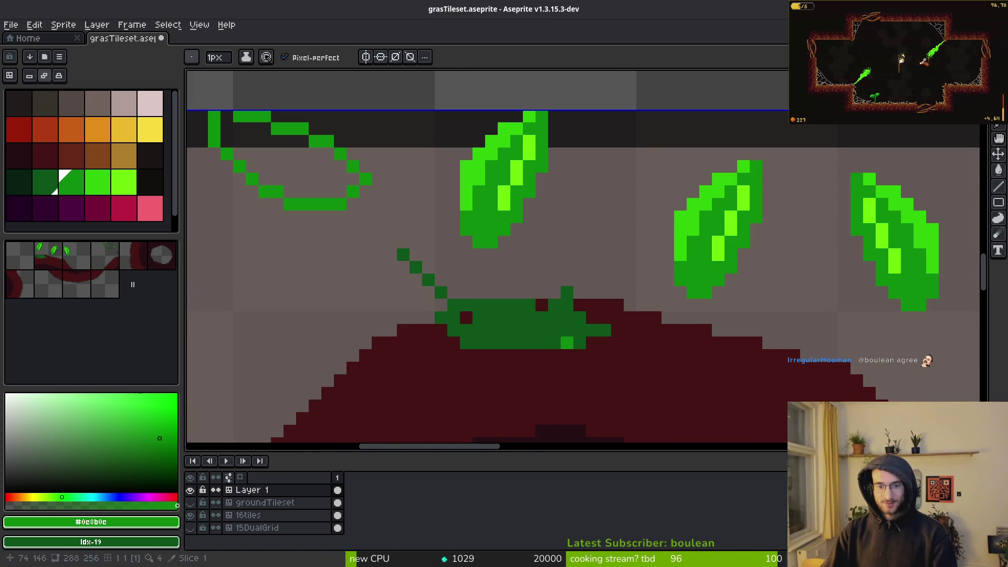
Paint a 5 px bright grass band over the ring top and down its right slope.
key("plus")
key("plus")
key("plus")
left_click_drag(581, 315, 590, 326)
scroll(590, 326, "down", 2)
mouse_move(623, 368)
left_mouse_down()
mouse_move(694, 401)
mouse_move(599, 333)
left_mouse_up()
left_click_drag(544, 286, 637, 319)
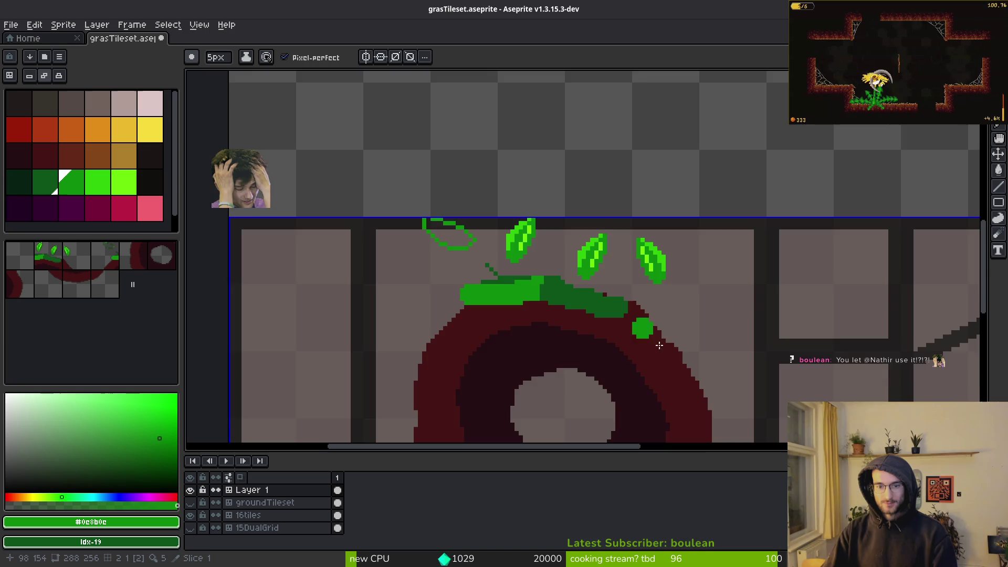
scroll(669, 400, "down", 5)
scroll(666, 400, "up", 5)
scroll(666, 383, "up", 2)
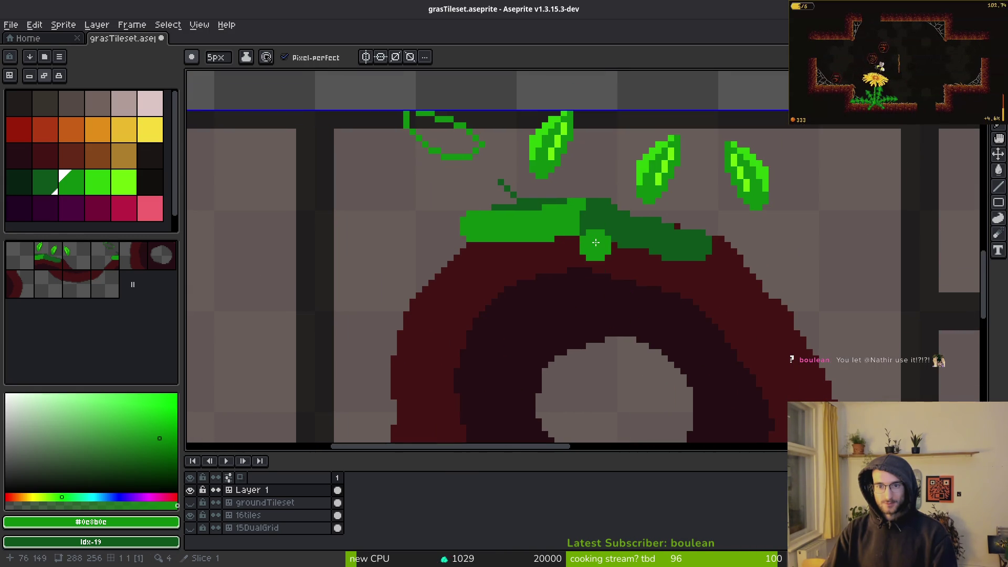
scroll(708, 391, "down", 2)
scroll(563, 266, "up", 6)
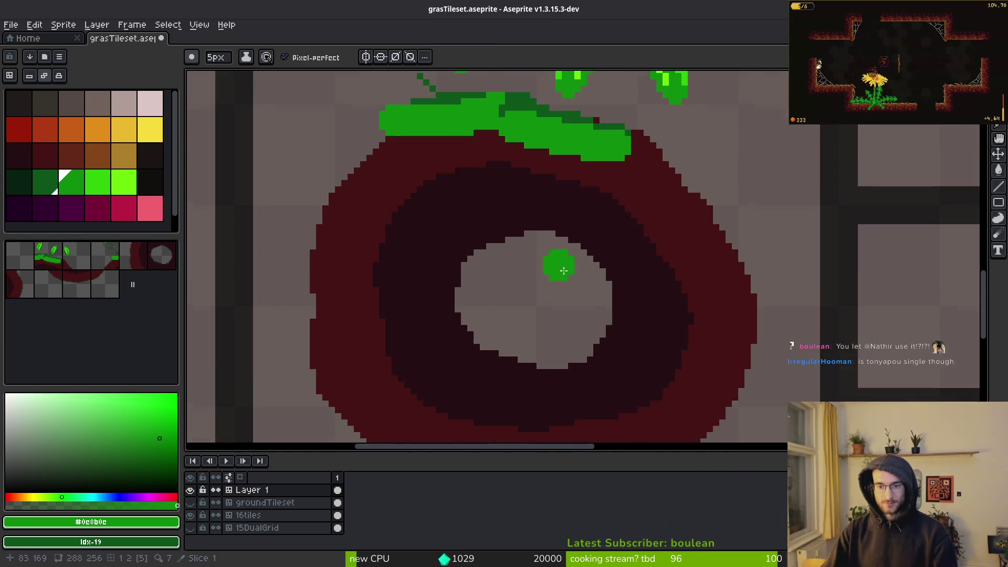
Select the red outer ring and the dark inner ring with the Magic Wand.
key("e")
scroll(530, 265, "down", 3)
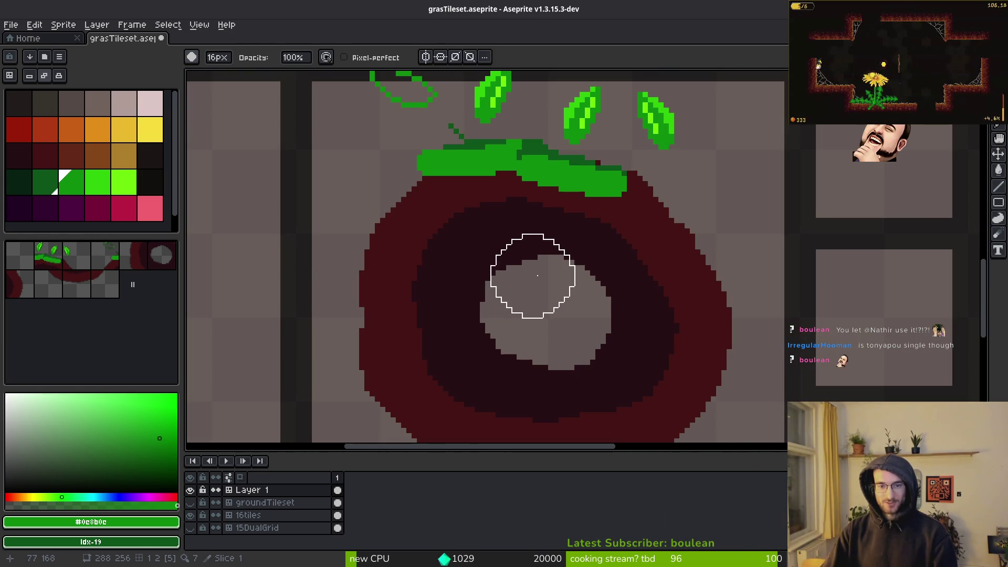
key("w")
left_click(683, 194)
left_click(585, 368, "shift")
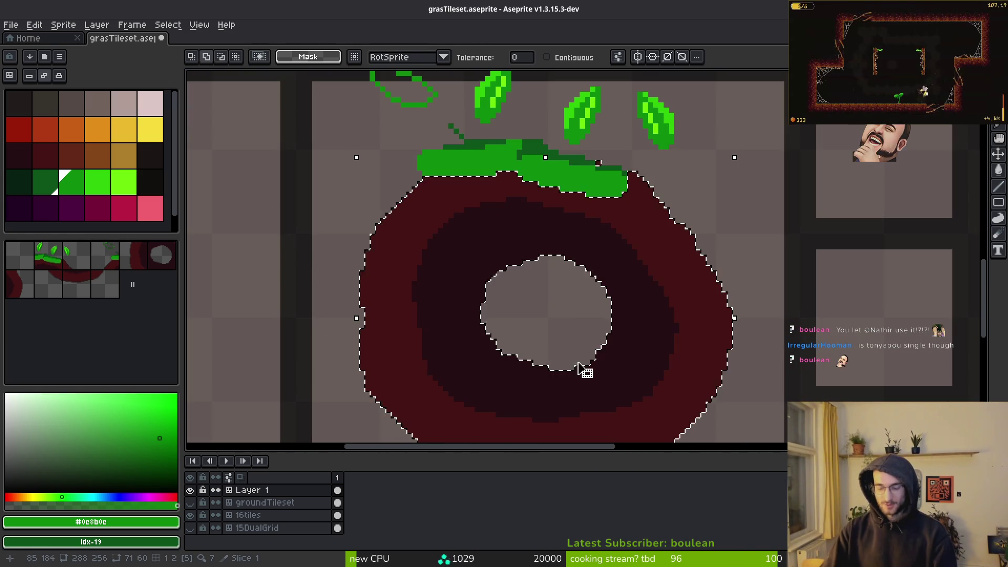
Delete the selected ring pixels, save, and place a dark green dot where the ring was.
key("Delete")
key("ctrl+s")
left_click_drag(465, 412, 465, 452)
left_click(45, 184)
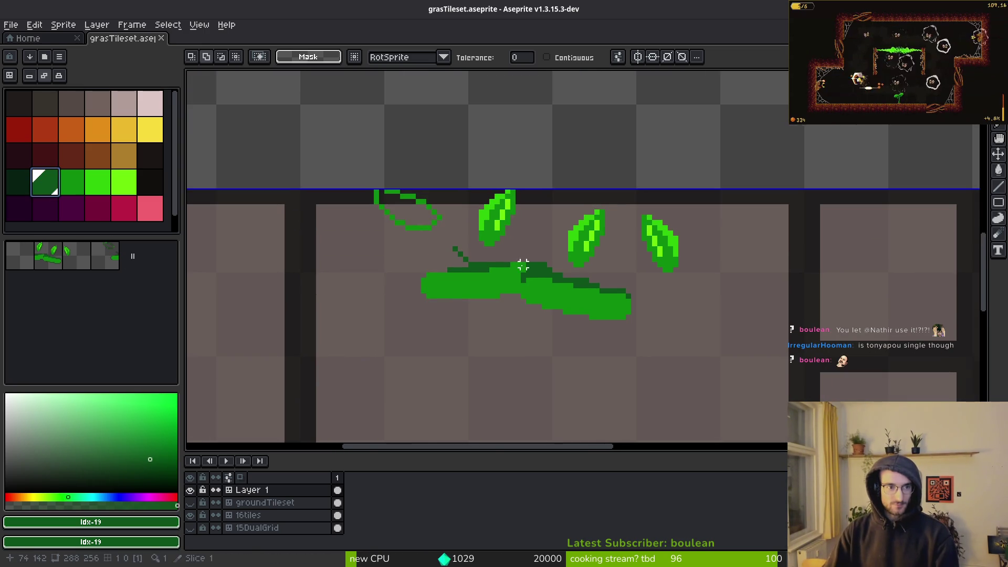
key("b")
scroll(531, 272, "up", 3)
scroll(585, 315, "down", 3)
left_click(525, 333)
Draw a thick darkest-green loop below the leaves.
left_click(31, 187)
scroll(427, 227, "down", 2)
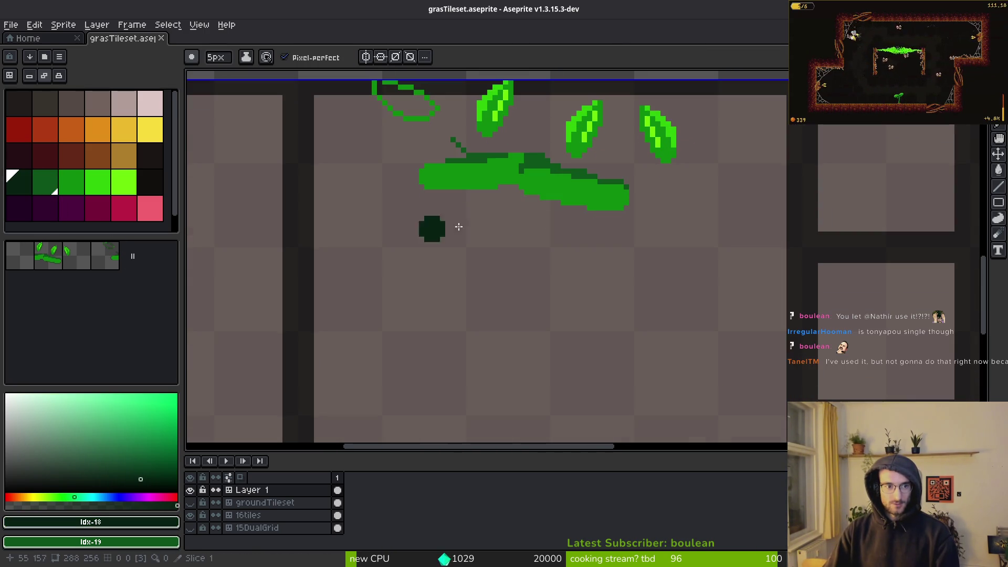
mouse_move(447, 262)
left_mouse_down()
mouse_move(540, 417)
mouse_move(589, 241)
mouse_move(441, 345)
left_mouse_up()
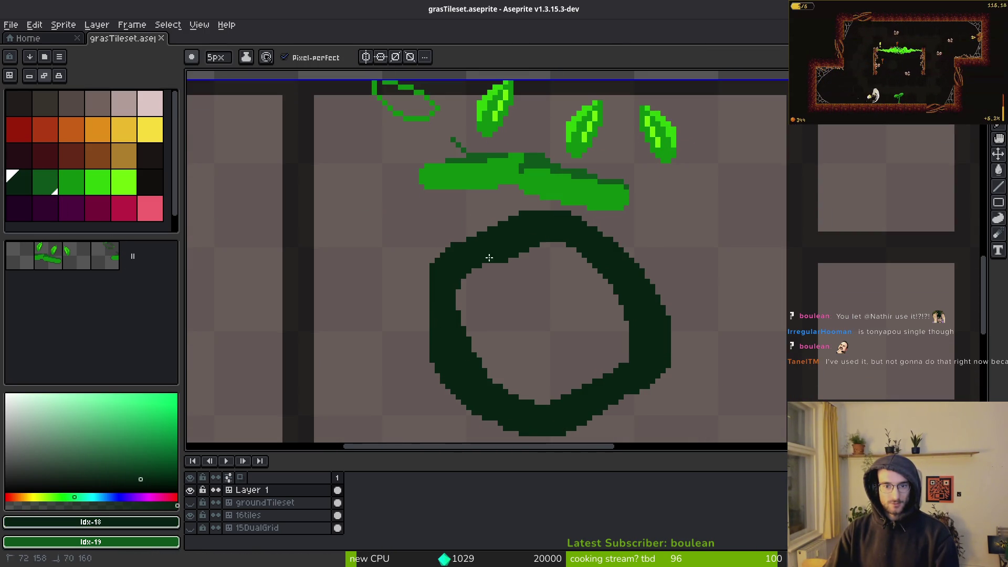
left_click_drag(493, 397, 620, 297)
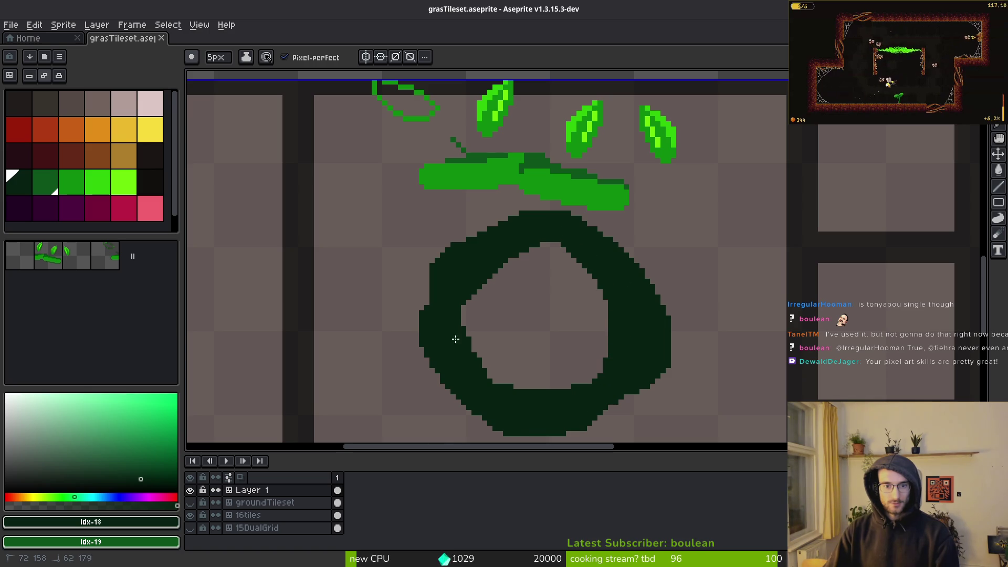
left_click_drag(556, 230, 555, 229)
Paint a mid-green arc and a large mid-green patch over the loop's upper part.
scroll(245, 238, "up", 2)
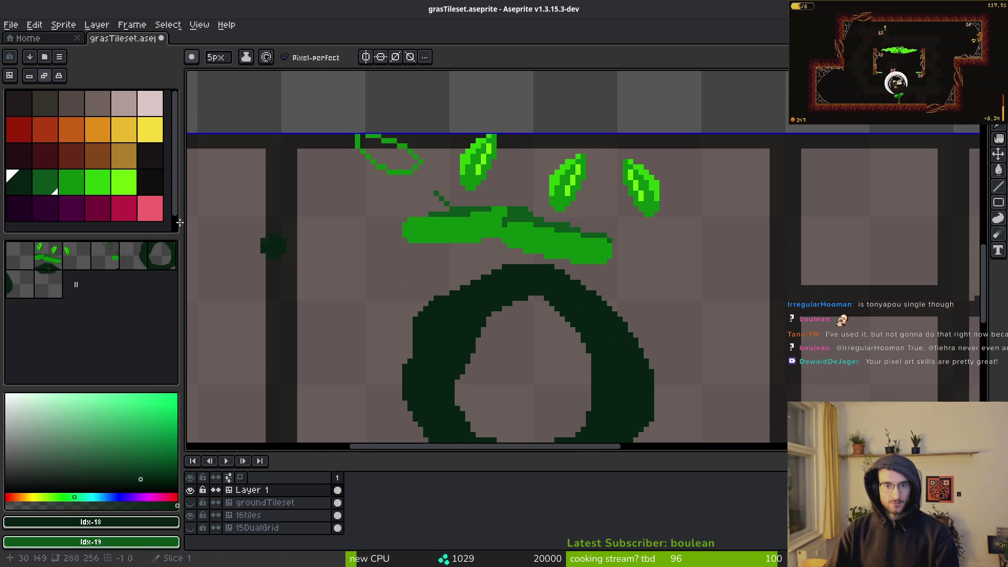
left_click(49, 183)
scroll(525, 263, "up", 1)
left_click_drag(443, 233, 593, 181)
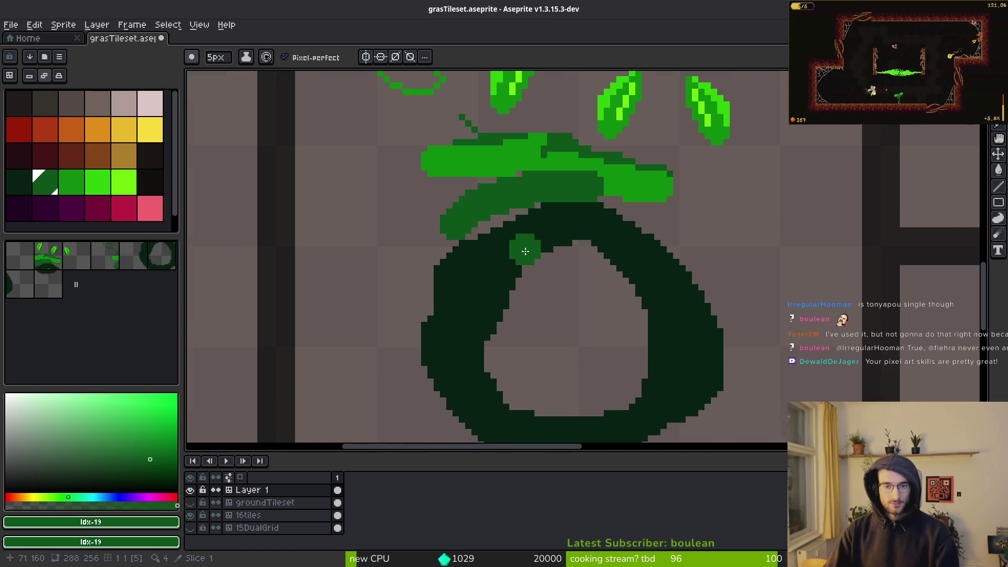
key("plus")
key("plus")
key("plus")
left_click(519, 198)
scroll(578, 214, "down", 2)
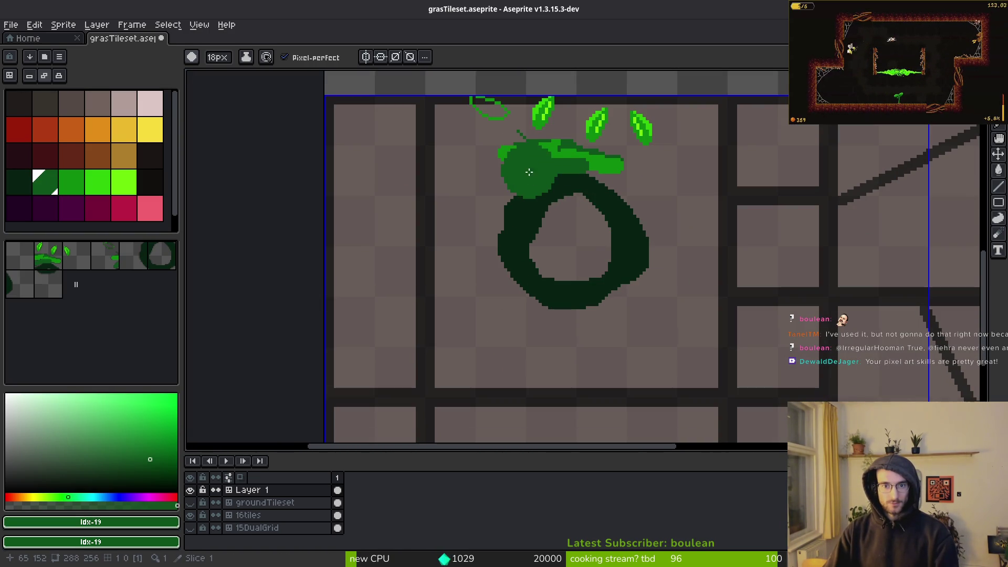
Paint mid green down both sides and across the top of the loop, undoing stray strokes.
mouse_move(512, 174)
left_mouse_down()
mouse_move(484, 212)
mouse_move(475, 307)
mouse_move(495, 294)
mouse_move(586, 331)
left_mouse_up()
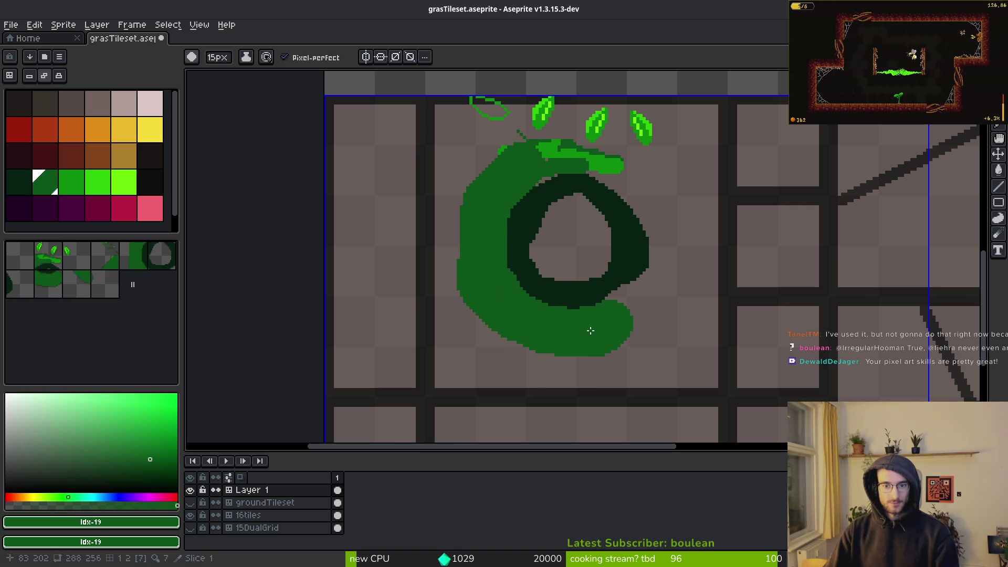
mouse_move(630, 304)
left_mouse_down()
mouse_move(668, 254)
mouse_move(653, 194)
left_mouse_up()
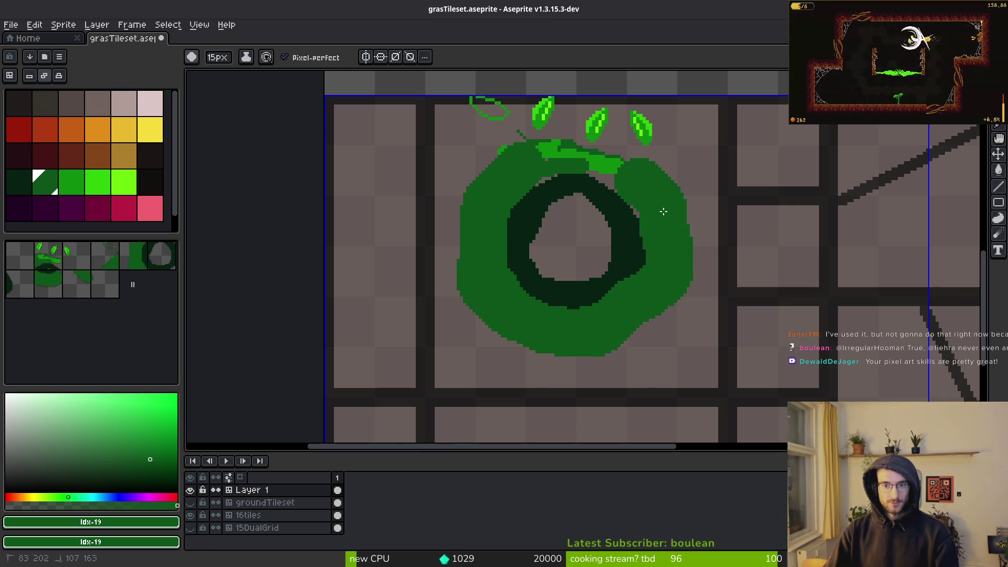
left_click_drag(558, 153, 499, 164)
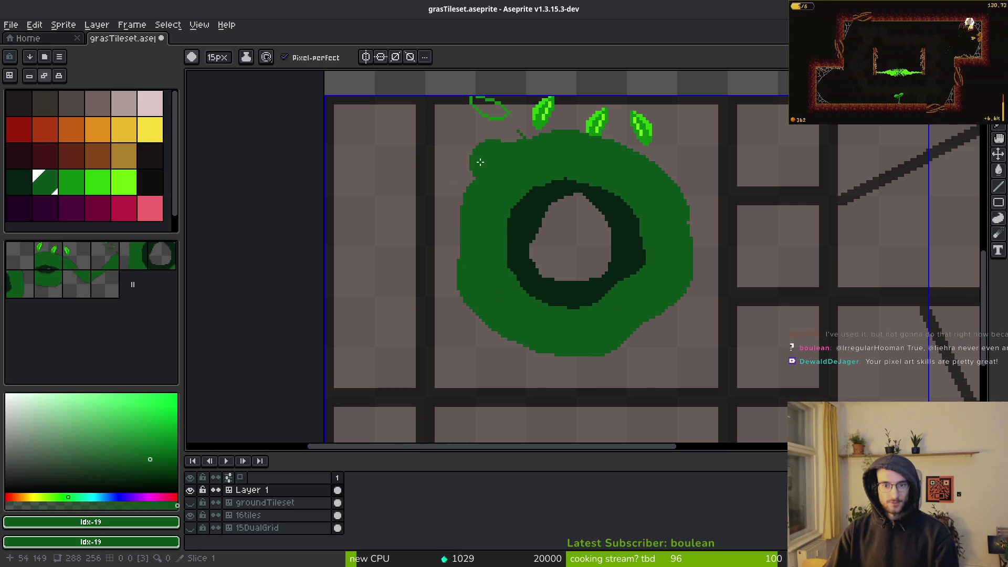
key("ctrl+z")
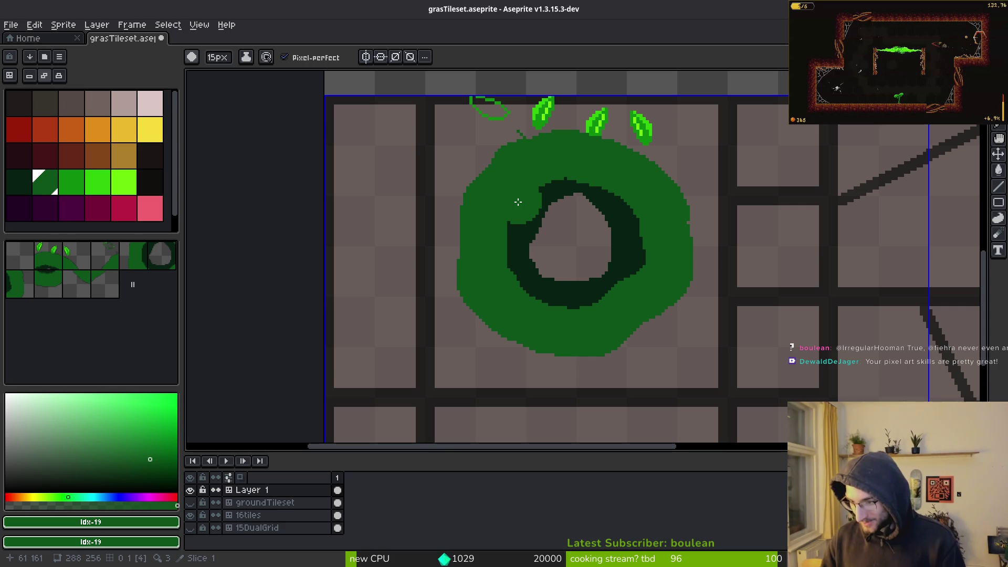
key("ctrl+z")
left_click(559, 285)
key("ctrl+z")
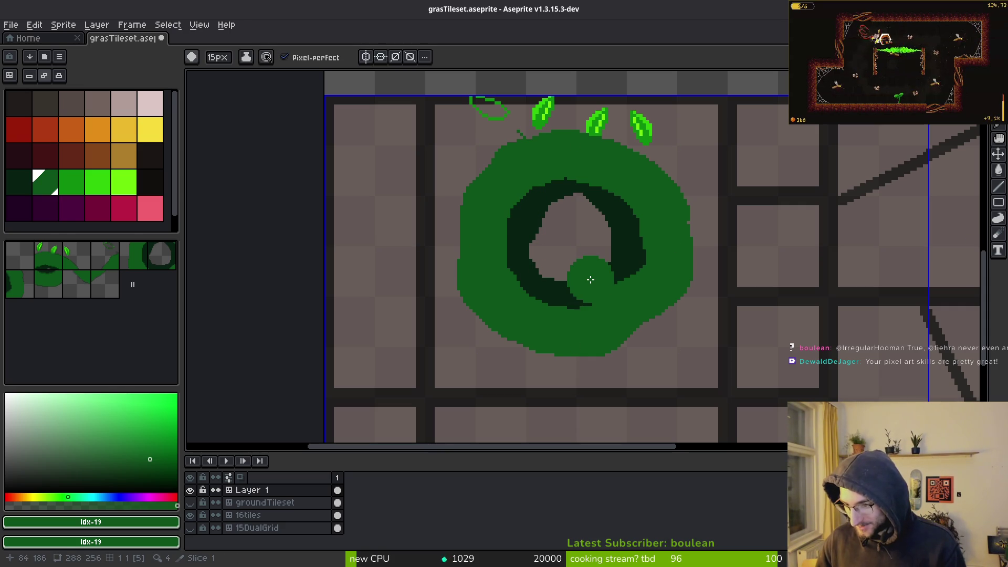
key("ctrl+z")
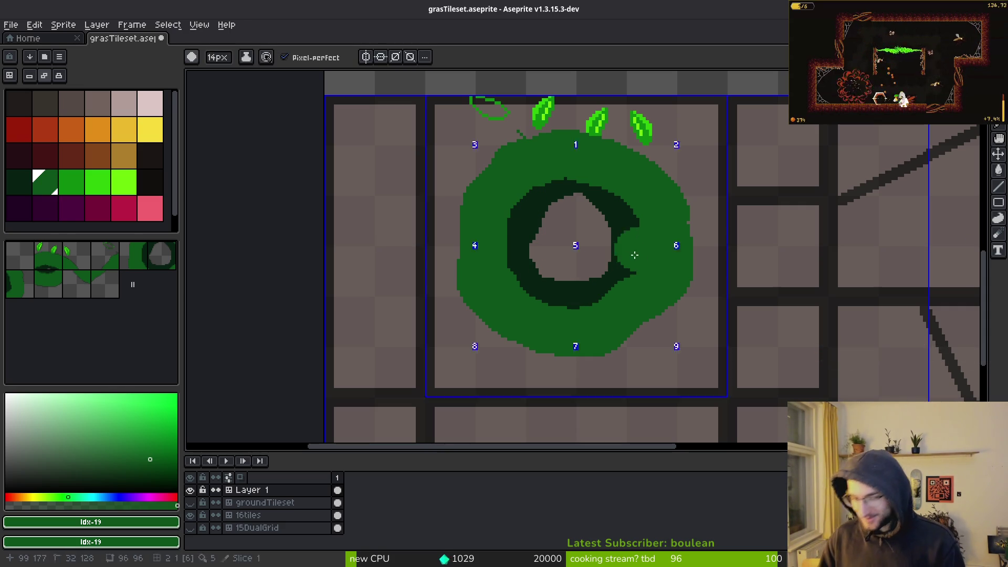
Pick the darkest green and touch up the ring's top edge with dark pixels.
scroll(567, 182, "up", 4)
left_click(541, 196, "alt")
mouse_move(525, 134)
left_mouse_down()
mouse_move(617, 140)
mouse_move(674, 170)
left_mouse_up()
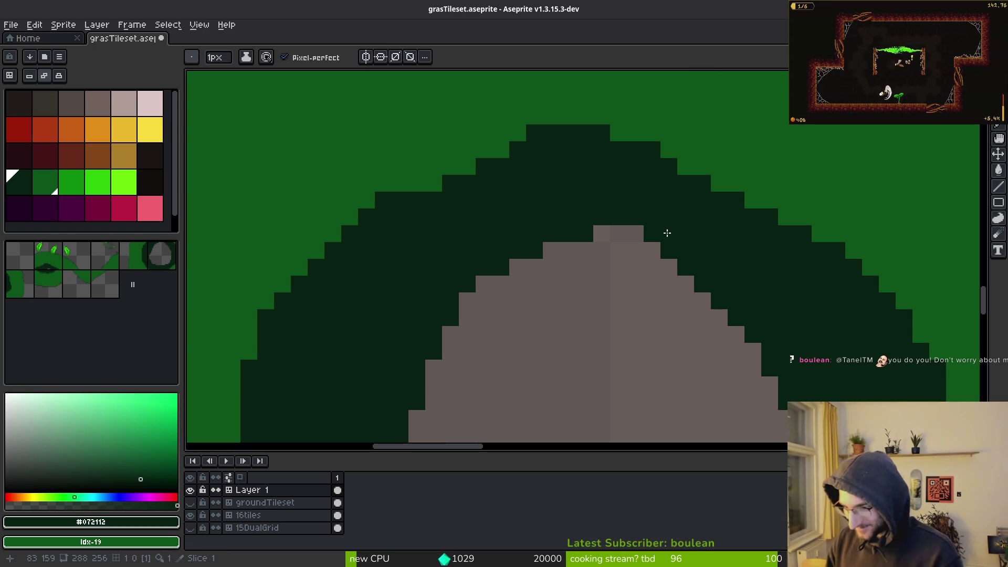
Paint mid green into the leaf outline's corner and reshape its top edge.
scroll(667, 233, "down", 4)
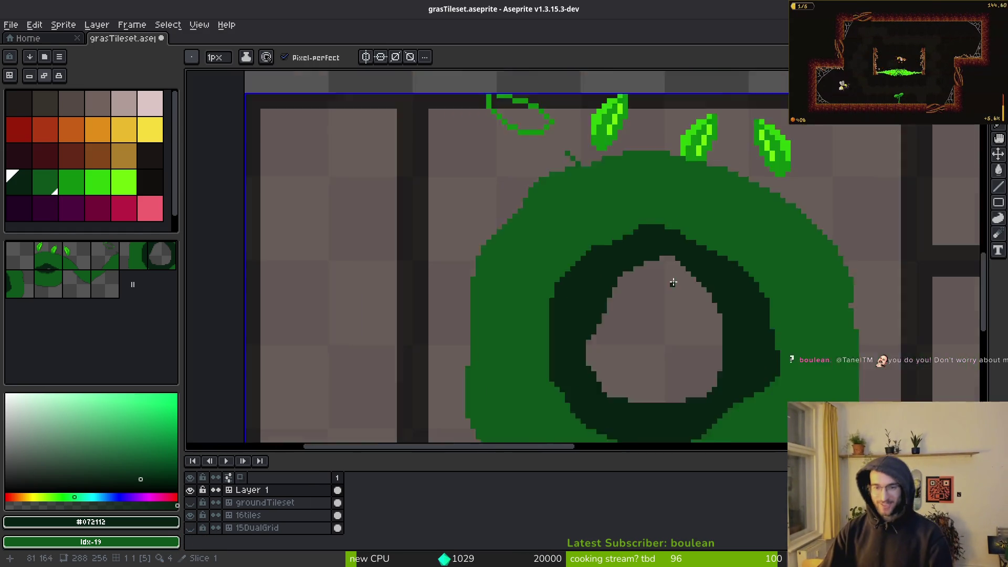
scroll(590, 286, "up", 1)
scroll(507, 251, "up", 1)
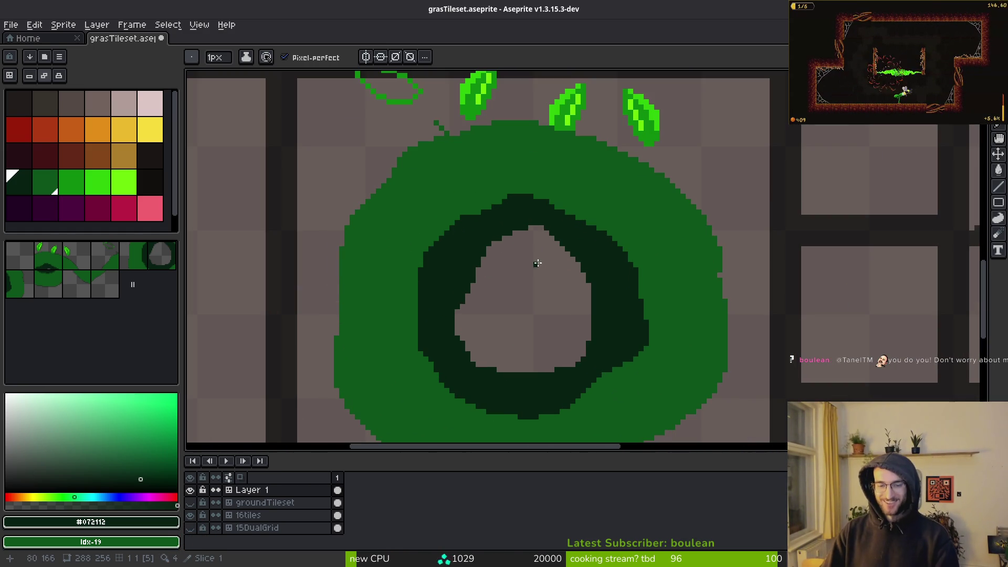
scroll(559, 233, "up", 2)
scroll(483, 224, "down", 3)
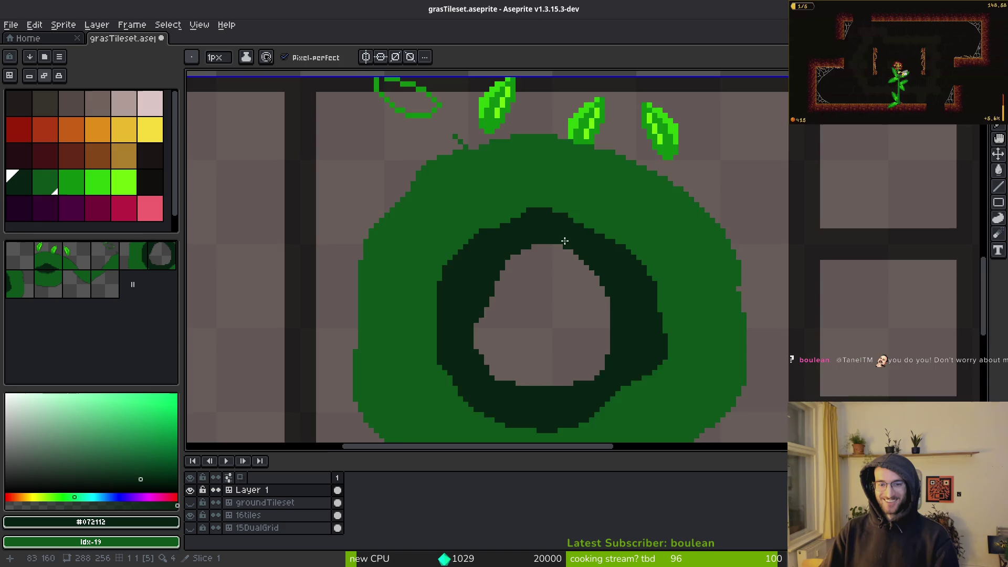
scroll(589, 289, "up", 2)
scroll(574, 236, "up", 1)
left_click(574, 236, "alt")
scroll(574, 235, "down", 2)
scroll(551, 303, "up", 3)
left_click_drag(525, 210, 500, 189)
left_click(580, 210)
scroll(592, 262, "down", 2)
scroll(593, 262, "up", 3)
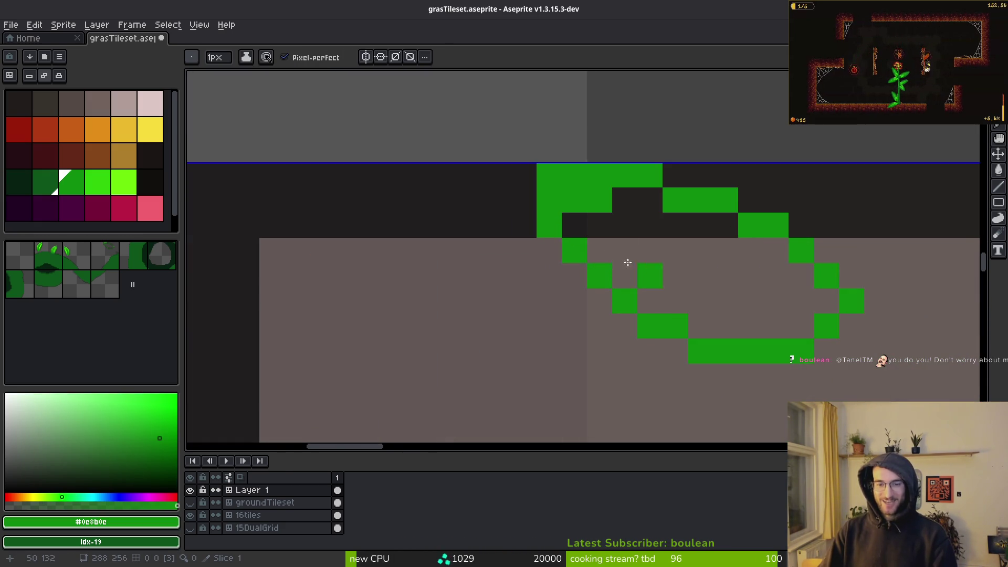
key("ctrl")
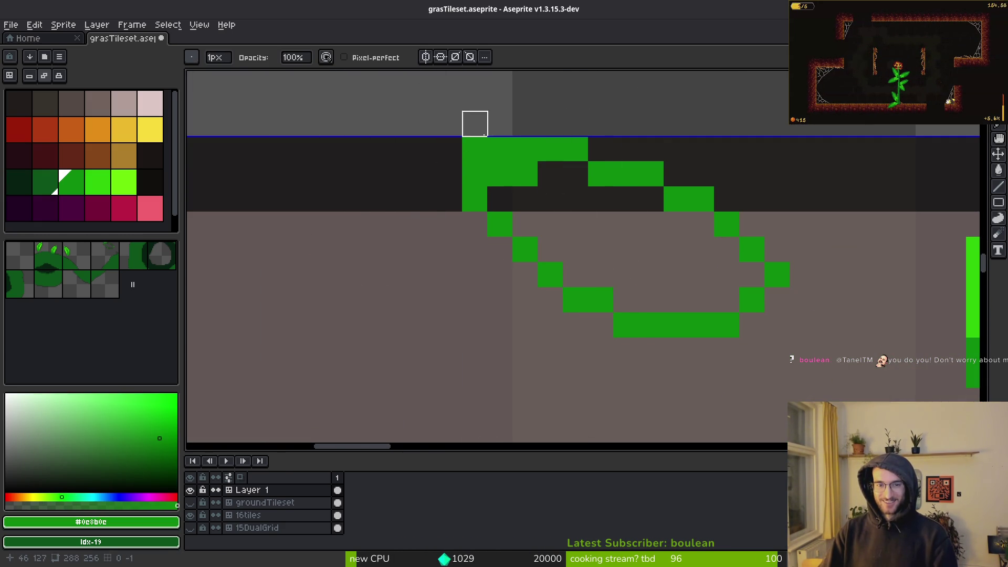
mouse_move(525, 173)
left_mouse_down()
mouse_move(576, 173)
mouse_move(542, 227)
left_mouse_up()
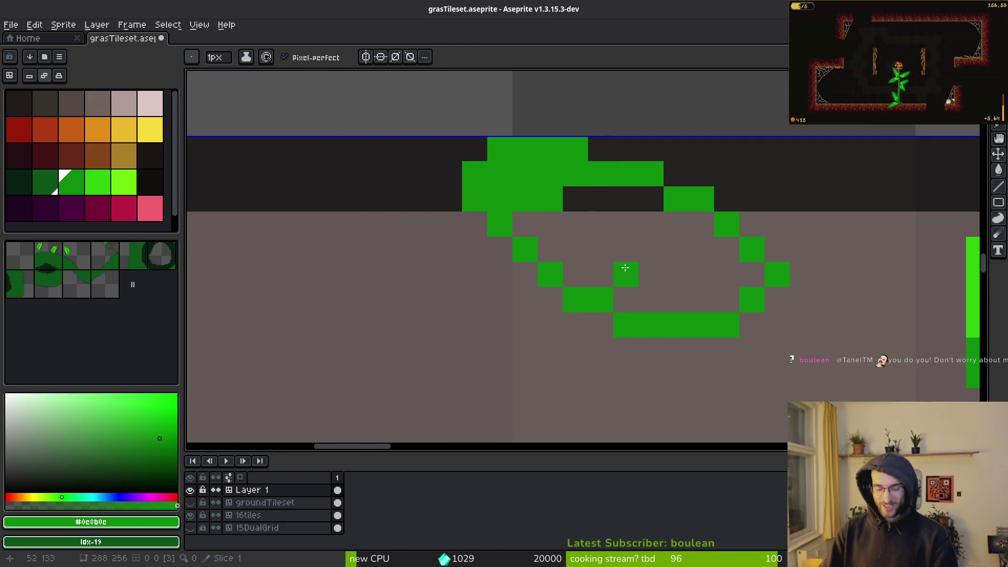
Bucket-fill the leaf with solid mid green and erase the stray pixels.
key("g")
left_click(627, 268)
key("b")
scroll(681, 292, "right", 2)
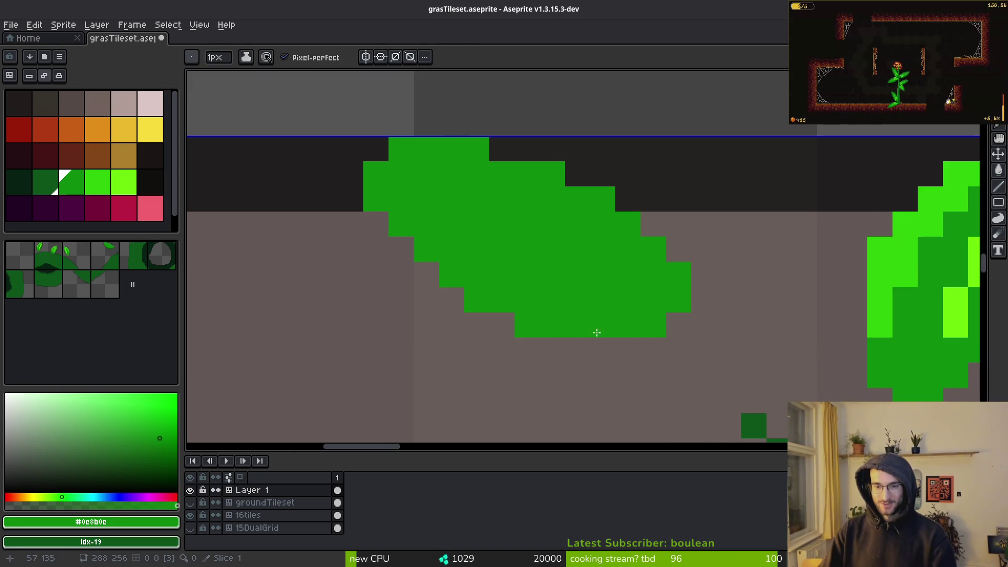
key("e")
left_click_drag(553, 326, 527, 326)
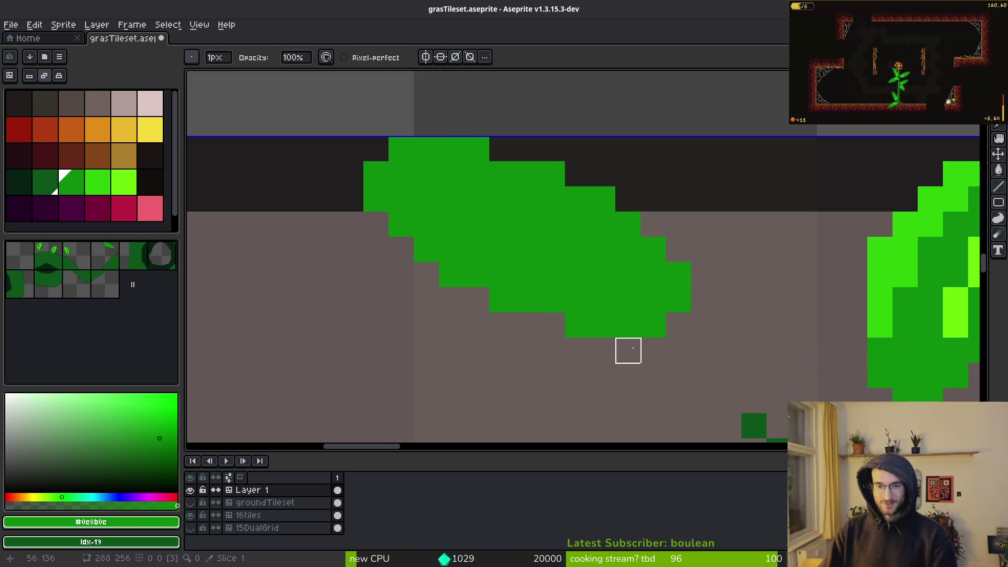
key("b")
scroll(578, 263, "left", 3)
scroll(603, 243, "down", 2)
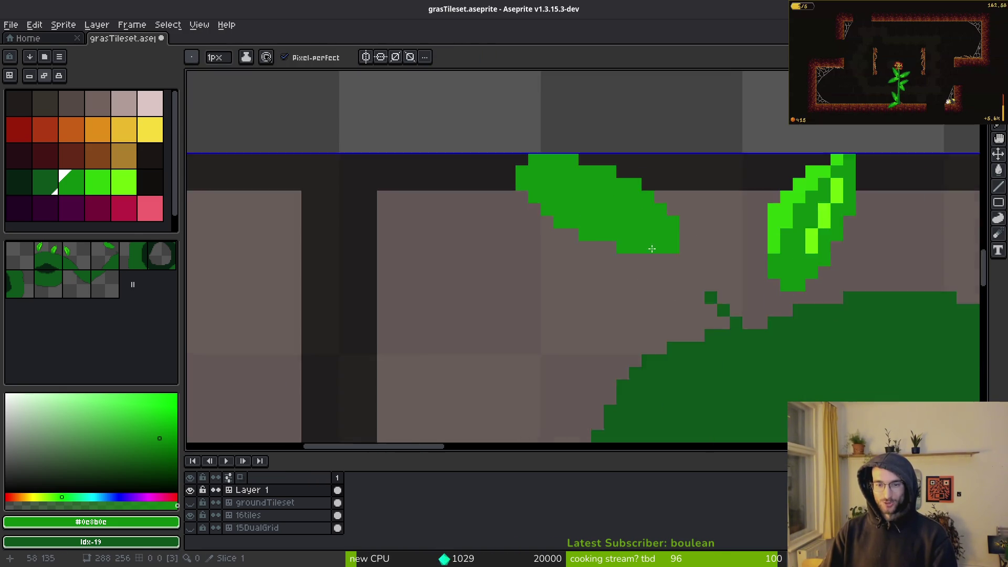
scroll(602, 244, "up", 3)
scroll(603, 244, "down", 2)
scroll(599, 277, "left", 2)
scroll(557, 261, "up", 3)
scroll(473, 210, "down", 2)
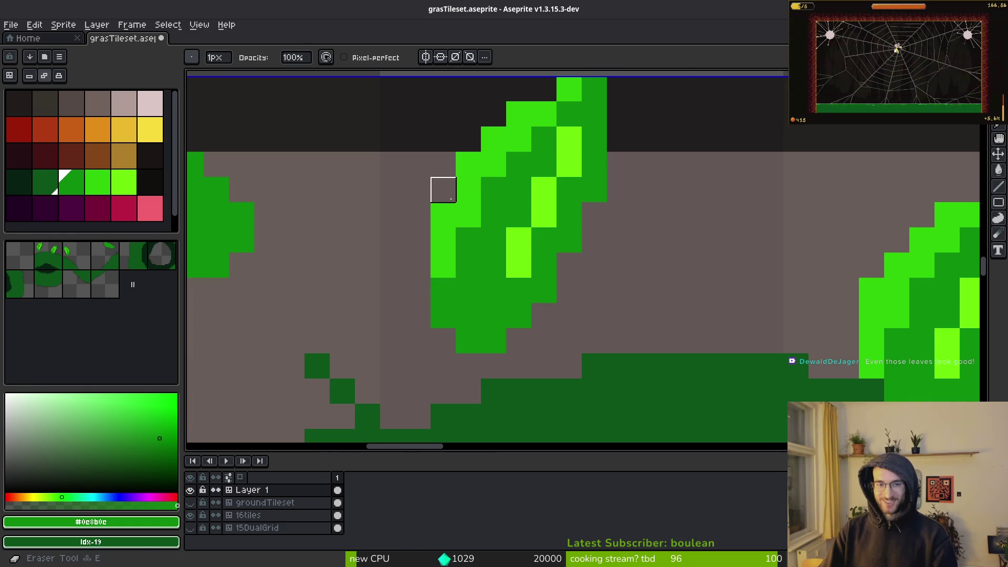
scroll(441, 192, "down", 1)
Check the Saint11 foliage reference page, then return to the leaf canvas.
key("alt+Tab")
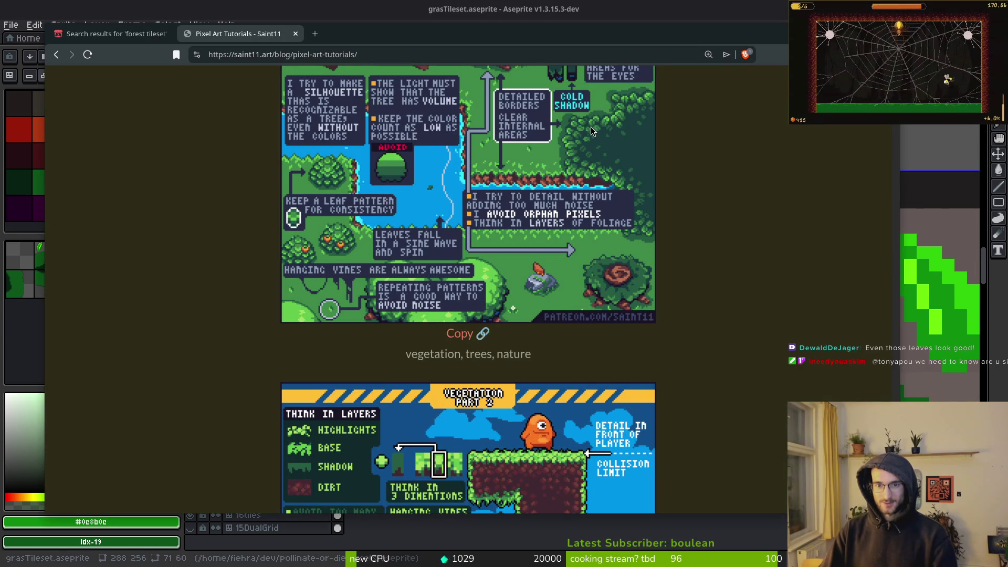
key("alt+Tab")
scroll(569, 248, "left", 3)
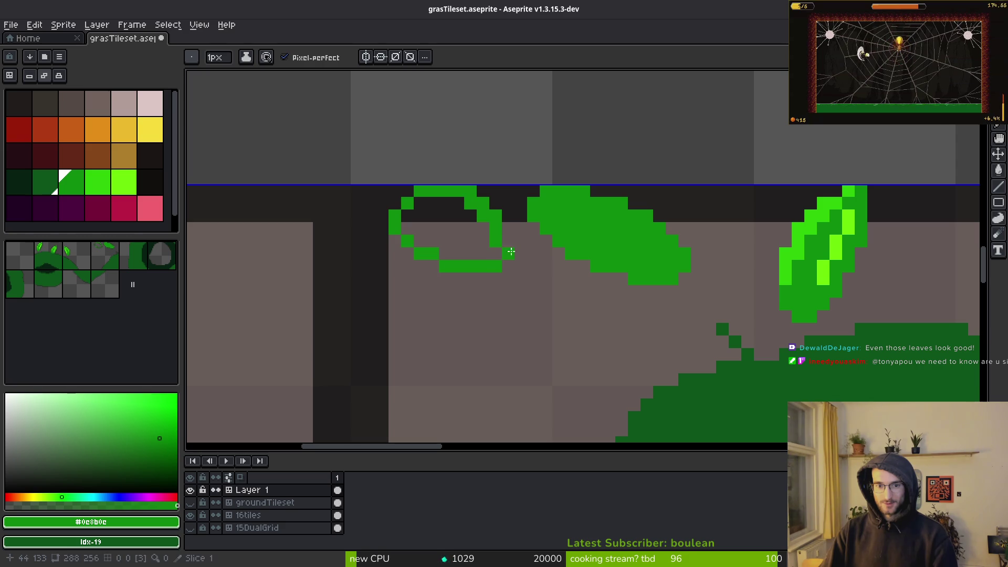
Draw an elongated leaf outline below the top row in place of a round one.
left_click_drag(475, 301, 515, 368)
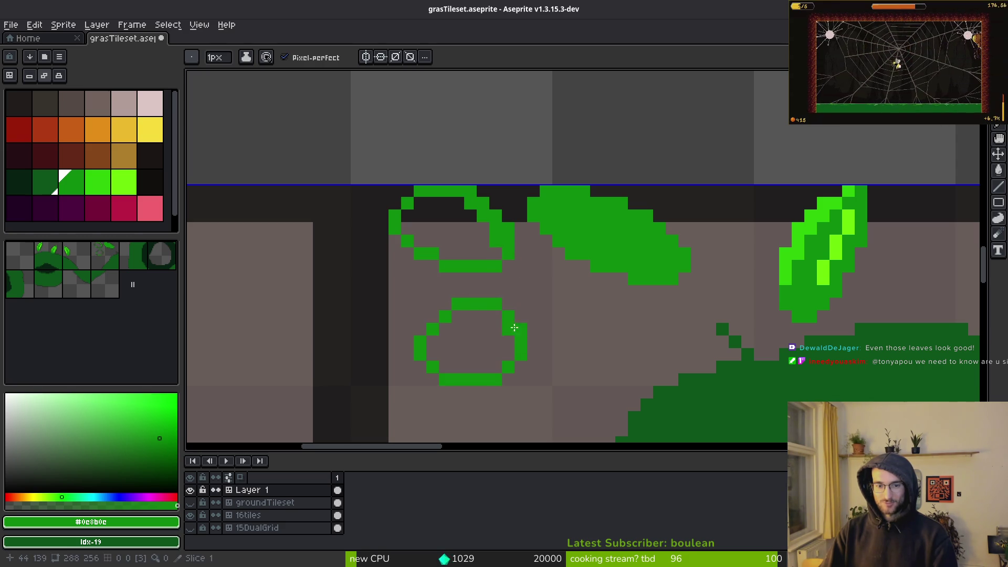
key("ctrl+z")
mouse_move(528, 304)
left_mouse_down()
mouse_move(428, 342)
mouse_move(546, 308)
left_mouse_up()
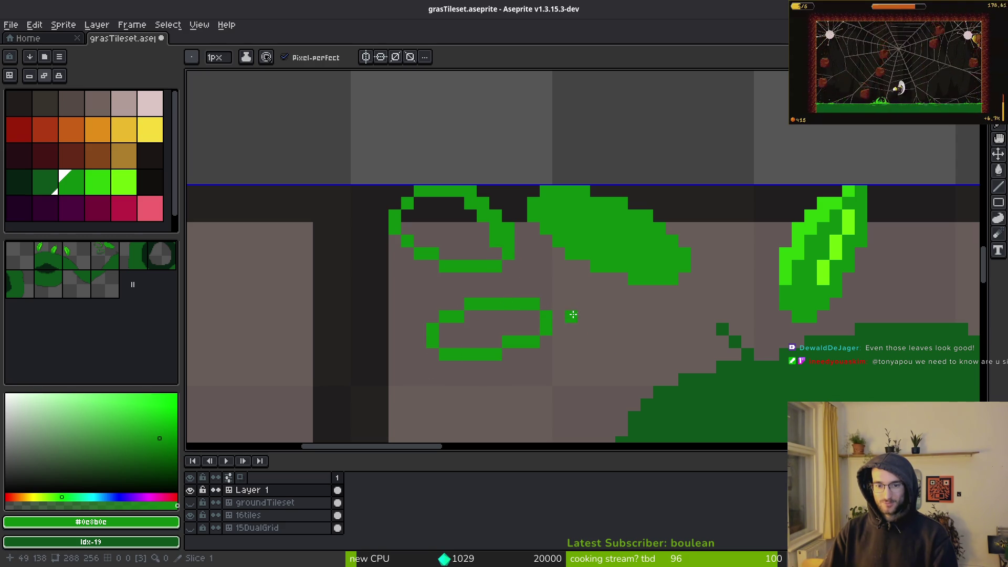
key("e")
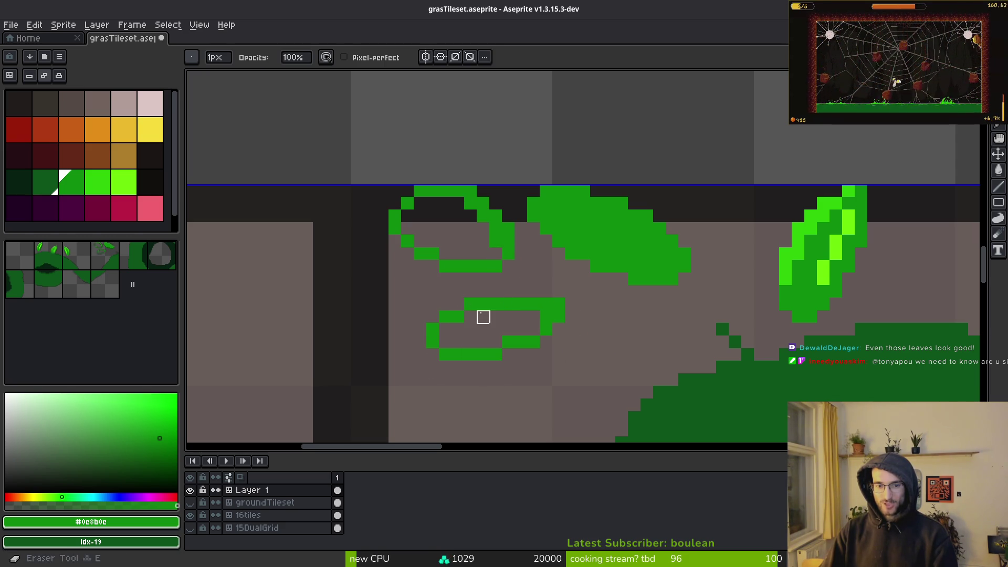
key("b")
left_click(470, 317)
key("e")
key("b")
left_click(434, 352)
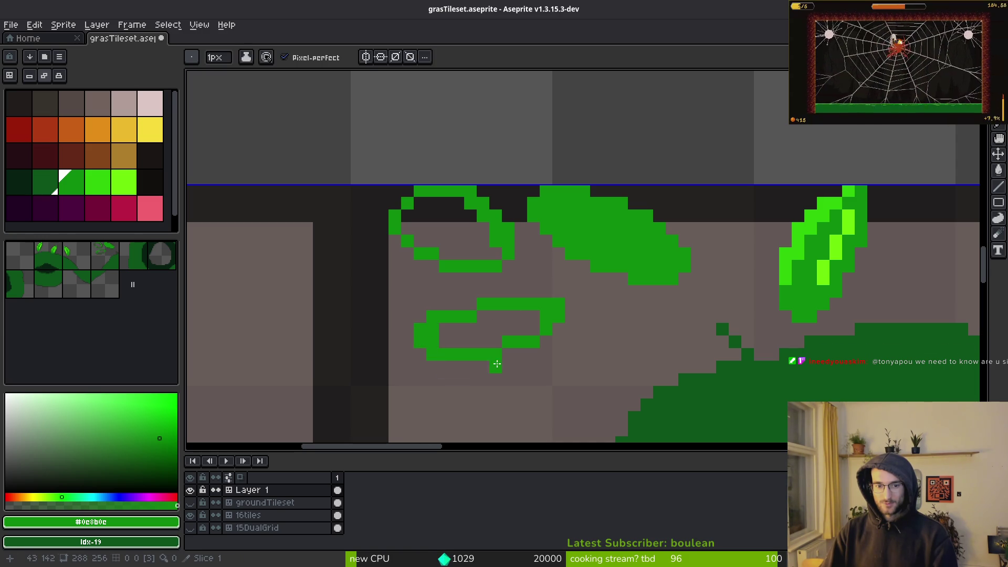
scroll(500, 374, "up", 1)
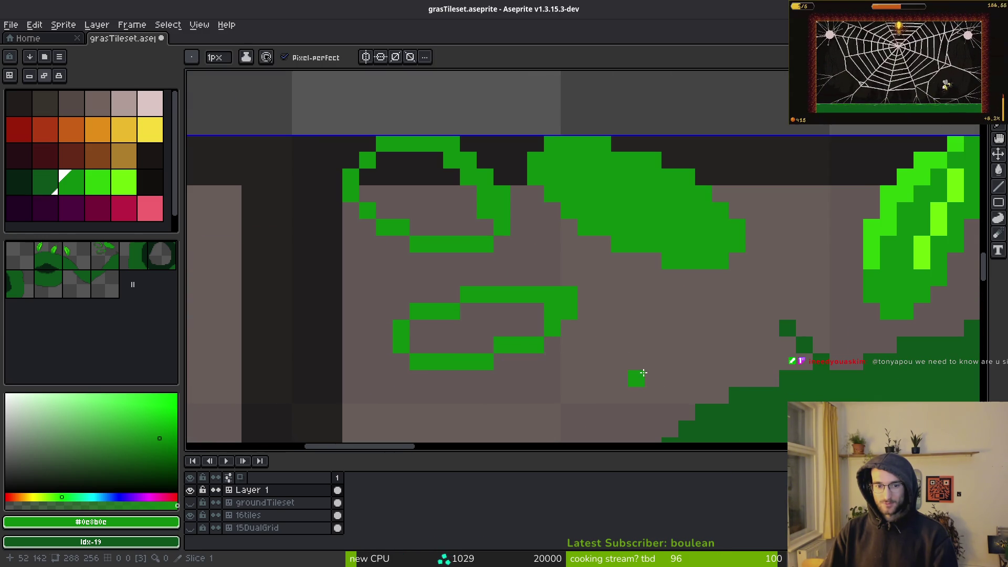
scroll(643, 371, "down", 3)
scroll(530, 310, "up", 5)
Sketch leaf edges near the top, undo the failed strokes, and draw a looping leaf outline.
left_click_drag(561, 150, 493, 254)
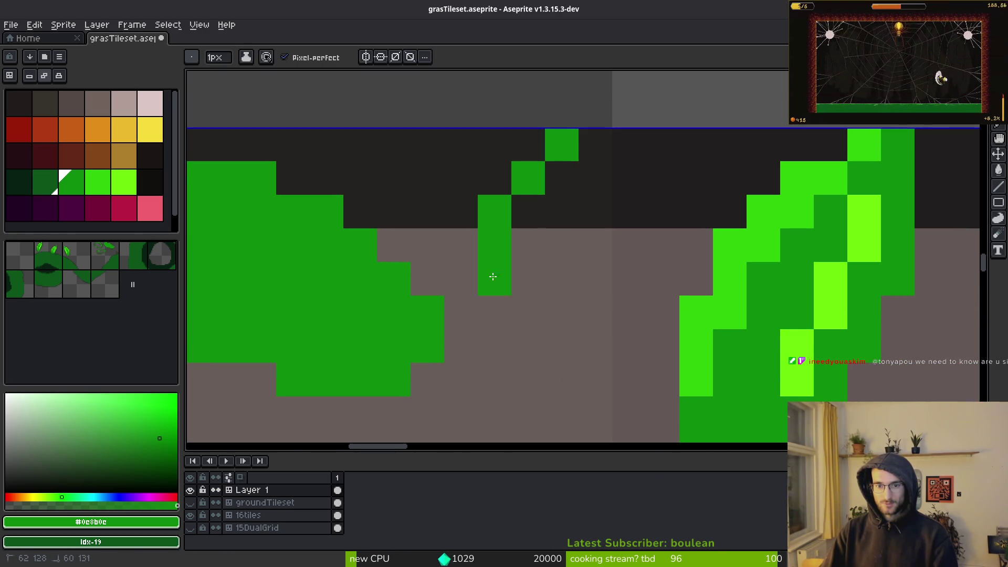
left_click_drag(617, 263, 596, 144)
key("ctrl+z")
mouse_move(428, 144)
left_mouse_down()
mouse_move(650, 247)
mouse_move(665, 268)
left_mouse_up()
key("ctrl+z")
mouse_move(663, 145)
left_mouse_down()
mouse_move(562, 164)
mouse_move(472, 315)
mouse_move(664, 203)
left_mouse_up()
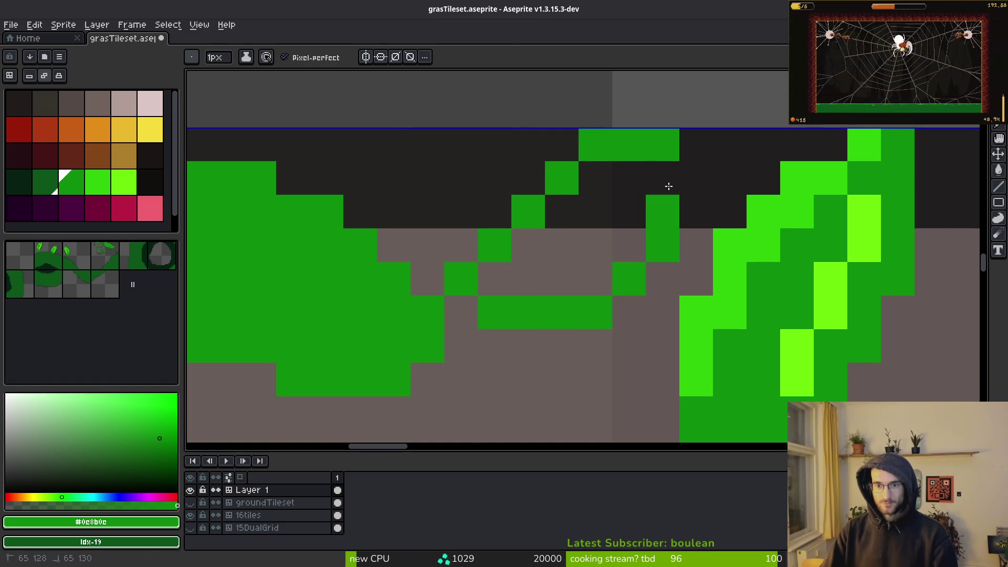
key("ctrl+z")
left_click(625, 176)
key("ctrl+z")
mouse_move(459, 145)
left_mouse_down()
mouse_move(592, 171)
mouse_move(677, 274)
mouse_move(444, 222)
mouse_move(391, 167)
left_mouse_up()
Fill the looping leaf with green and clean stray pixels along its edges.
key("e")
left_click(685, 290)
left_click(663, 312)
key("g")
left_click(483, 203)
key("b")
left_click(436, 152)
key("e")
left_click_drag(394, 177, 495, 279)
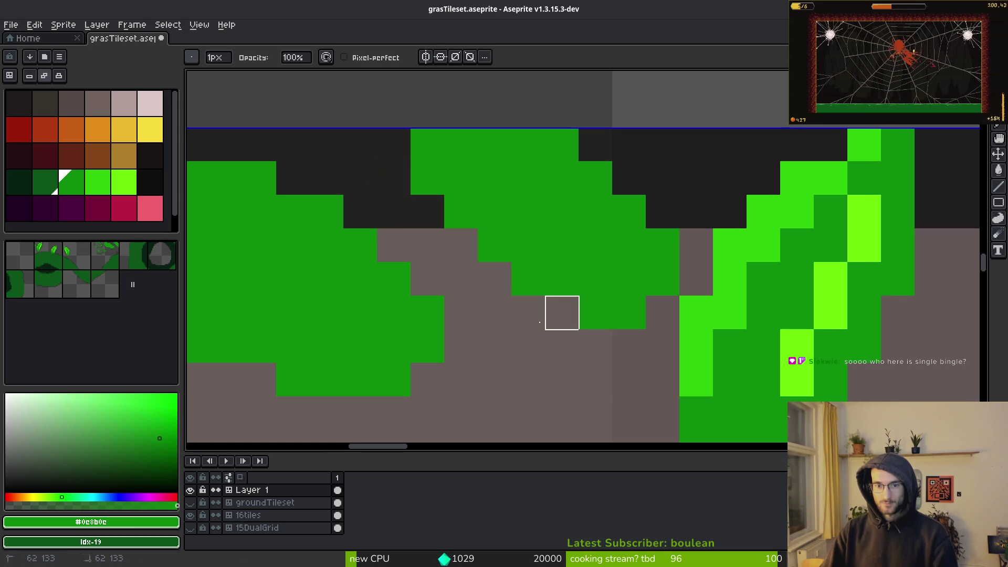
Save the tileset file with Ctrl+S.
scroll(569, 334, "down", 1)
scroll(559, 135, "down", 2)
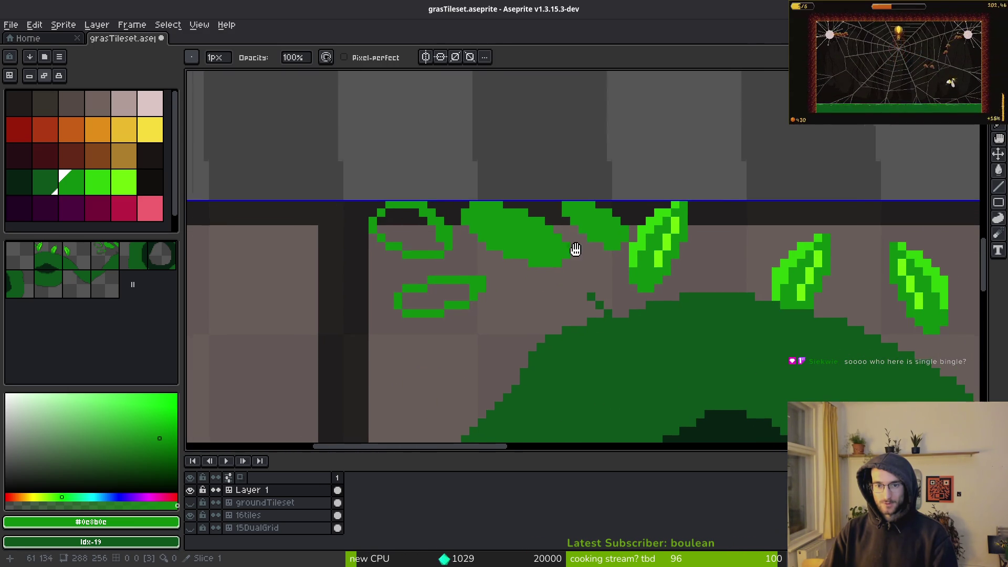
scroll(589, 241, "down", 1)
key("ctrl+s")
Outline a diagonal leaf along the top edge, fill it green, and tidy its edges.
key("b")
scroll(636, 240, "down", 1)
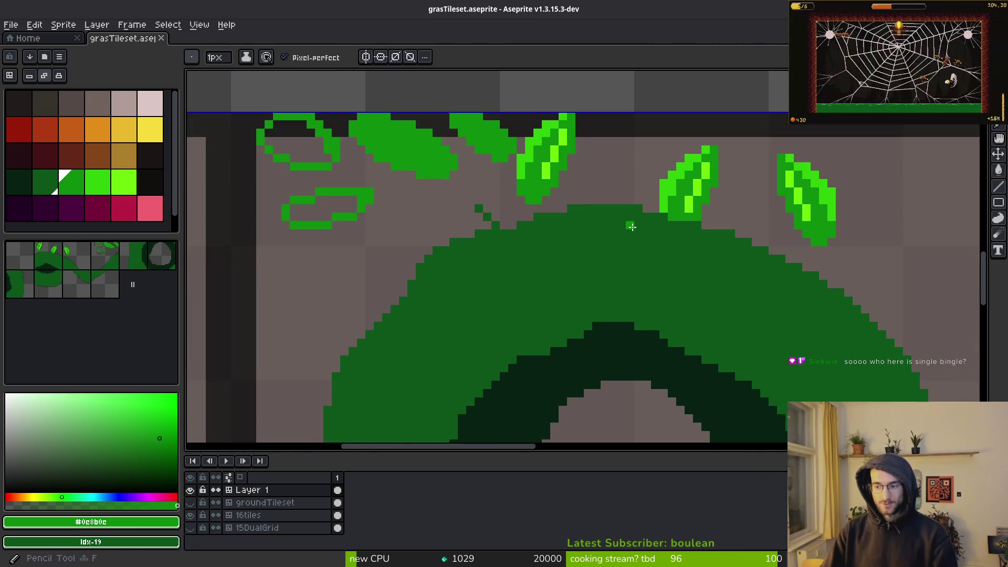
scroll(620, 226, "up", 4)
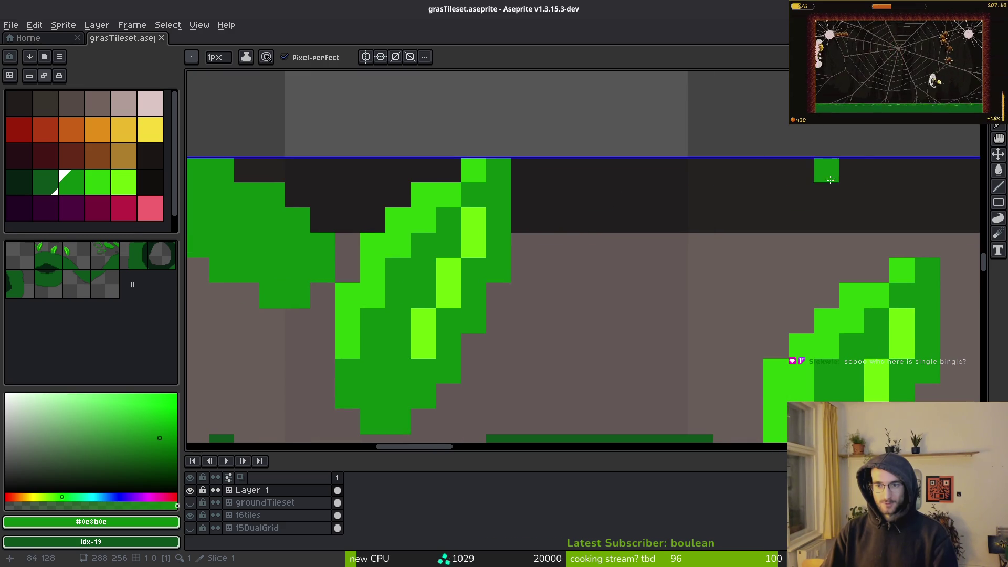
mouse_move(802, 171)
left_mouse_down()
mouse_move(704, 171)
mouse_move(582, 280)
left_mouse_up()
left_click_drag(835, 199, 608, 320)
key("ctrl+z")
mouse_move(826, 195)
left_mouse_down()
mouse_move(691, 309)
mouse_move(574, 312)
left_mouse_up()
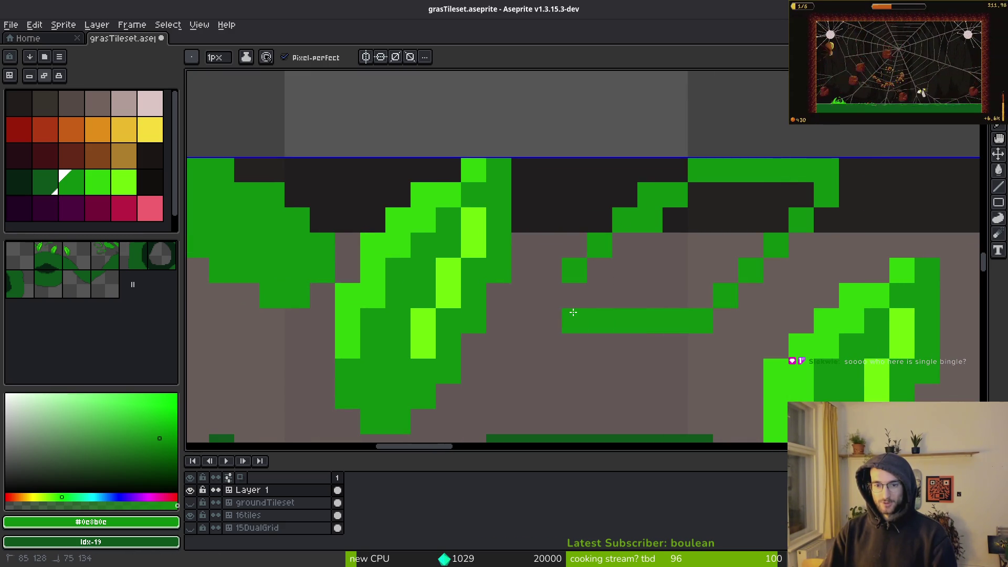
key("g")
left_click(603, 288)
key("b")
left_click_drag(549, 271, 576, 251)
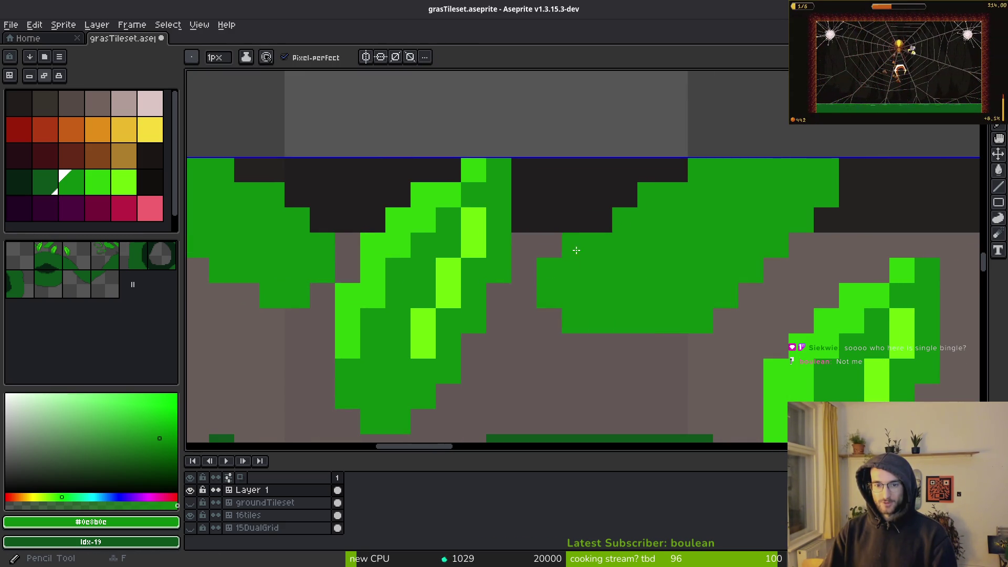
key("e")
left_click(700, 170)
Outline another leaf near the top edge and fill it with green.
scroll(693, 315, "down", 1)
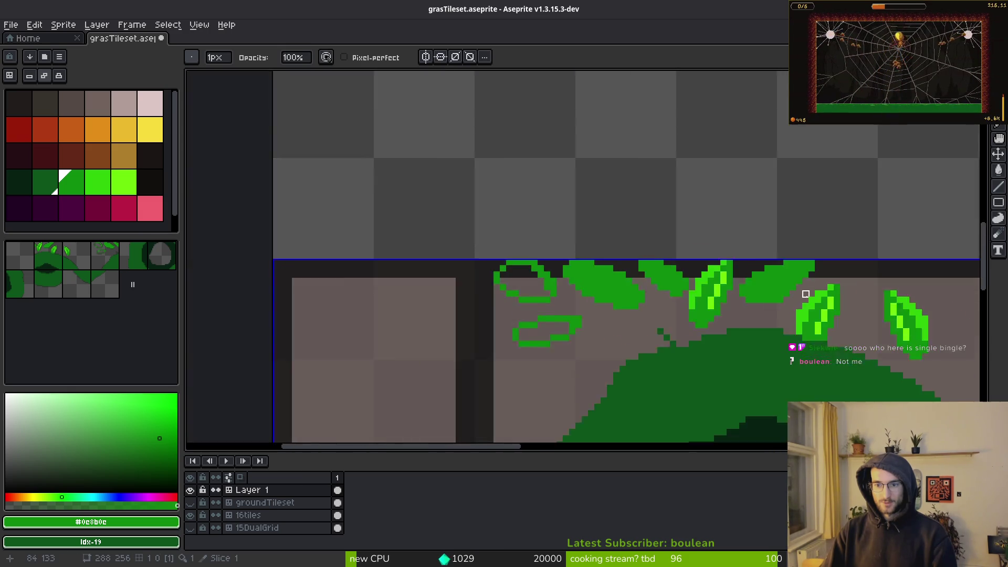
scroll(693, 318, "up", 1)
scroll(743, 343, "down", 1)
key("b")
scroll(693, 237, "up", 2)
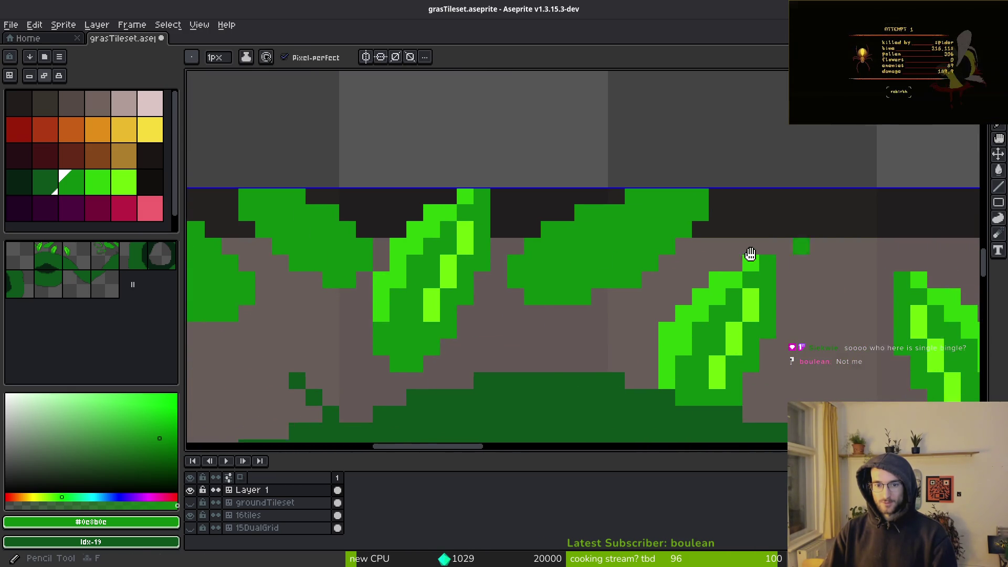
mouse_move(476, 214)
left_mouse_down()
mouse_move(645, 182)
mouse_move(798, 284)
mouse_move(525, 287)
mouse_move(725, 296)
left_mouse_up()
key("g")
left_click(653, 257)
Lasso the light-green leaf and shift it slightly into place.
scroll(653, 257, "down", 3)
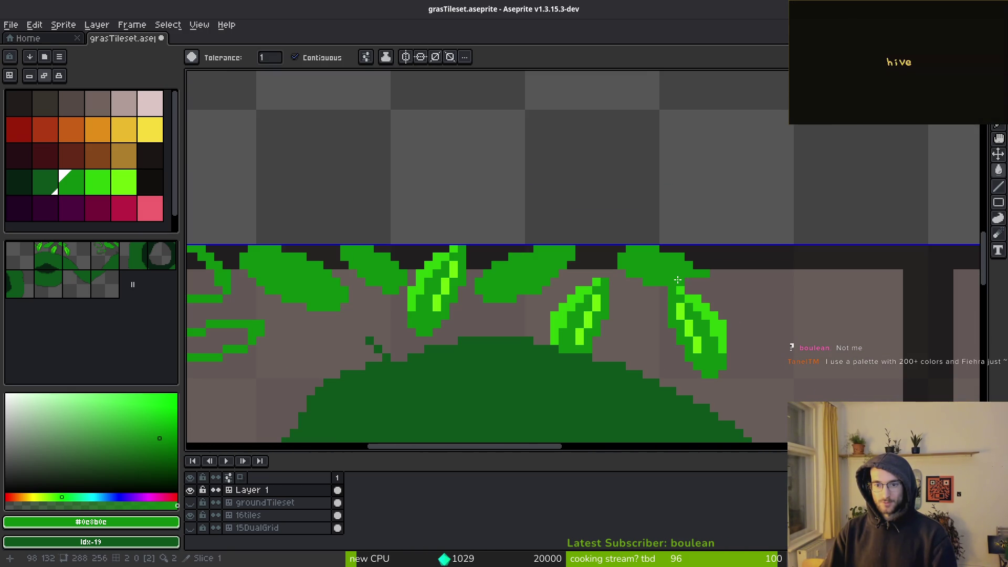
key("b")
scroll(644, 287, "up", 2)
scroll(644, 287, "down", 3)
key("q")
mouse_move(676, 135)
left_mouse_down()
mouse_move(439, 113)
mouse_move(675, 157)
left_mouse_up()
scroll(588, 293, "up", 3)
mouse_move(563, 342)
left_mouse_down()
mouse_move(589, 292)
mouse_move(570, 360)
left_mouse_up()
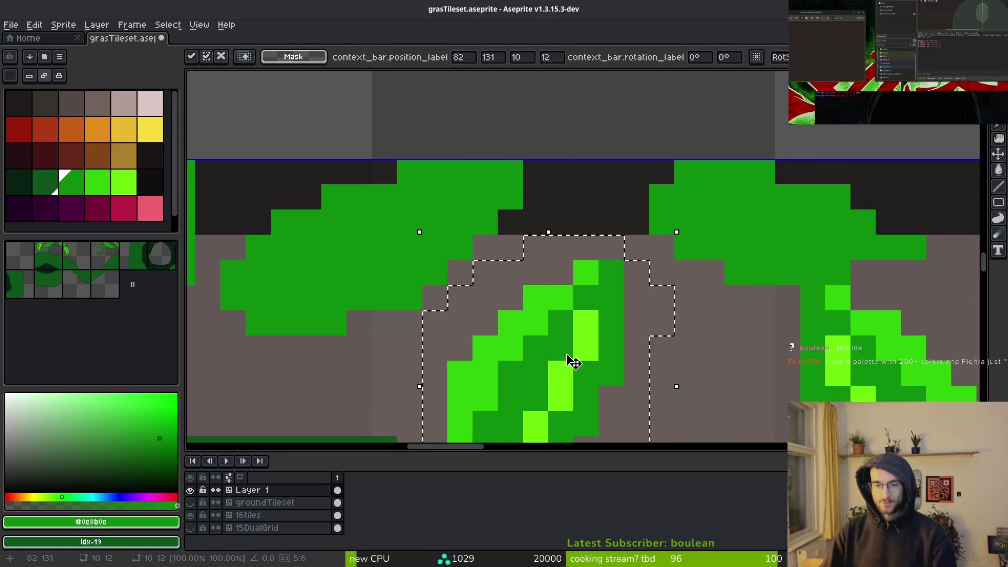
Deselect the leaf, magic-wand the outer ring, then try and undo a bright green fill.
key("ctrl+d")
scroll(608, 326, "down", 2)
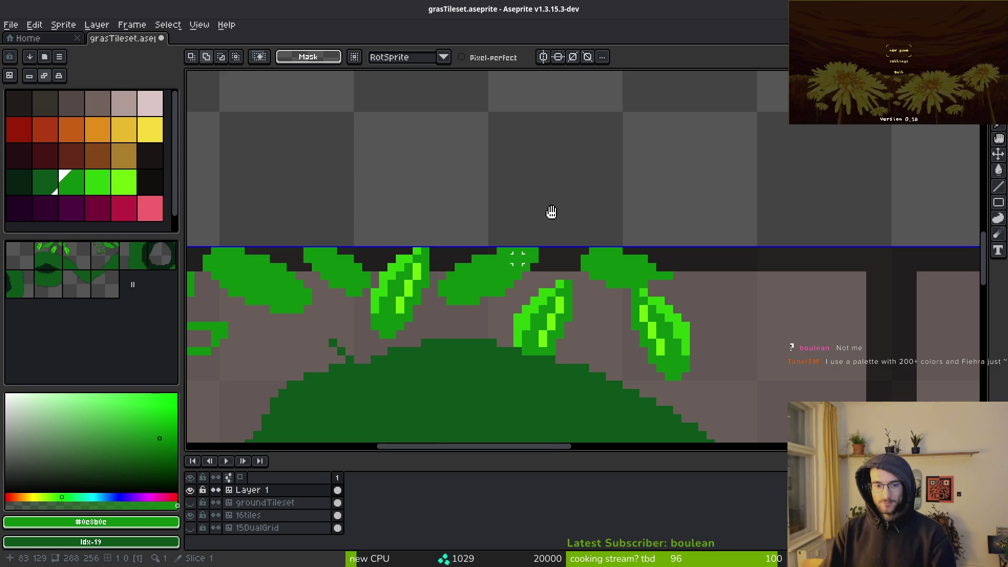
scroll(591, 258, "down", 2)
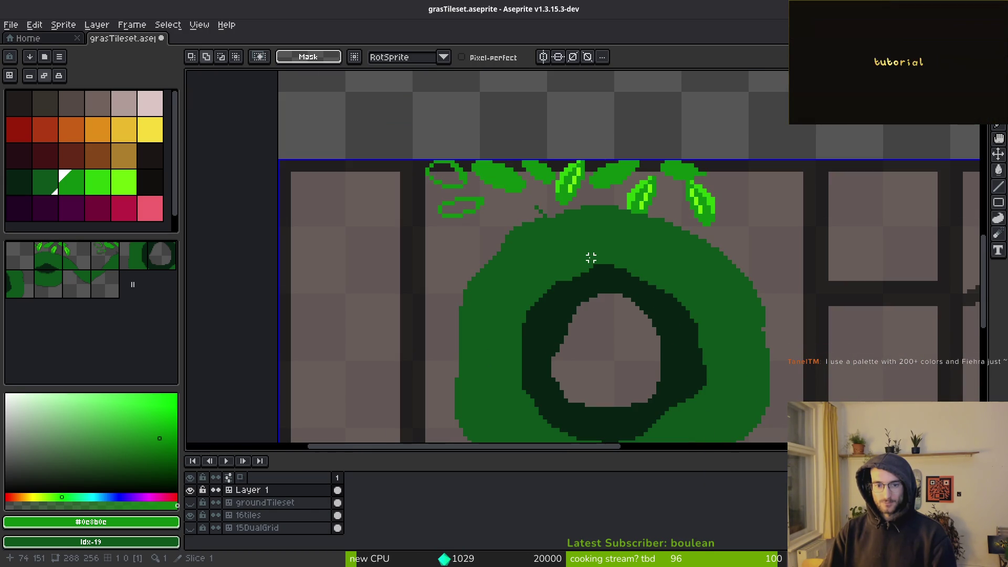
key("w")
left_click(586, 245)
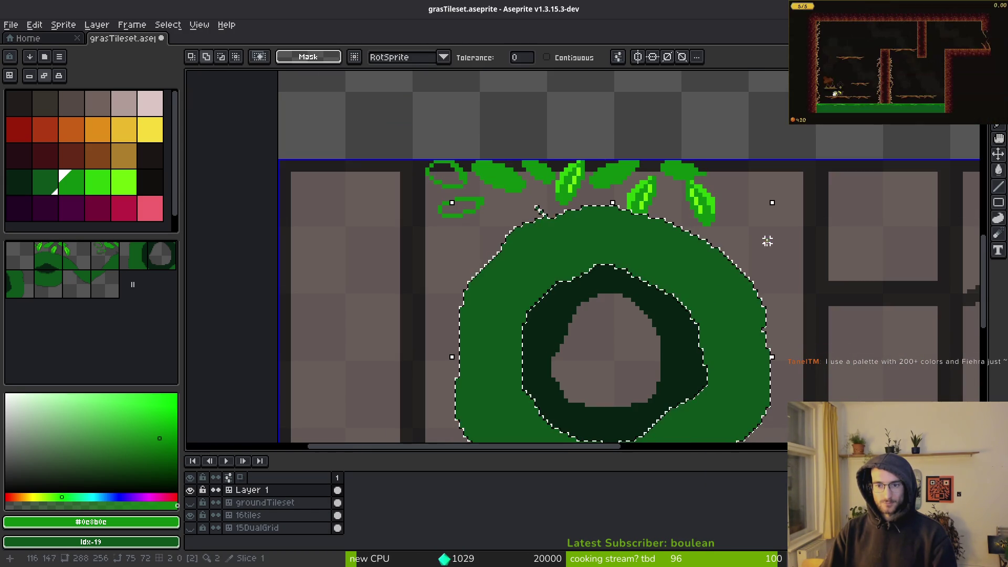
key("g")
key("ctrl+d")
left_click(733, 298)
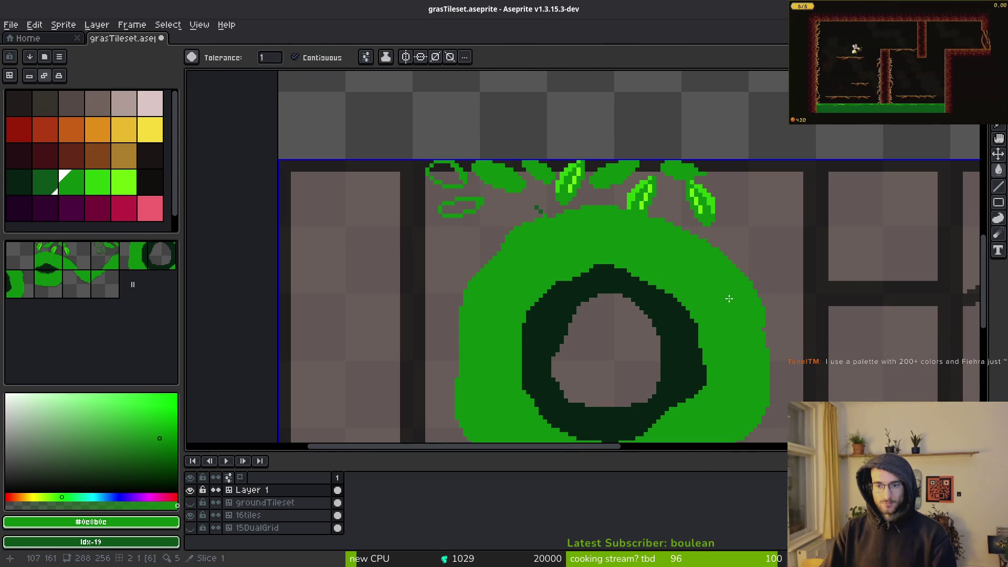
key("ctrl+z")
Eyedrop the ring's dark green #0d541b and switch to the 1px pencil.
left_click(729, 298, "alt")
scroll(729, 298, "down", 6)
scroll(698, 283, "up", 5)
scroll(714, 263, "down", 5)
scroll(693, 246, "up", 5)
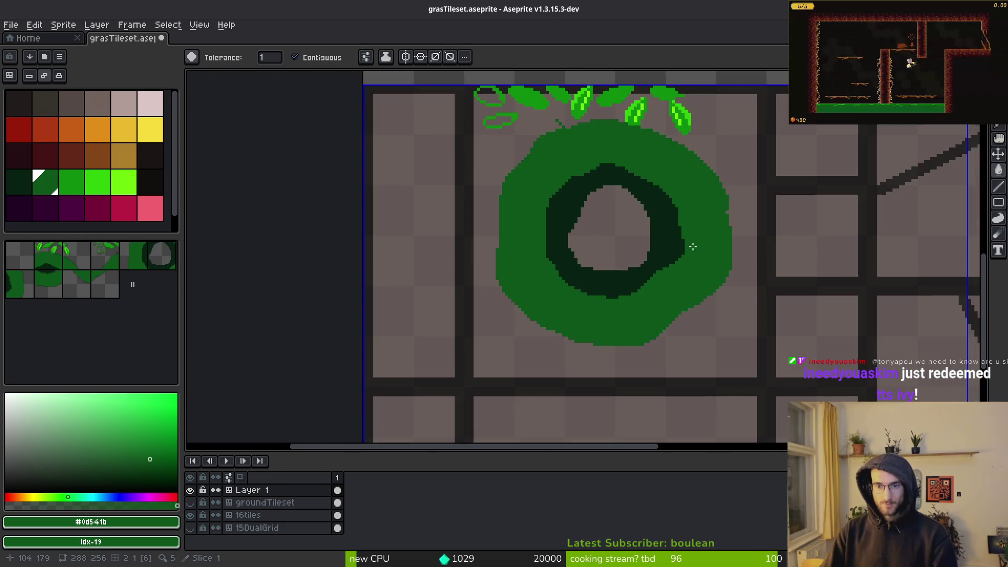
key("b")
scroll(541, 176, "up", 2)
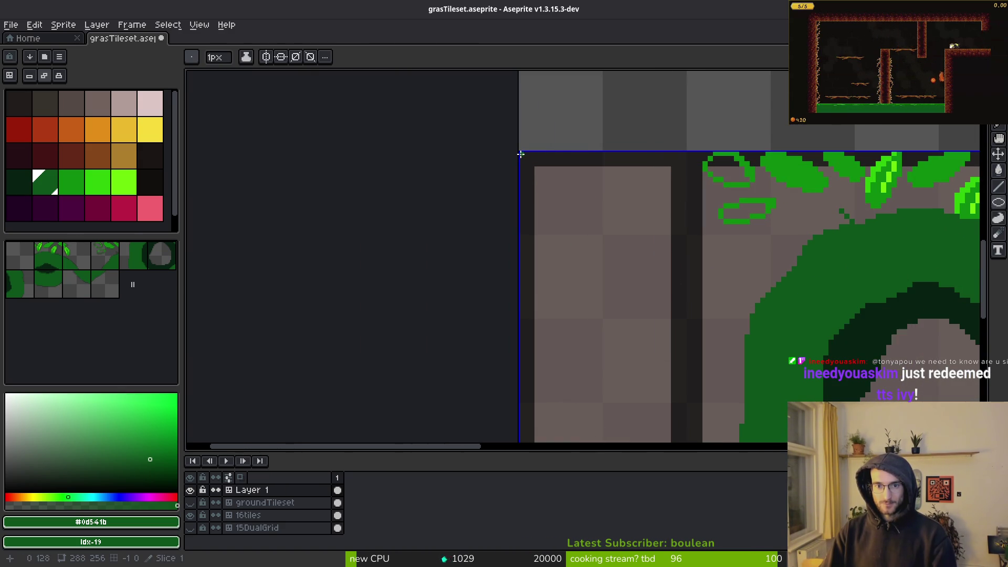
Draw a test ellipse at the tile's top-left, undo it, and draw another.
left_click_drag(520, 154, 525, 157)
scroll(578, 210, "down", 2)
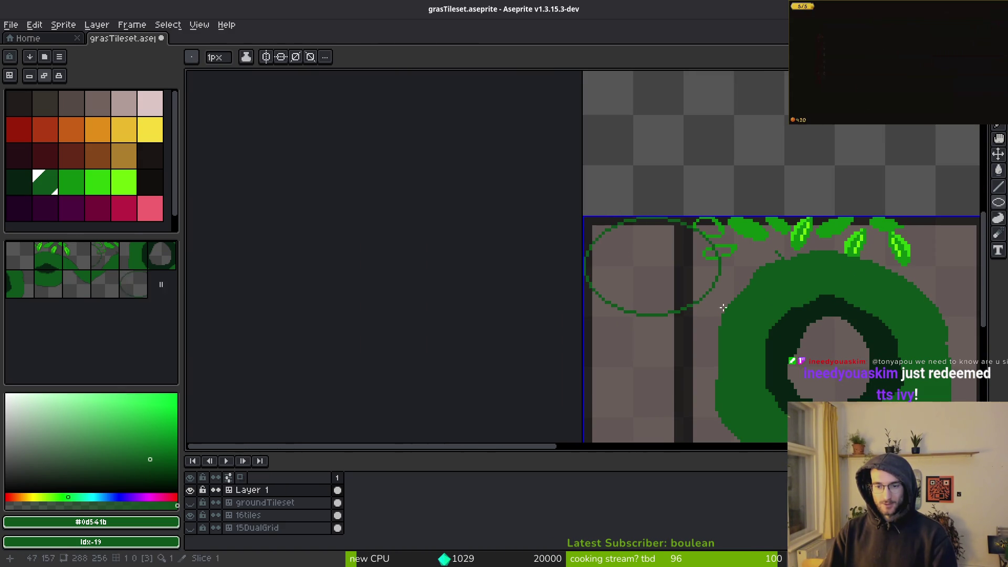
key("ctrl+z")
left_click_drag(636, 282, 598, 307)
scroll(719, 294, "up", 3)
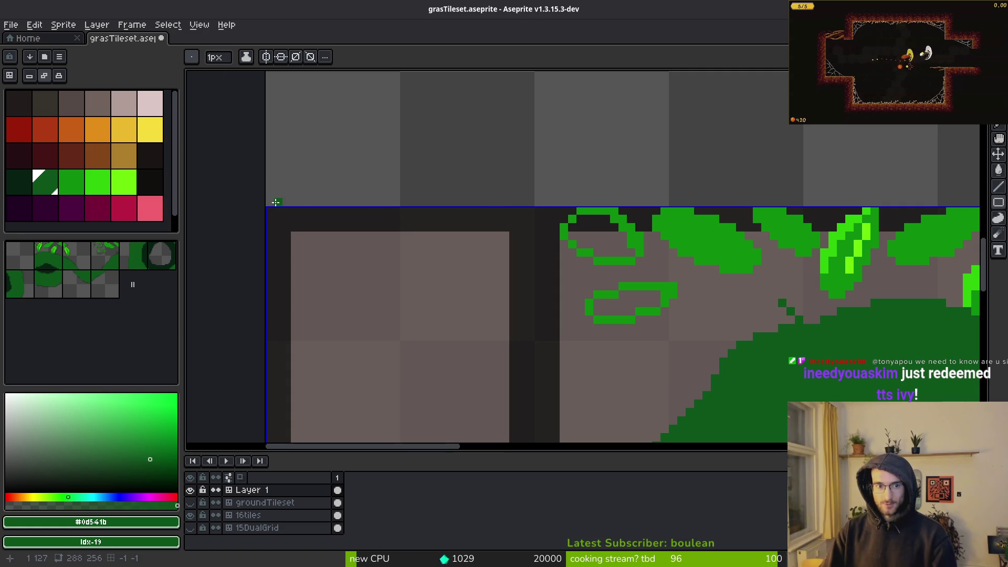
scroll(270, 209, "down", 3)
scroll(736, 210, "up", 1)
scroll(846, 275, "down", 1)
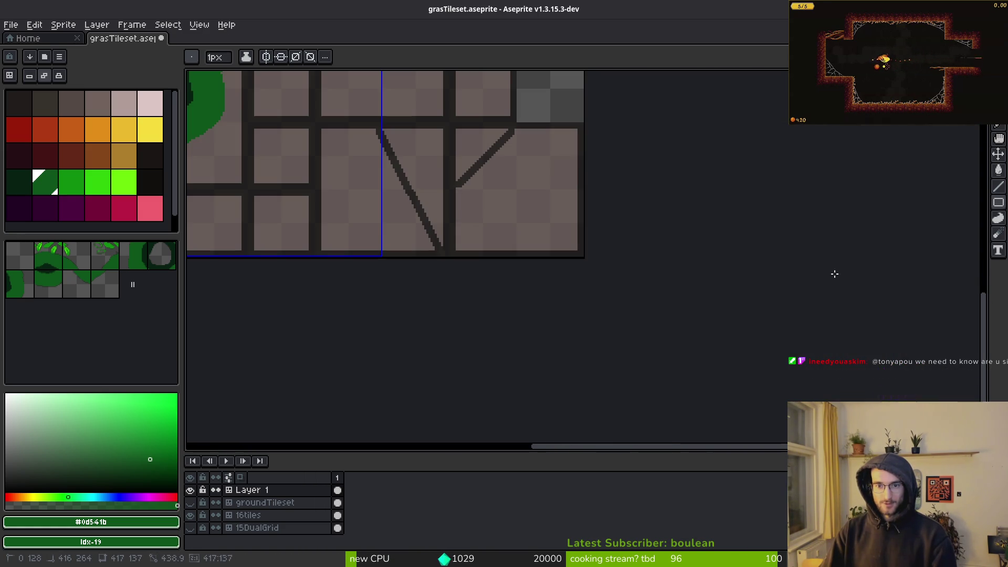
scroll(579, 253, "up", 2)
scroll(592, 270, "down", 1)
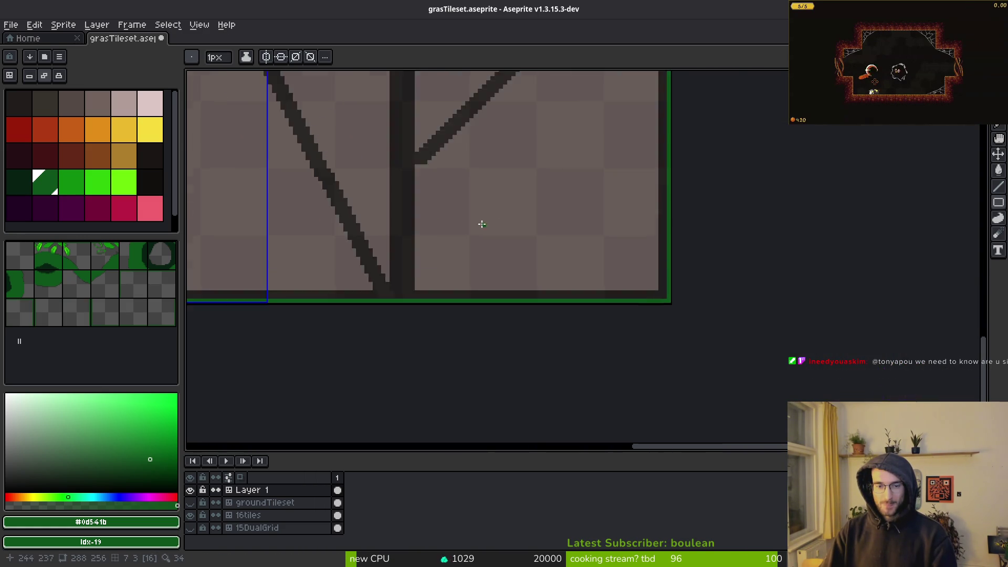
key("g")
left_click(830, 319)
scroll(830, 318, "down", 3)
key("ctrl+s")
scroll(859, 324, "up", 3)
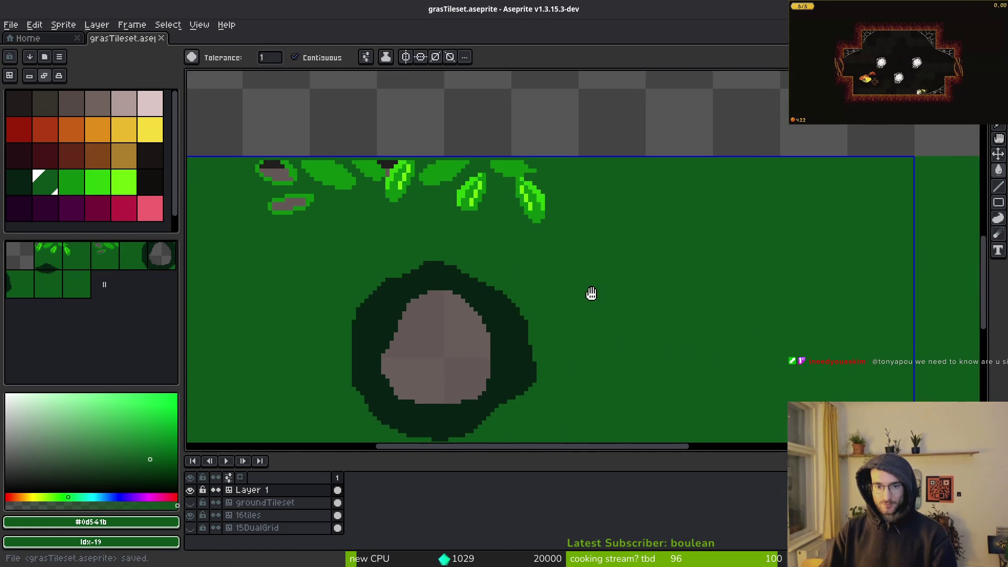
scroll(446, 209, "up", 1)
left_click(578, 153)
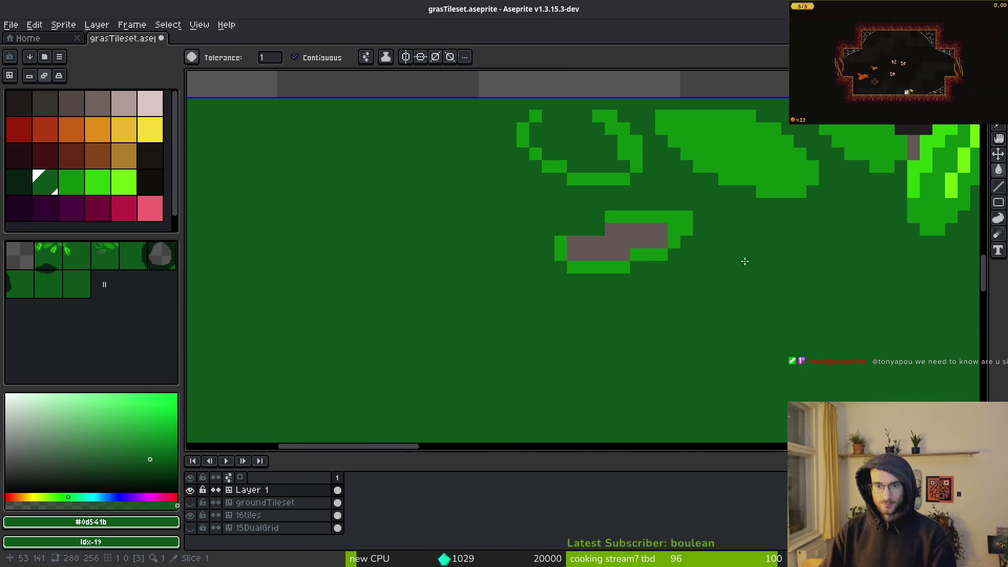
key("ctrl+z")
left_click(585, 153, "alt")
left_click(583, 152)
left_click(618, 243)
scroll(525, 232, "down", 3)
scroll(659, 203, "up", 3)
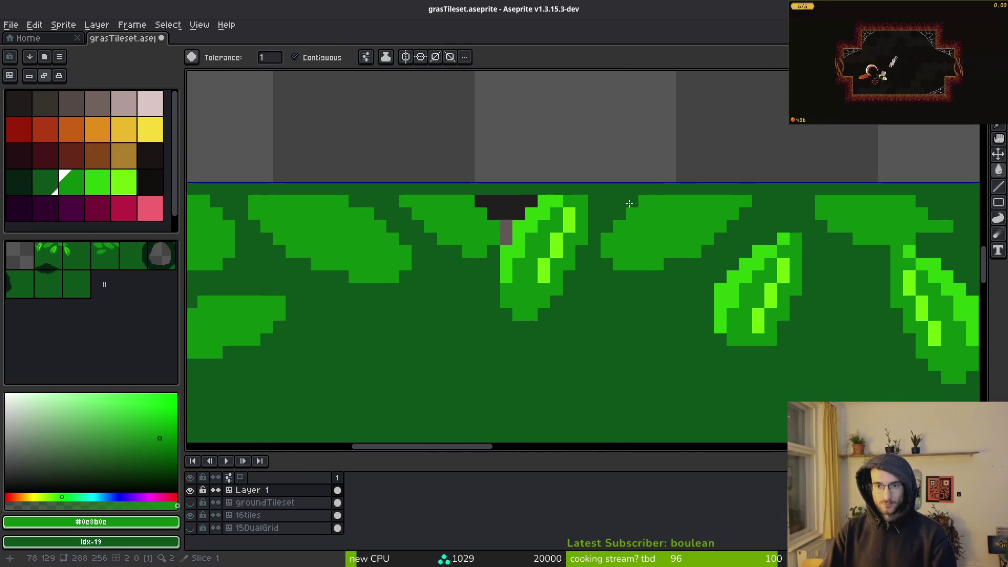
key("ctrl+z")
scroll(500, 222, "up", 4)
key("ctrl+z")
key("ctrl+z")
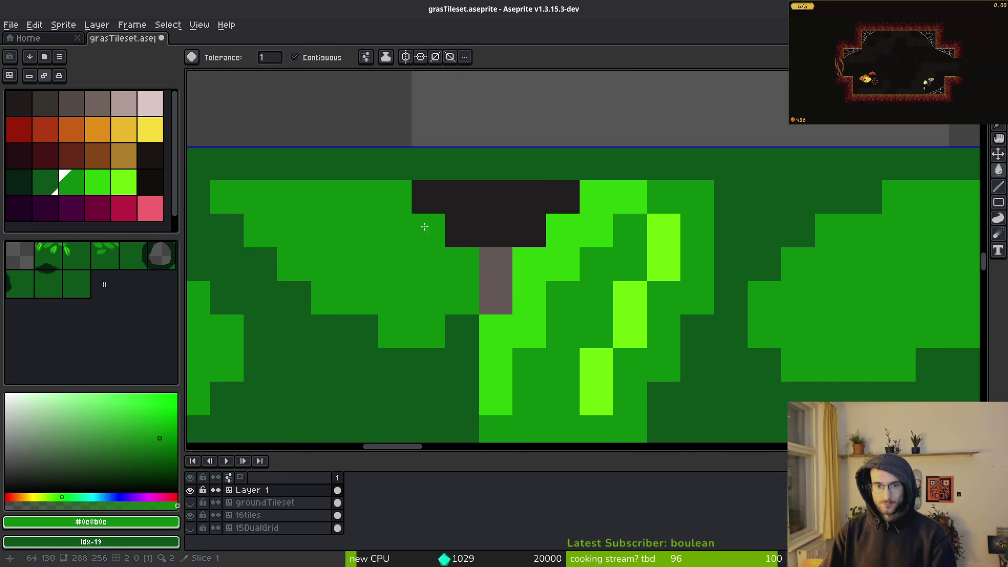
key("b")
right_click(495, 230)
mouse_move(726, 269)
left_mouse_down()
mouse_move(972, 272)
mouse_move(837, 388)
mouse_move(812, 317)
left_mouse_up()
left_click(190, 490)
left_click(190, 490)
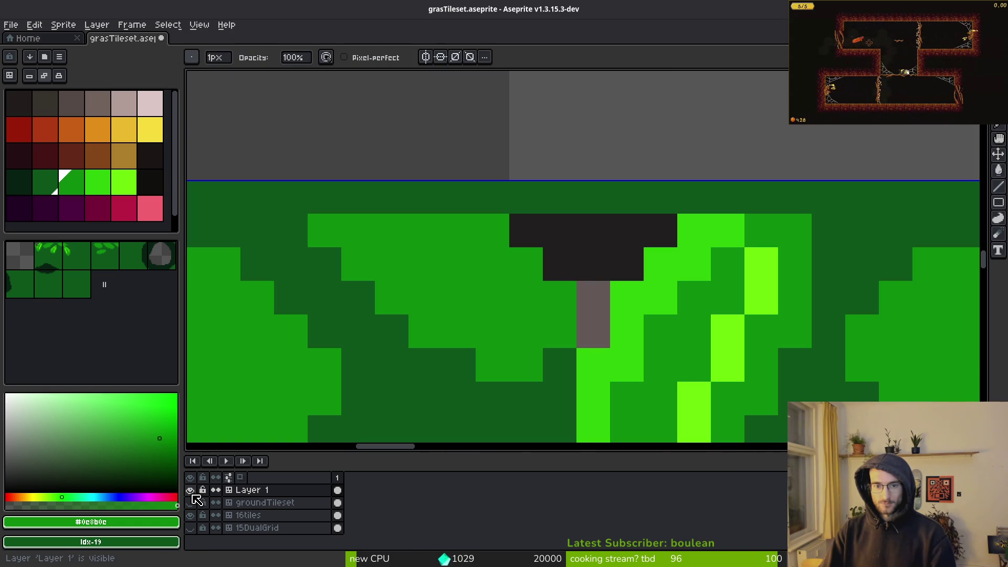
left_click(192, 515)
left_click(194, 517)
left_click(194, 517)
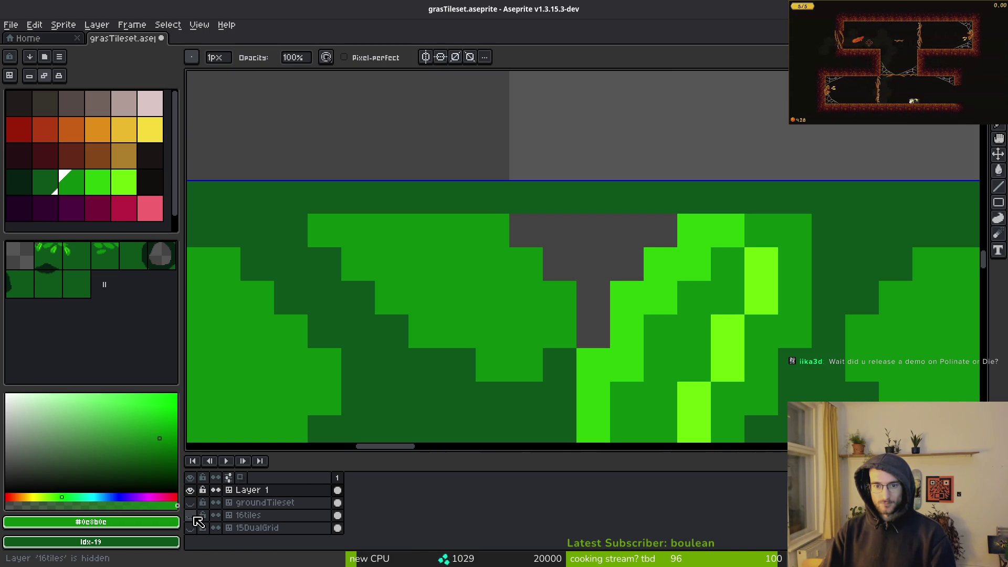
left_click(191, 517)
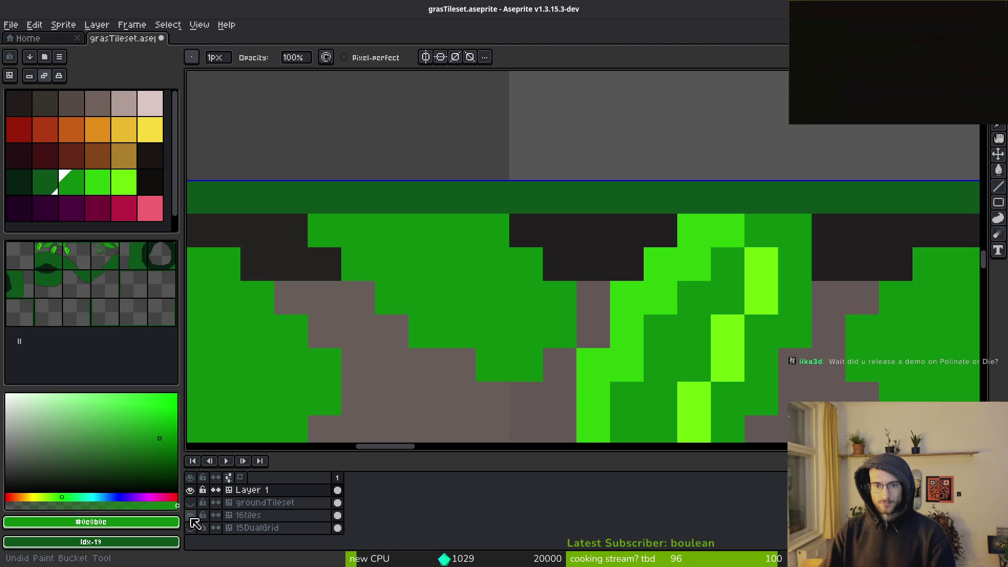
key("ctrl+z")
key("ctrl+z")
left_click(191, 518)
left_click(191, 517)
key("ctrl+y")
key("ctrl+y")
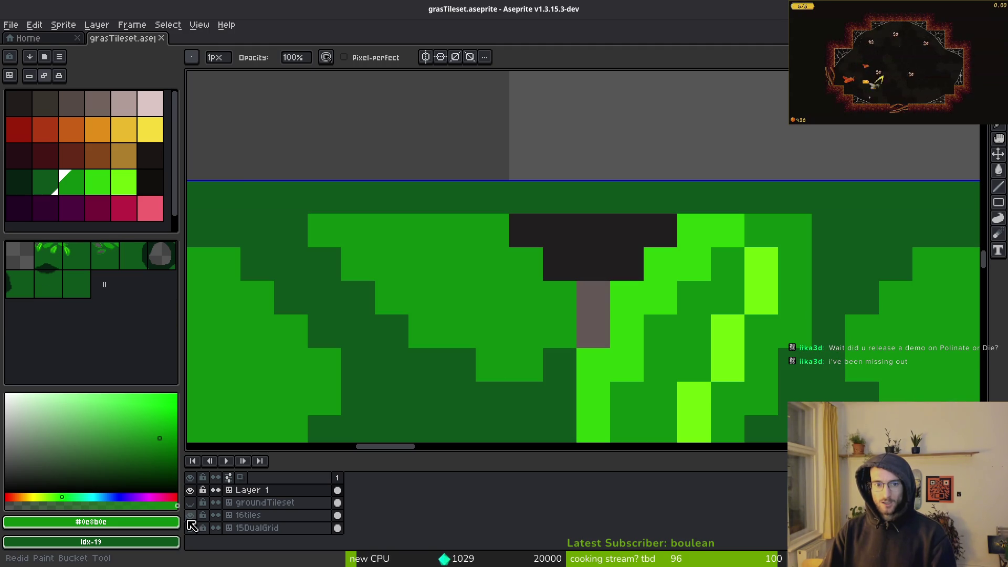
scroll(660, 298, "down", 3)
key("ctrl+z")
scroll(591, 268, "down", 4)
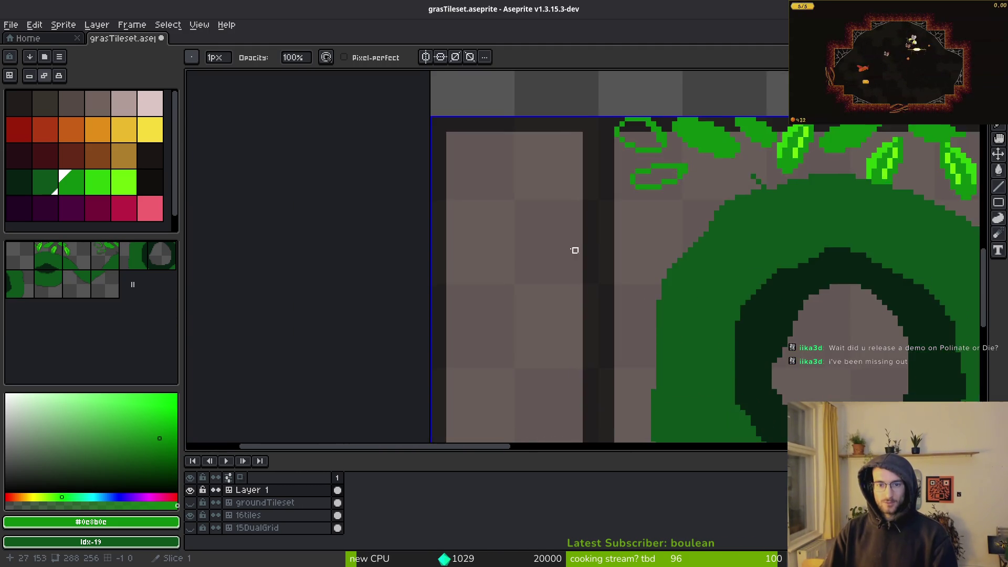
Pick the pink swatch and run a straight pink line along the tileset's top edge.
scroll(628, 239, "up", 5)
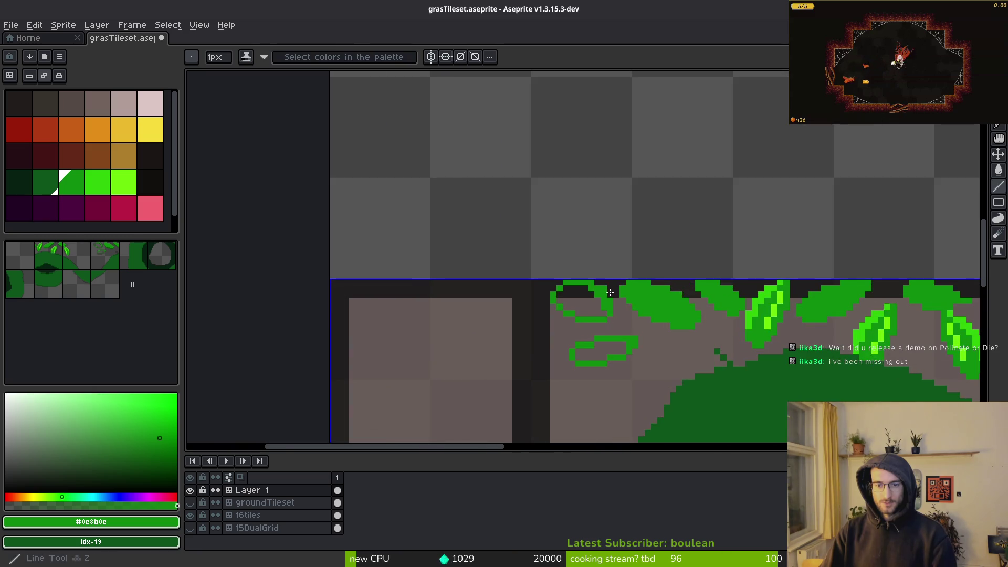
key("g")
scroll(482, 263, "down", 3)
left_click(142, 215)
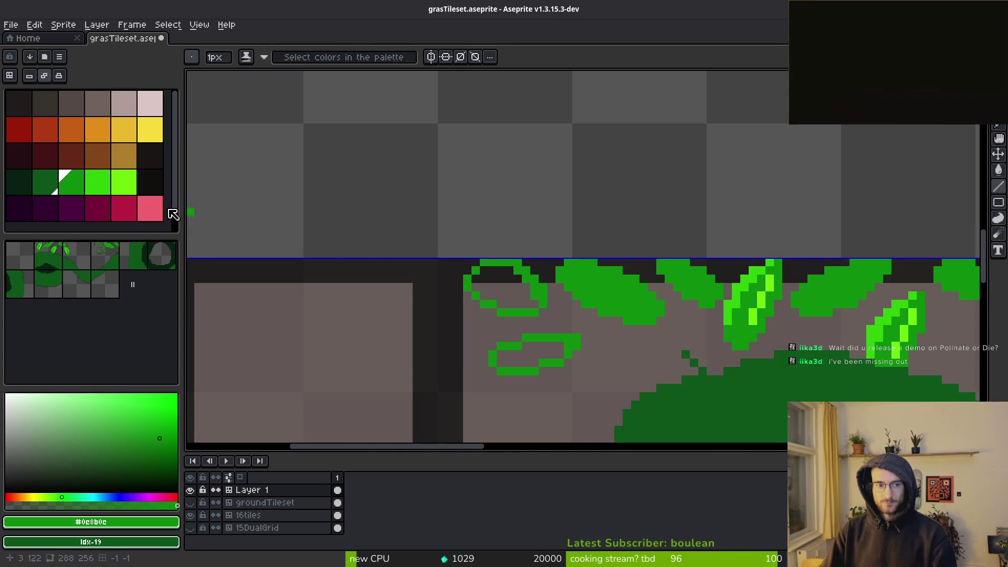
scroll(422, 263, "up", 2)
scroll(578, 257, "down", 3)
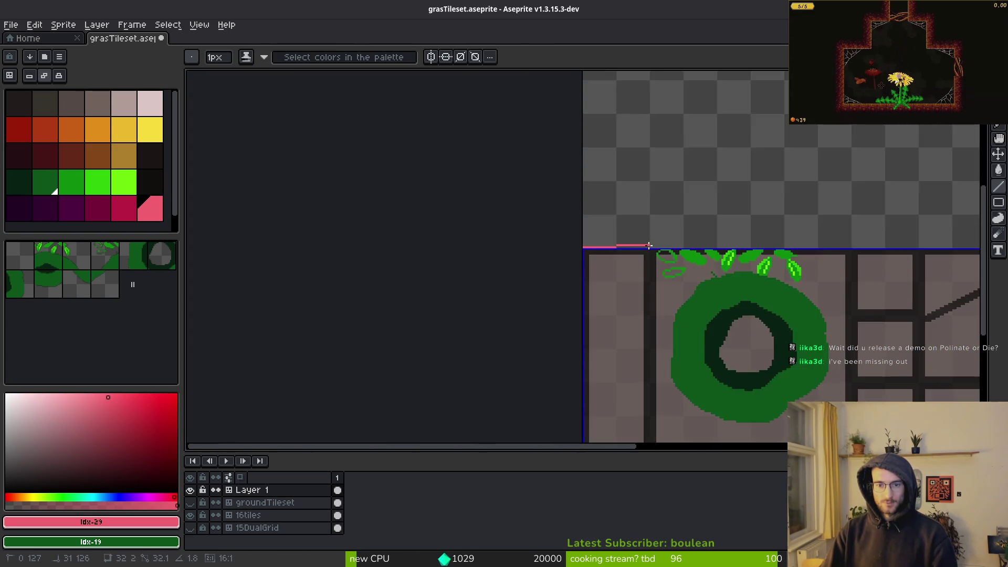
scroll(732, 252, "up", 4)
scroll(718, 265, "down", 4)
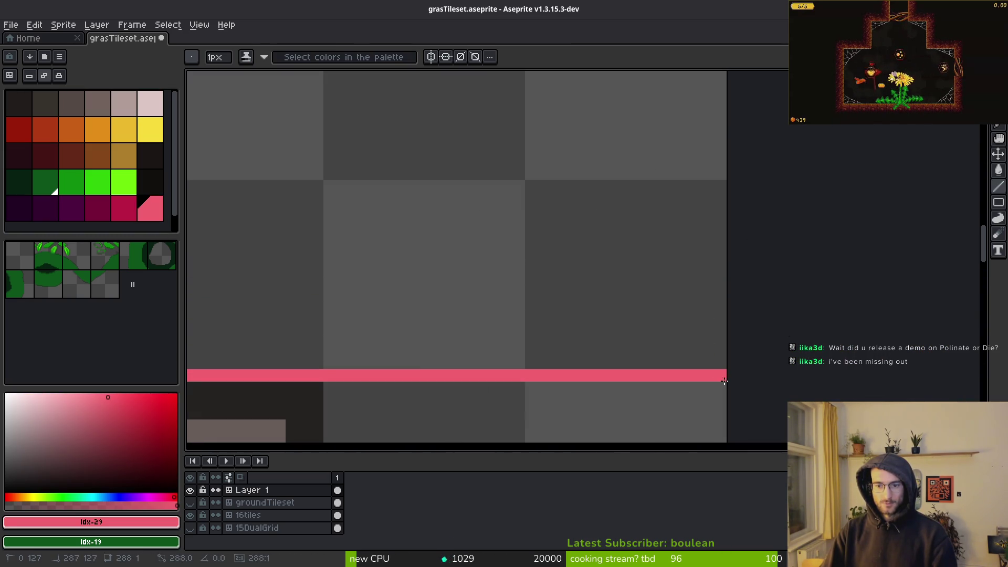
scroll(676, 387, "up", 4)
Paint-bucket the tile background dark green and eyedrop the leaf green #0c8b0c from the canvas.
key("g")
right_click(581, 285)
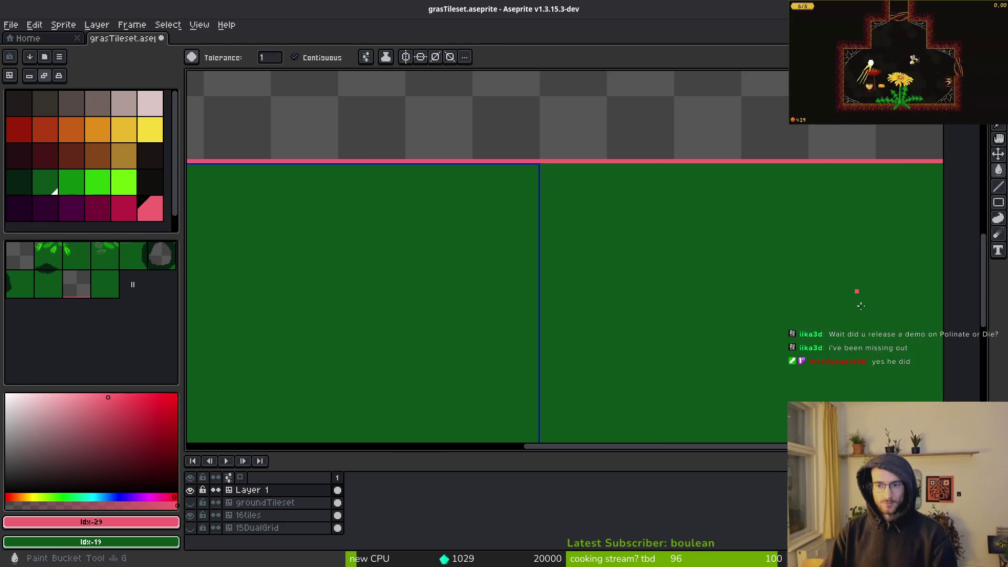
scroll(754, 288, "down", 4)
scroll(804, 300, "up", 4)
scroll(641, 257, "up", 2)
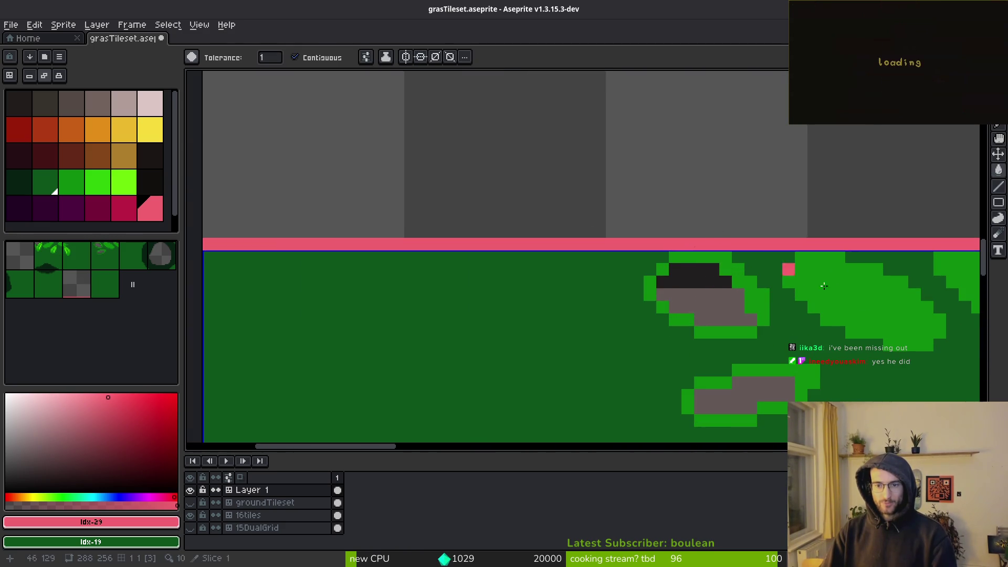
left_click(702, 288, "alt")
scroll(818, 257, "up", 1)
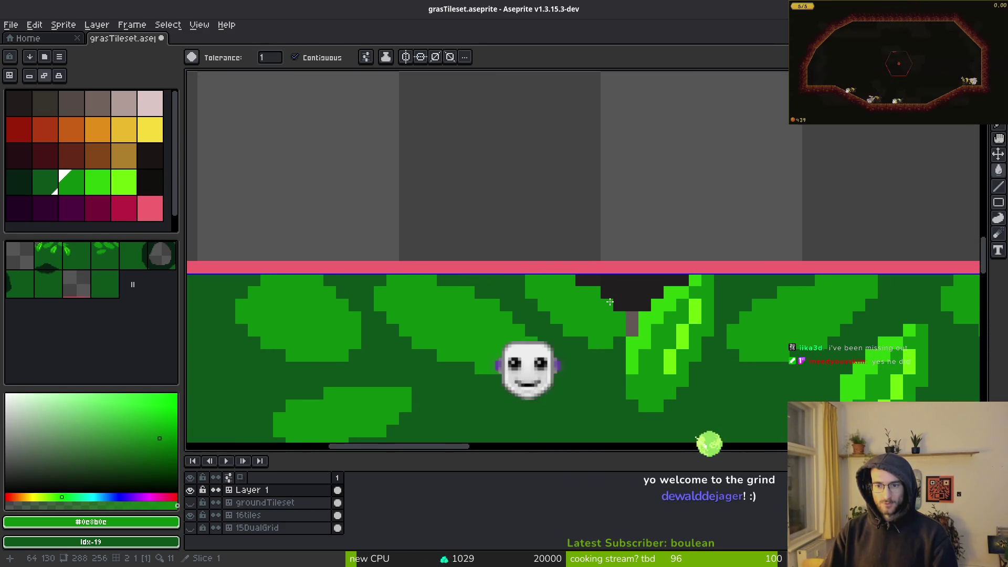
left_click_drag(817, 257, 603, 303)
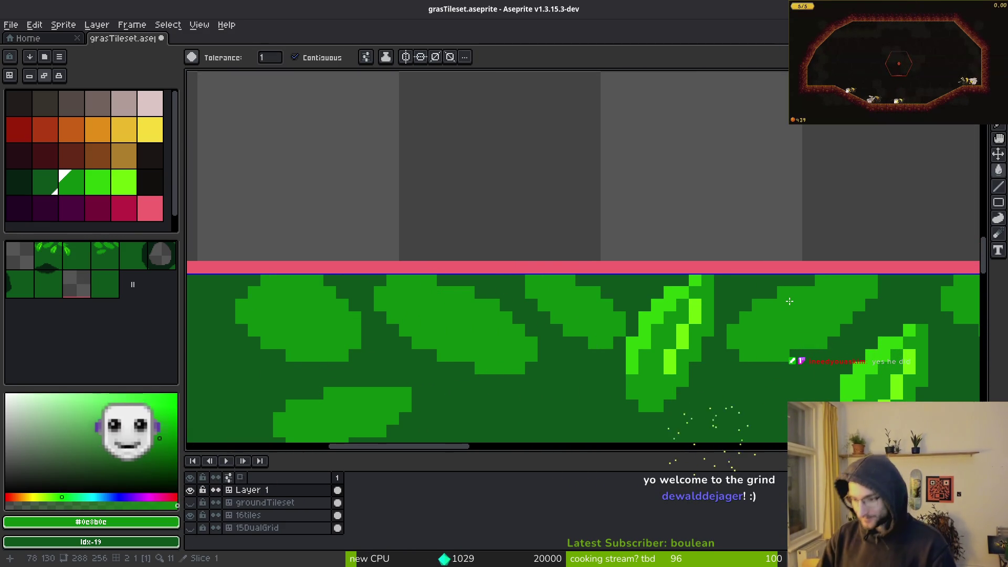
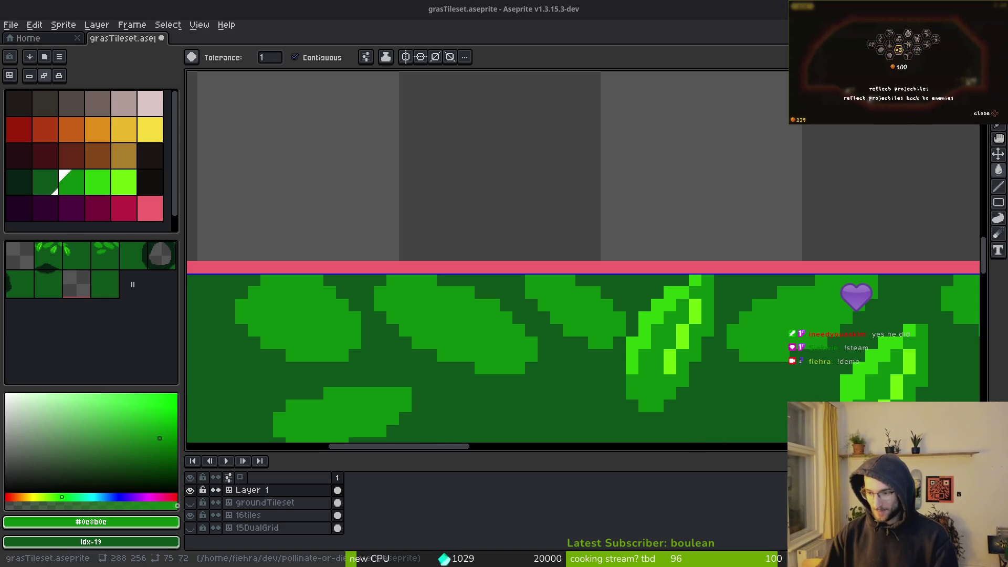
Paint a stray pixel with the dark ground green using the pencil.
scroll(603, 231, "down", 3)
scroll(603, 231, "right", 5)
key("e")
key("b")
scroll(692, 309, "down", 2)
scroll(699, 302, "up", 3)
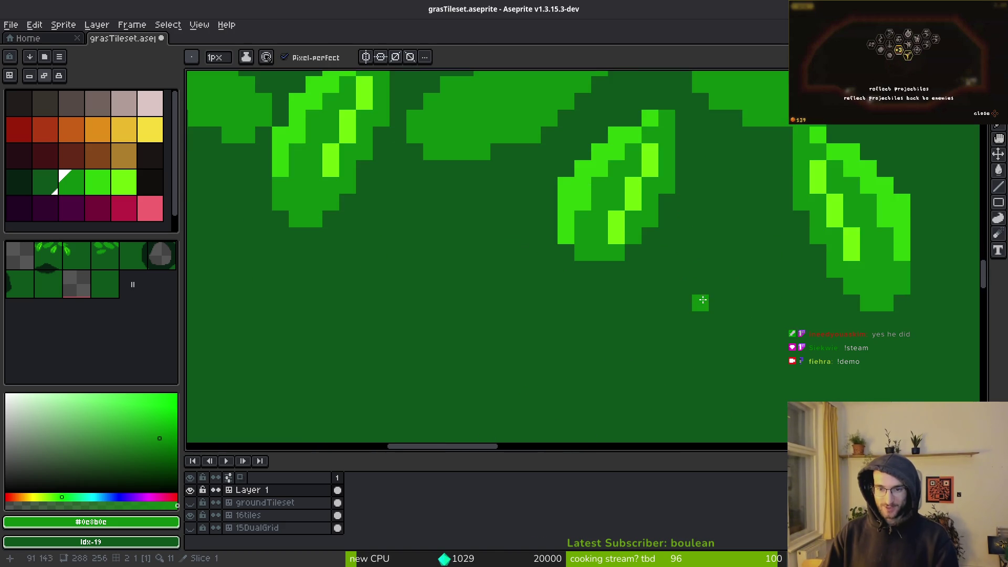
key("ctrl+z")
scroll(683, 326, "up", 3)
left_click(655, 348)
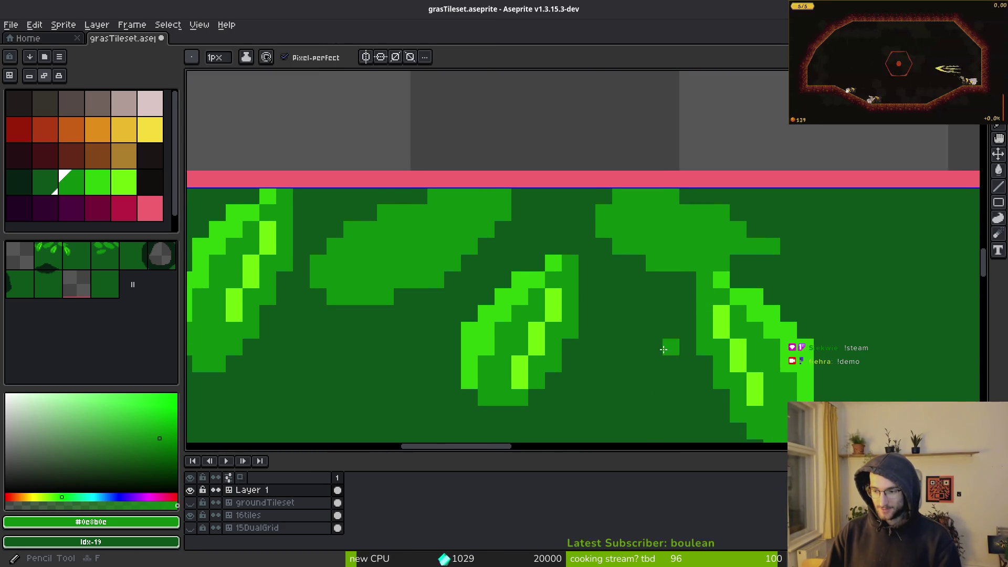
scroll(643, 306, "down", 2)
scroll(643, 306, "right", 1)
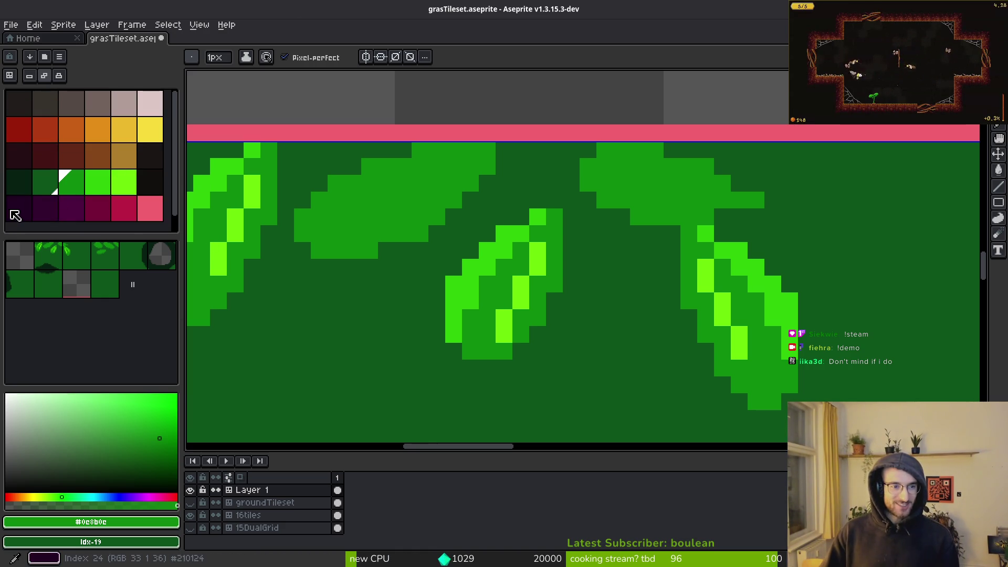
Try removing the bottom palette row, restore it, and redraw a black pixel below the middle leaf.
left_click_drag(14, 216, 152, 209)
key("ctrl+z")
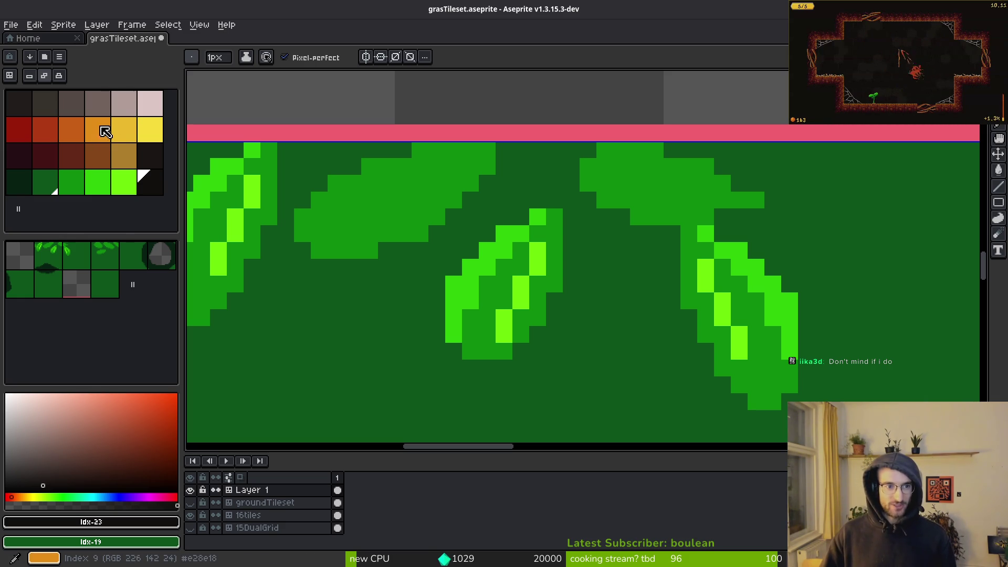
key("ctrl+y")
key("ctrl+y")
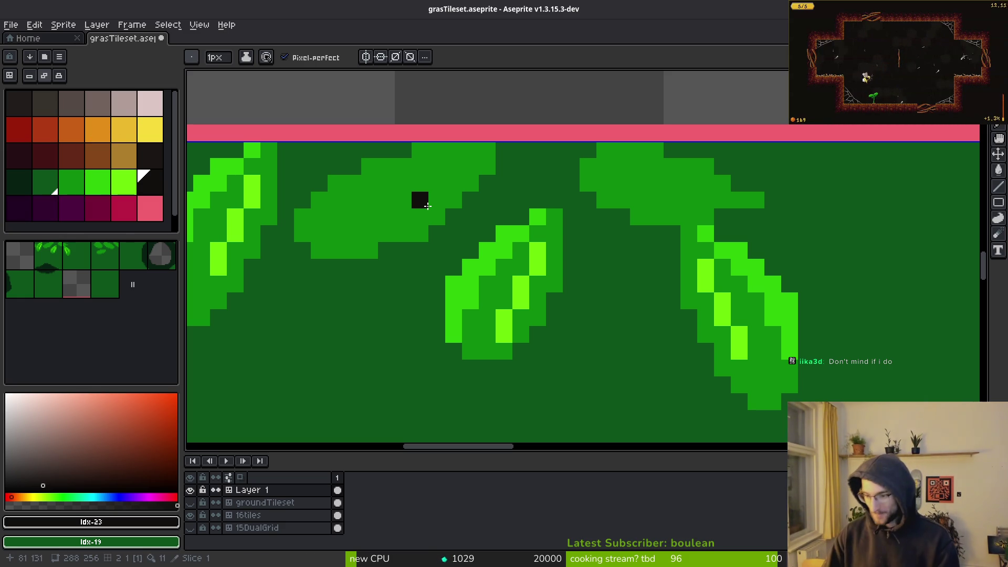
key("ctrl+z")
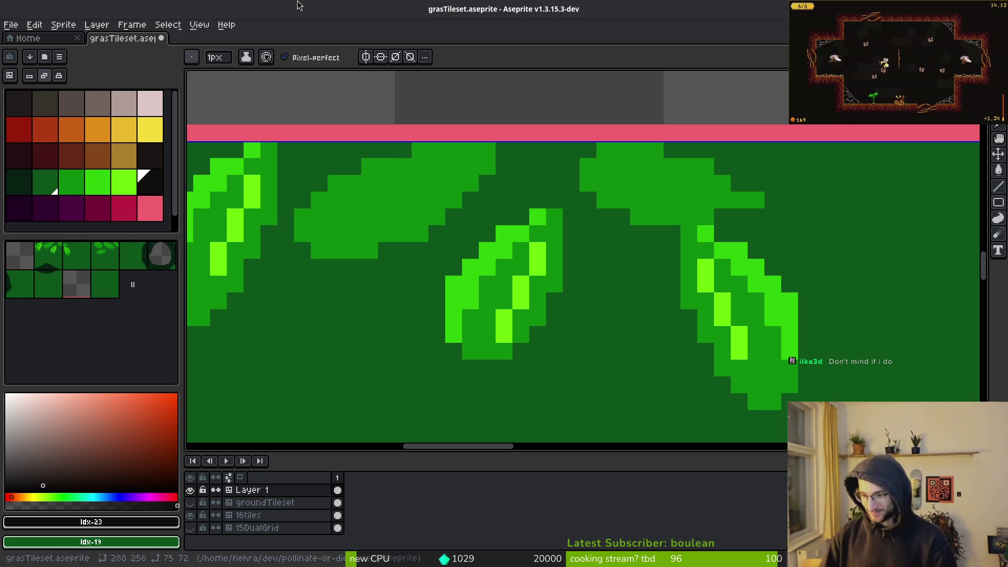
left_click(487, 267)
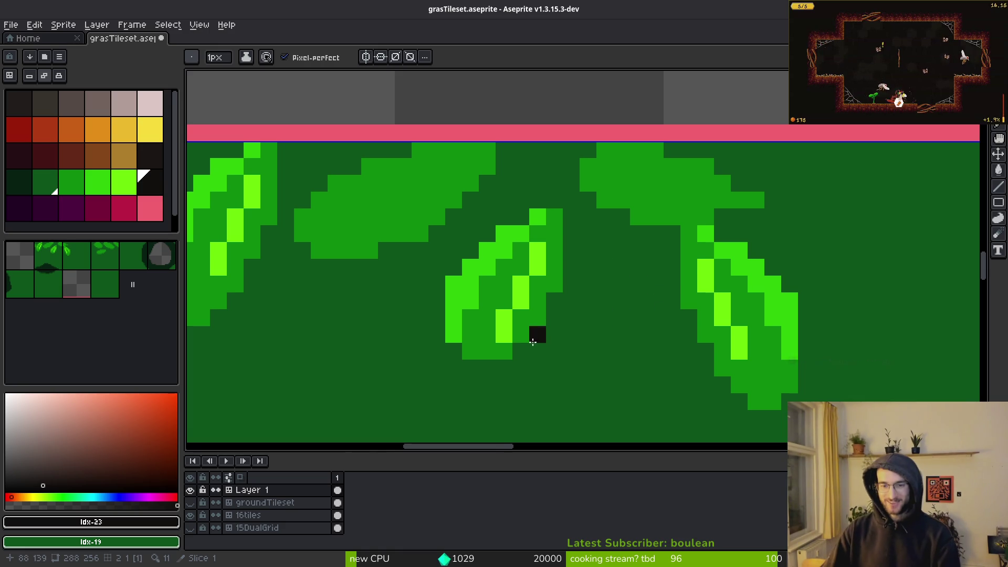
Sample the mid leaf green and bucket-fill the stray black pixel with it.
scroll(556, 330, "down", 4)
scroll(561, 169, "up", 2)
scroll(560, 169, "up", 5)
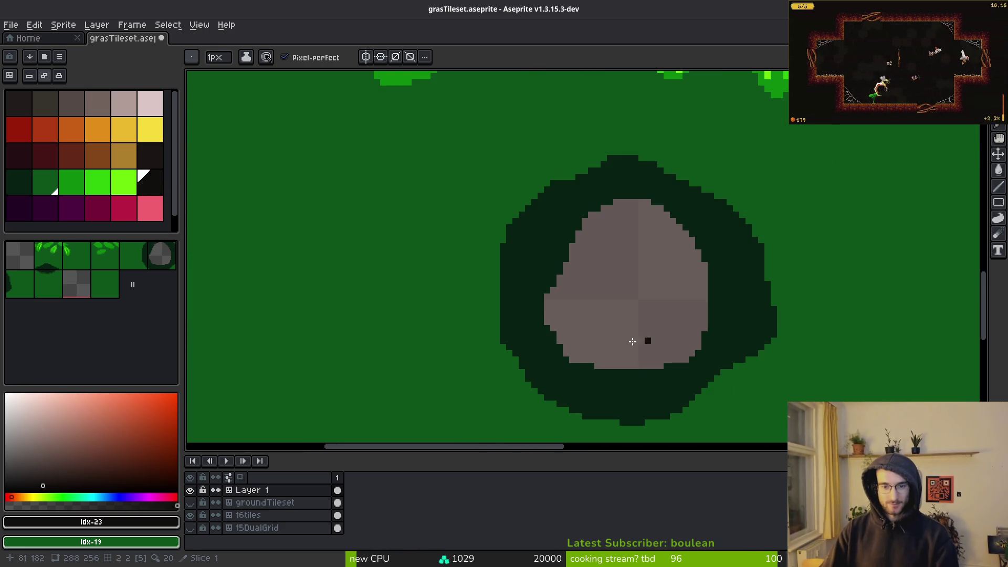
scroll(741, 323, "down", 3)
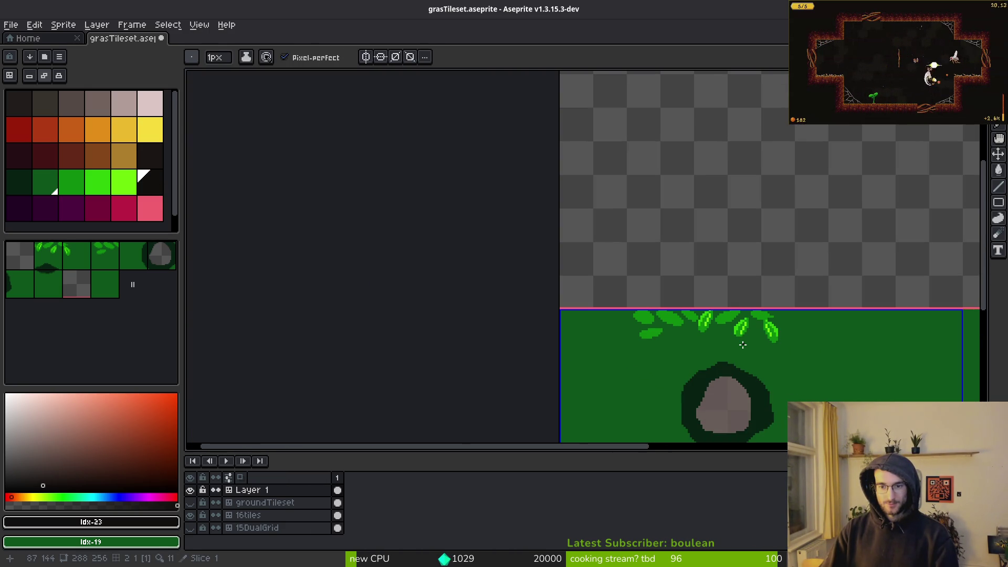
scroll(740, 342, "up", 4)
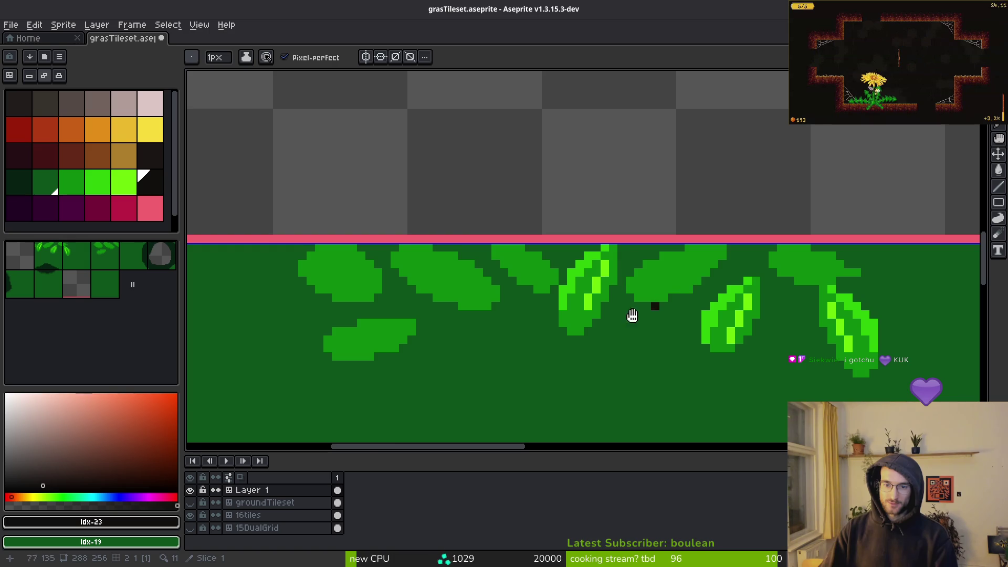
scroll(660, 301, "up", 4)
left_click(504, 278, "alt")
key("g")
left_click(502, 294)
scroll(510, 240, "down", 3)
scroll(511, 240, "up", 3)
Recolour the bright-green and lime highlight blocks on the left and right leaves mid green.
left_click(457, 169)
left_click(518, 183)
left_click(494, 250)
left_click(456, 290)
left_click(513, 101)
left_click(887, 286)
left_click(853, 221)
left_click(965, 314)
Fill the leftover lime and bright-green blocks mid green and save the tileset.
scroll(965, 313, "right", 5)
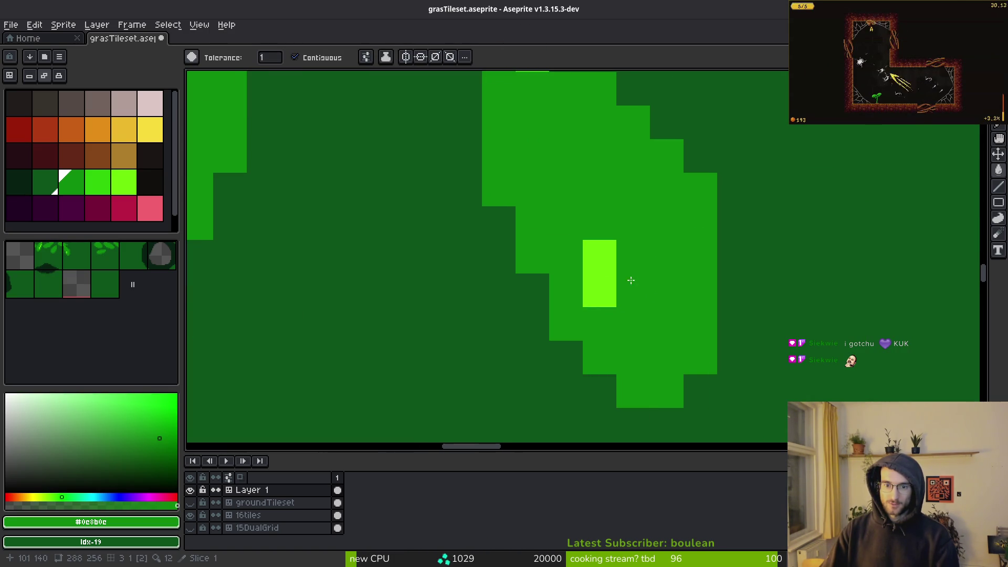
left_click(655, 387)
left_click(563, 241)
scroll(802, 319, "up", 5)
scroll(626, 303, "up", 3)
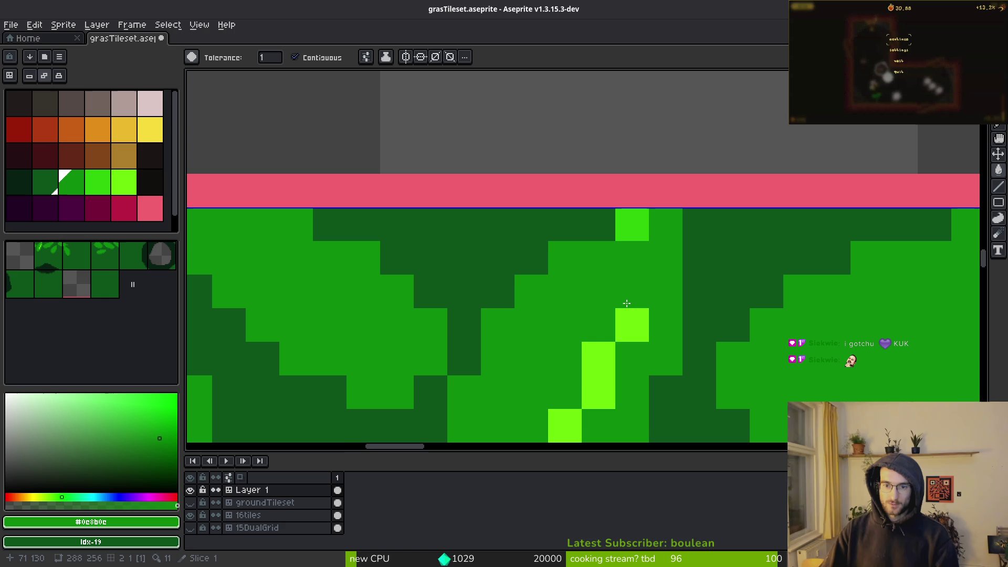
left_click(633, 224)
left_click(599, 374)
scroll(624, 325, "down", 2)
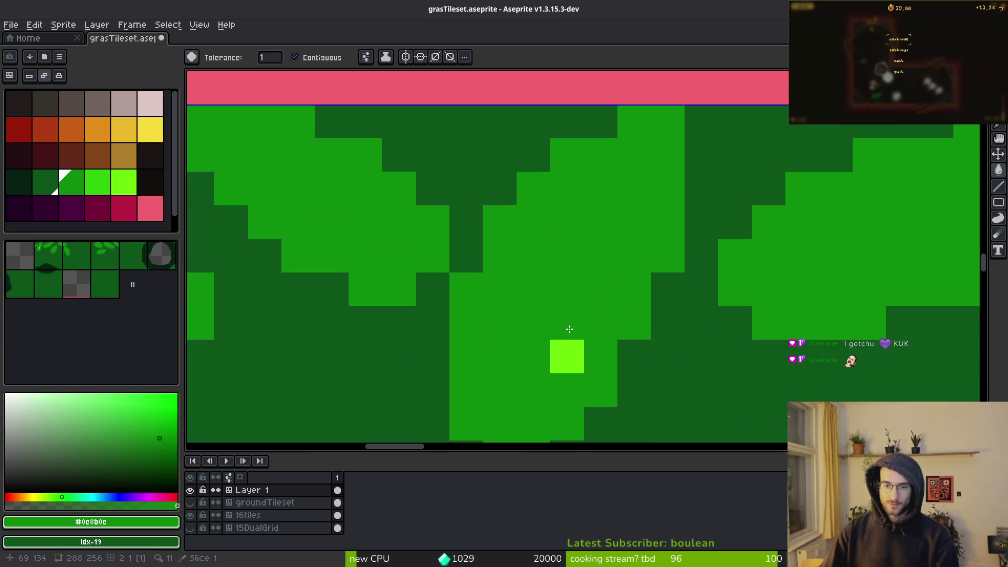
scroll(625, 273, "down", 3)
key("ctrl+s")
key("alt+Tab")
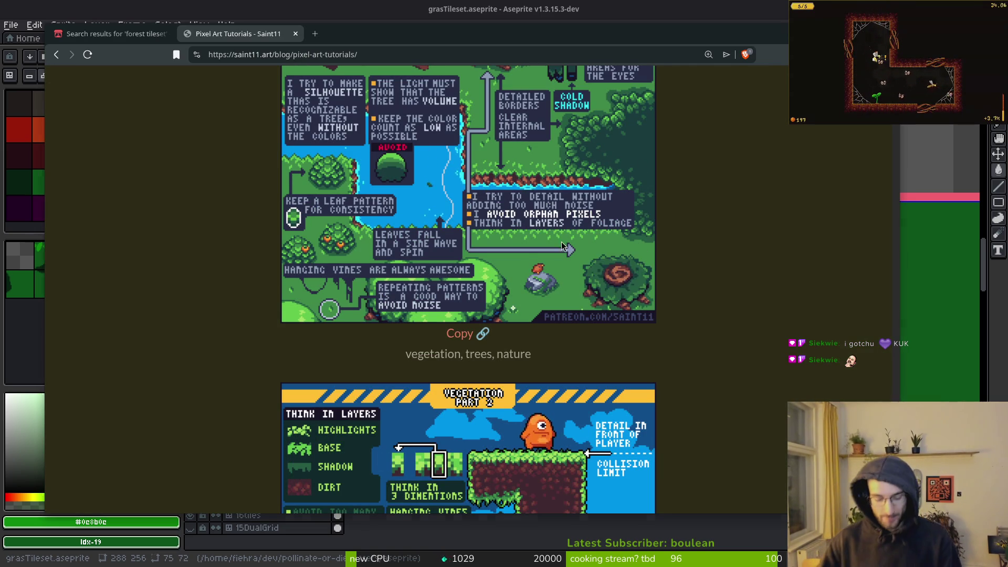
left_click(928, 148)
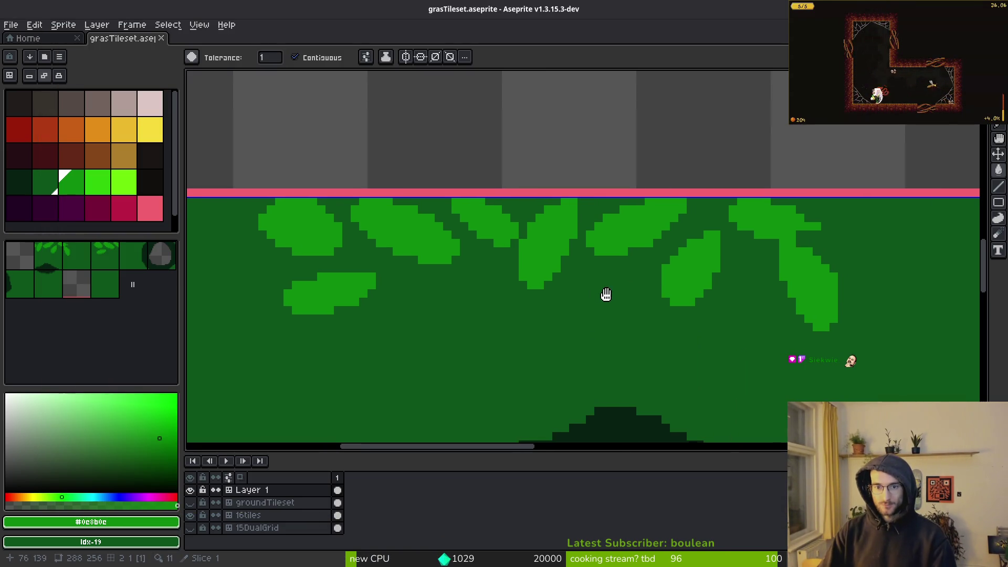
Refill the ground around the rock with the darkest green, discarding a bright-green fill.
left_click_drag(608, 294, 500, 160)
scroll(533, 225, "down", 2)
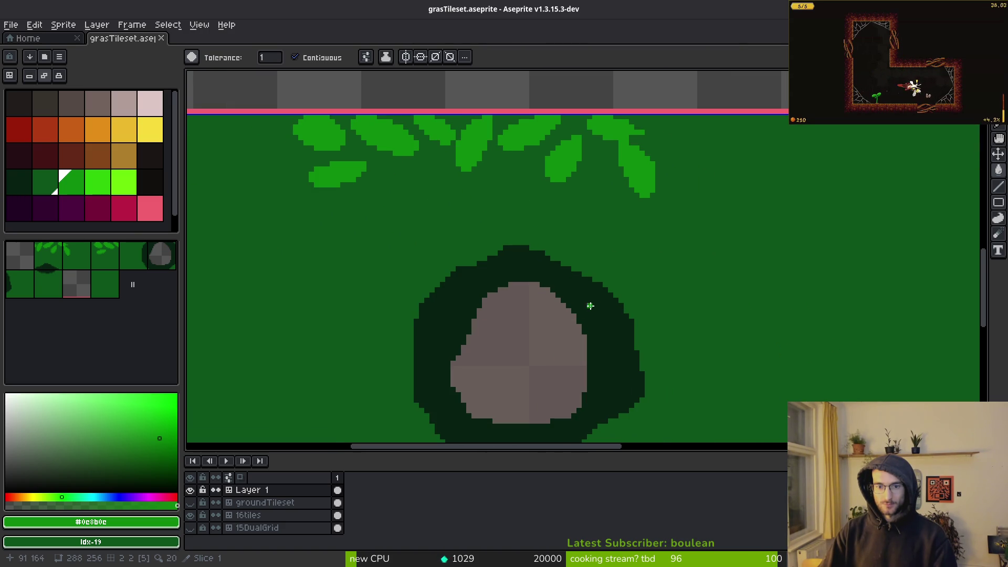
left_click(589, 305)
left_click(648, 254)
key("ctrl+z")
key("ctrl+z")
left_click(626, 308, "alt")
left_click(646, 295)
Try the darker green on one leaf, then revert it to bright green.
scroll(524, 270, "down", 1)
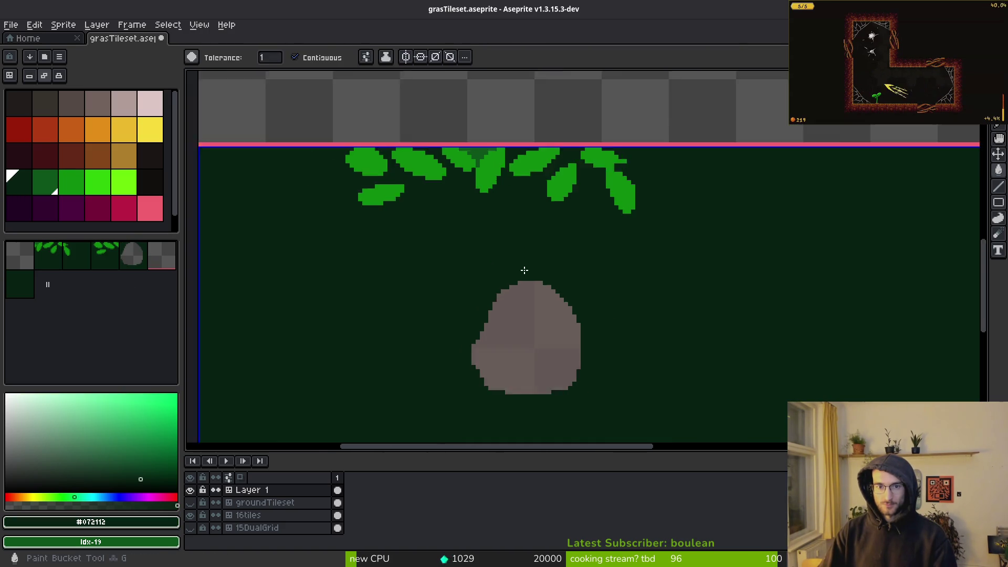
scroll(524, 270, "down", 1)
scroll(577, 284, "up", 2)
scroll(612, 293, "down", 2)
scroll(614, 294, "up", 1)
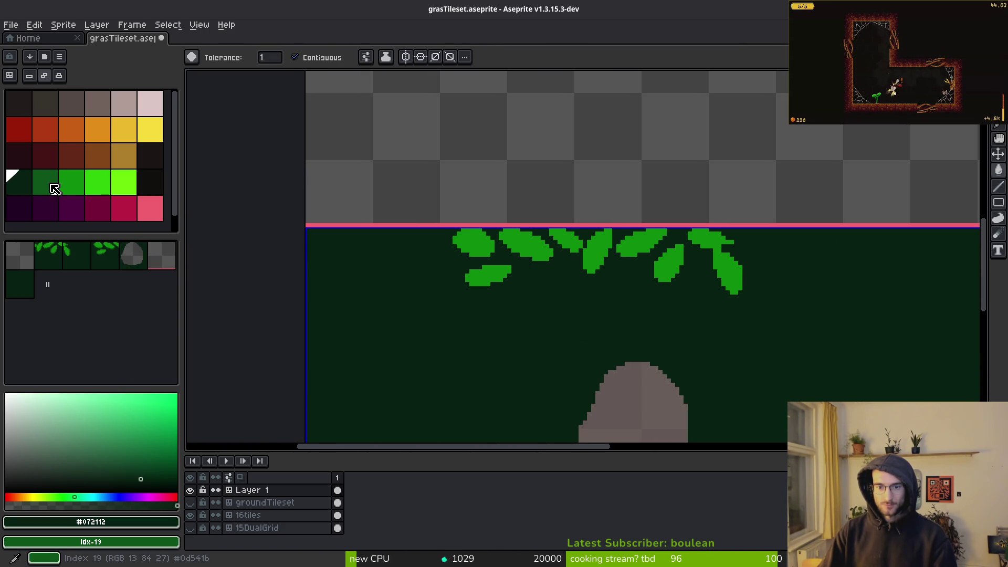
scroll(653, 354, "down", 3)
scroll(653, 322, "up", 4)
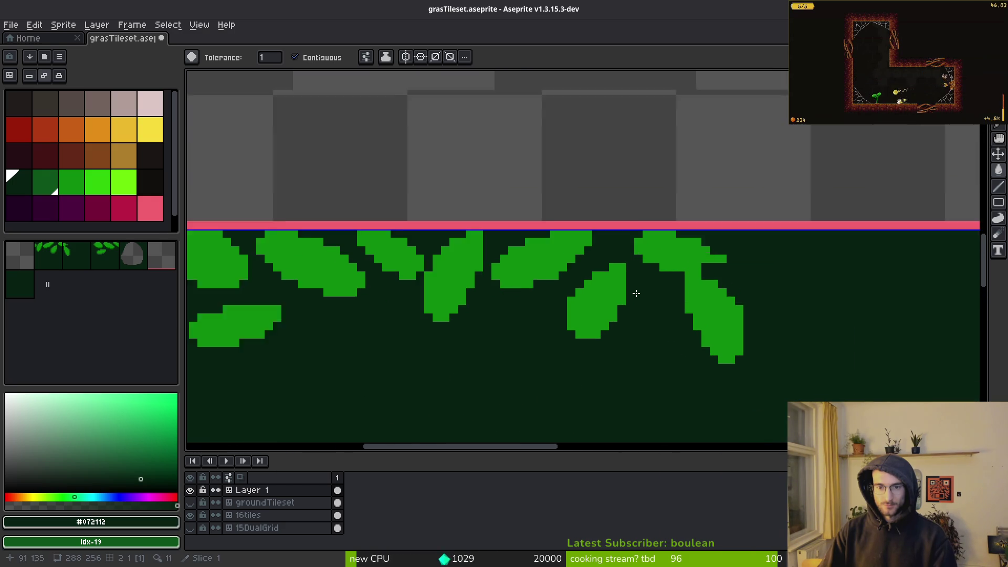
scroll(636, 293, "up", 1)
left_click(69, 178)
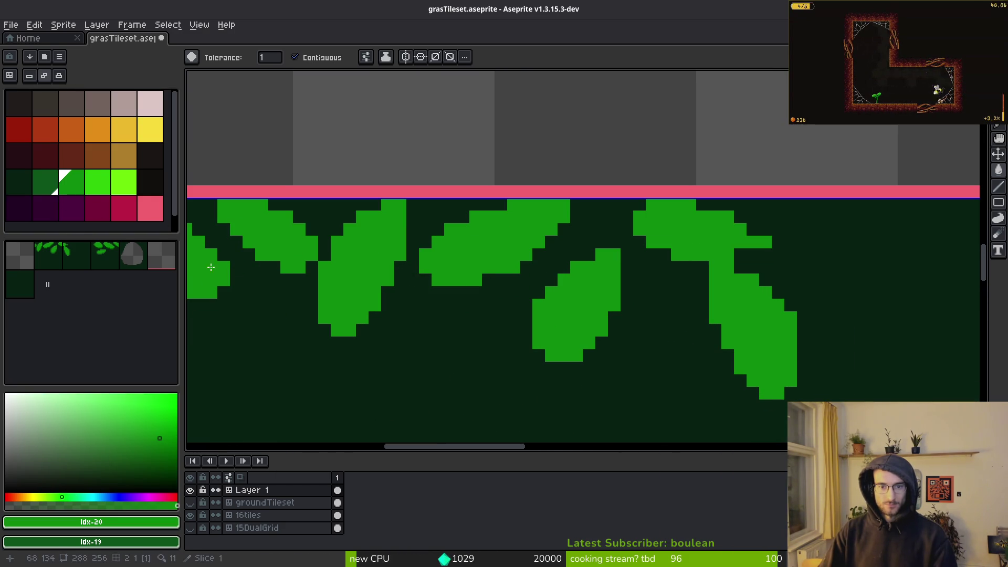
left_click(45, 182)
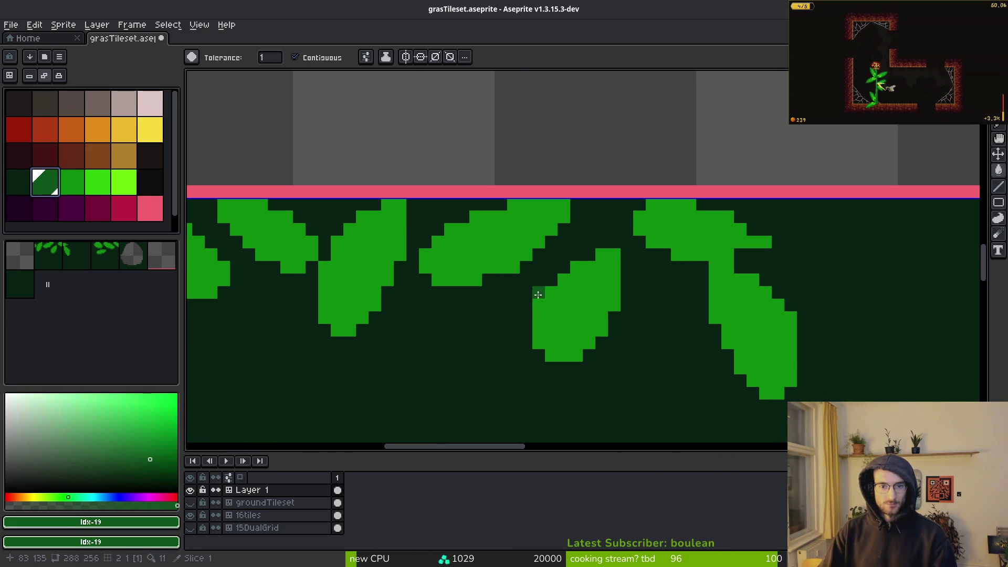
left_click(575, 315)
key("ctrl+z")
key("ctrl+y")
scroll(655, 342, "down", 3)
scroll(656, 345, "up", 3)
key("ctrl+z")
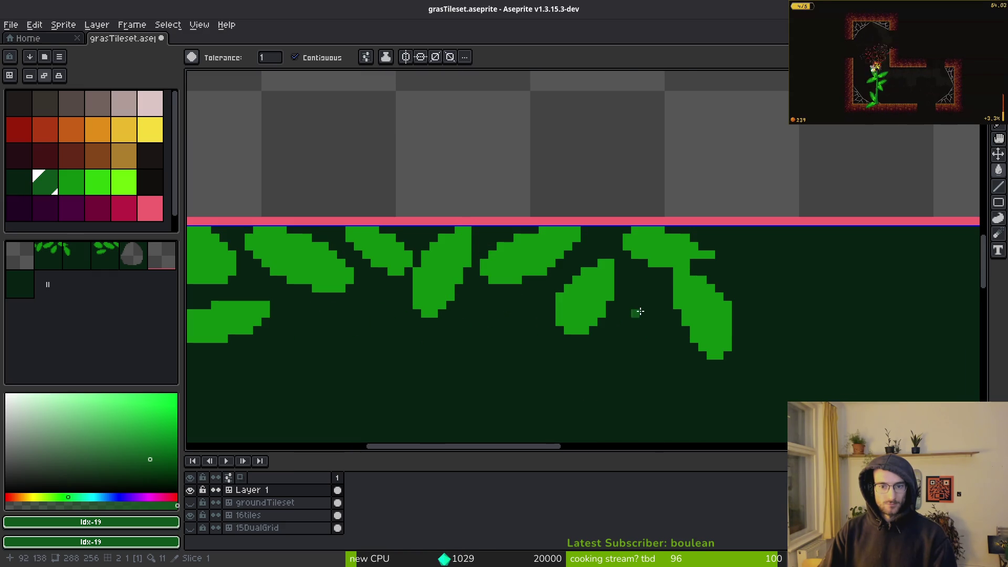
Magic-wand select all the bright-green leaves.
key("w")
left_click(599, 331)
scroll(615, 301, "down", 2)
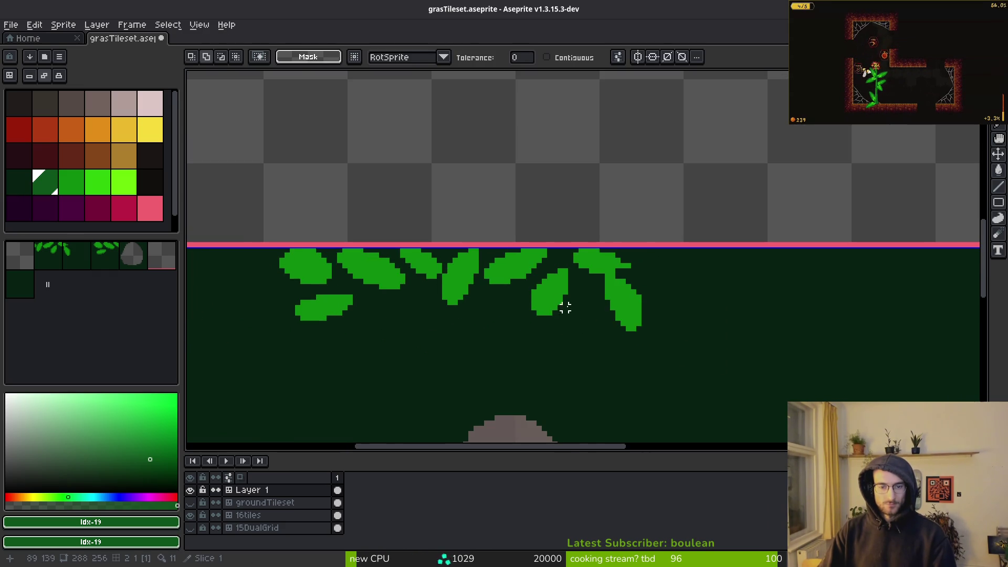
Duplicate the leaf cluster along the neighbouring tile's top edge and drop it there.
left_click_drag(485, 282, 845, 297)
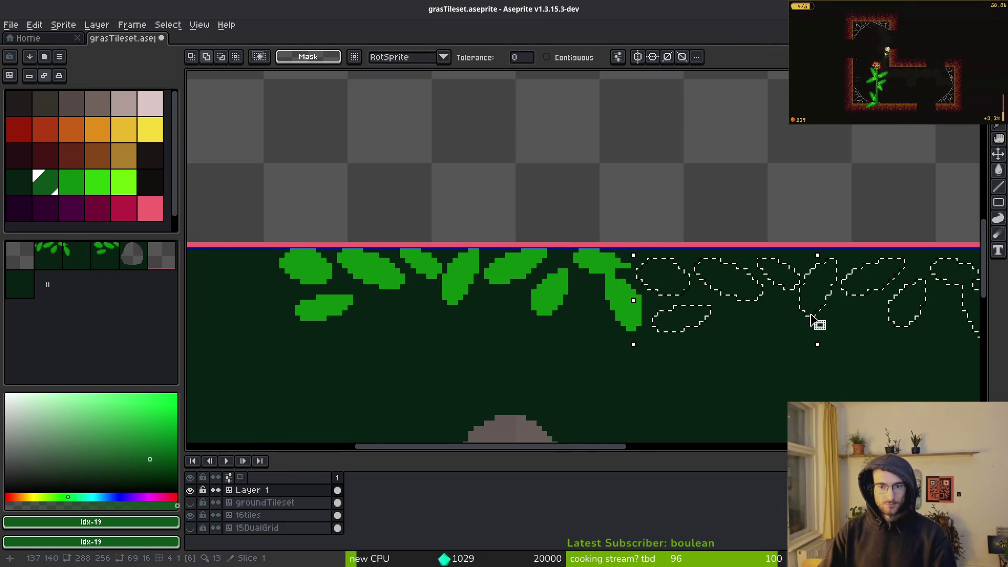
key("ctrl+z")
mouse_move(676, 329)
left_mouse_down()
mouse_move(799, 288)
mouse_move(856, 387)
left_mouse_up()
scroll(775, 352, "down", 2)
scroll(775, 352, "up", 3)
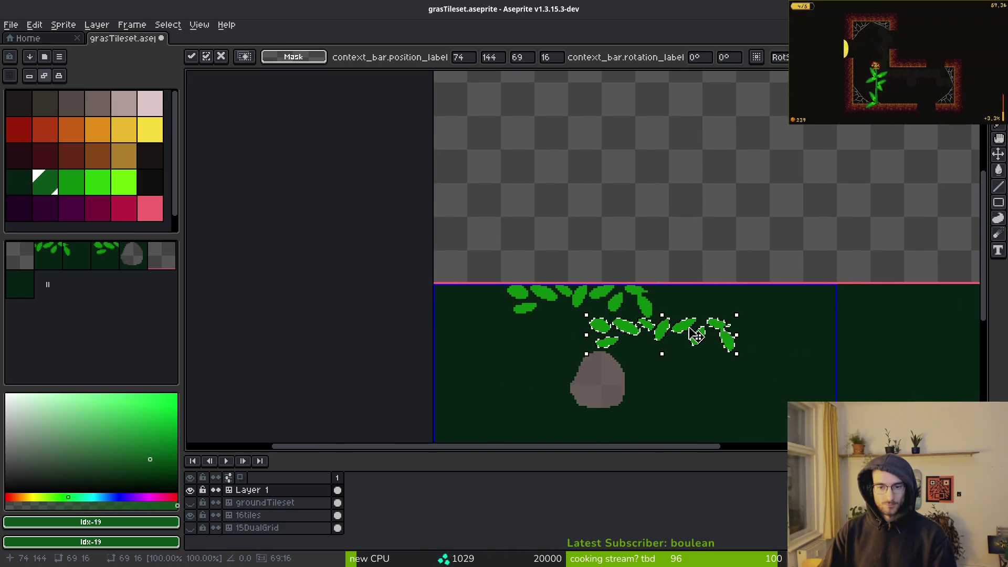
mouse_move(765, 305)
left_mouse_down()
mouse_move(759, 285)
mouse_move(738, 281)
left_mouse_up()
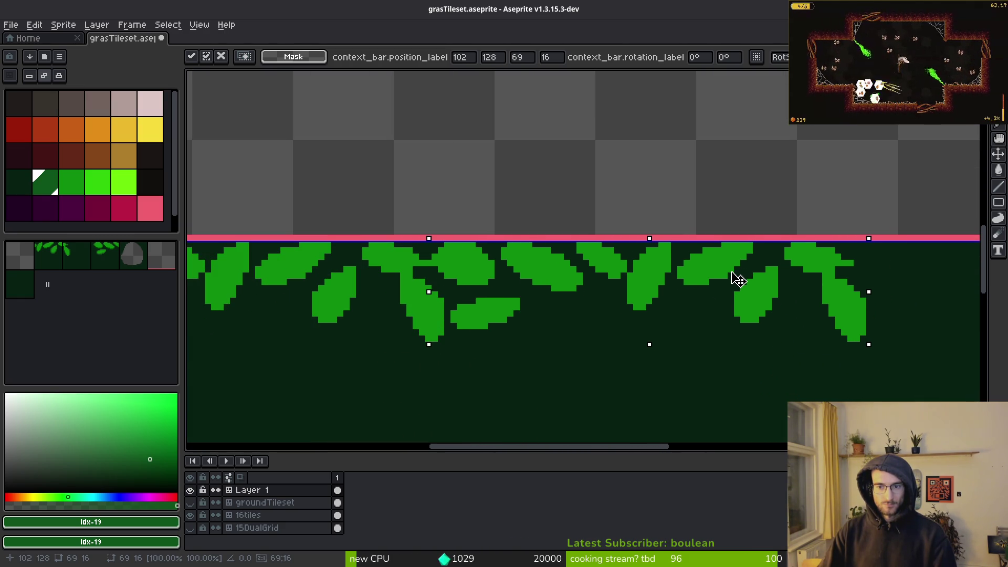
scroll(725, 308, "down", 3)
key("w")
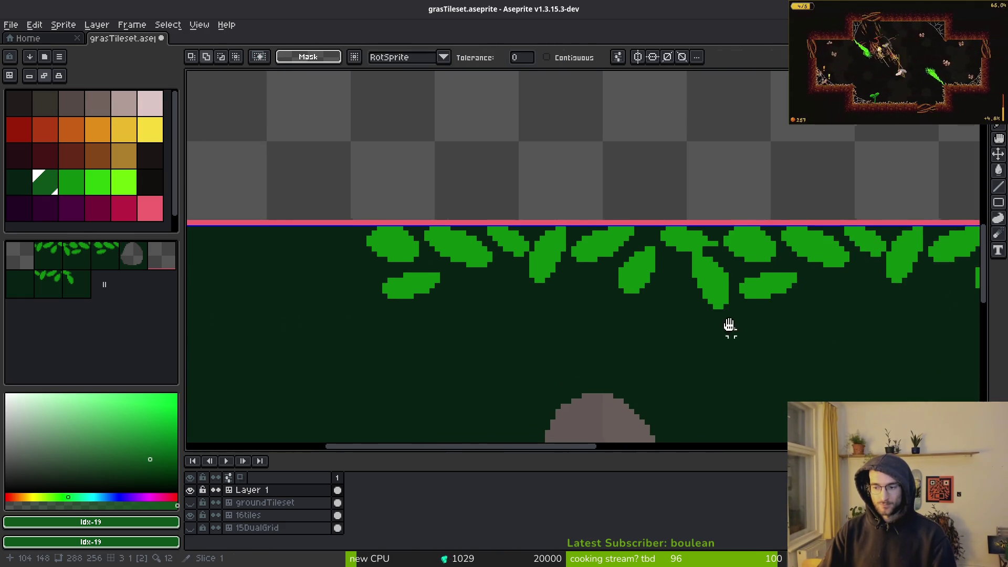
Paste another copy of the leaves and move it left and down.
scroll(732, 338, "down", 2)
scroll(725, 335, "up", 2)
key("ctrl+v")
mouse_move(650, 246)
left_mouse_down()
mouse_move(434, 352)
mouse_move(523, 303)
left_mouse_up()
left_click(36, 25)
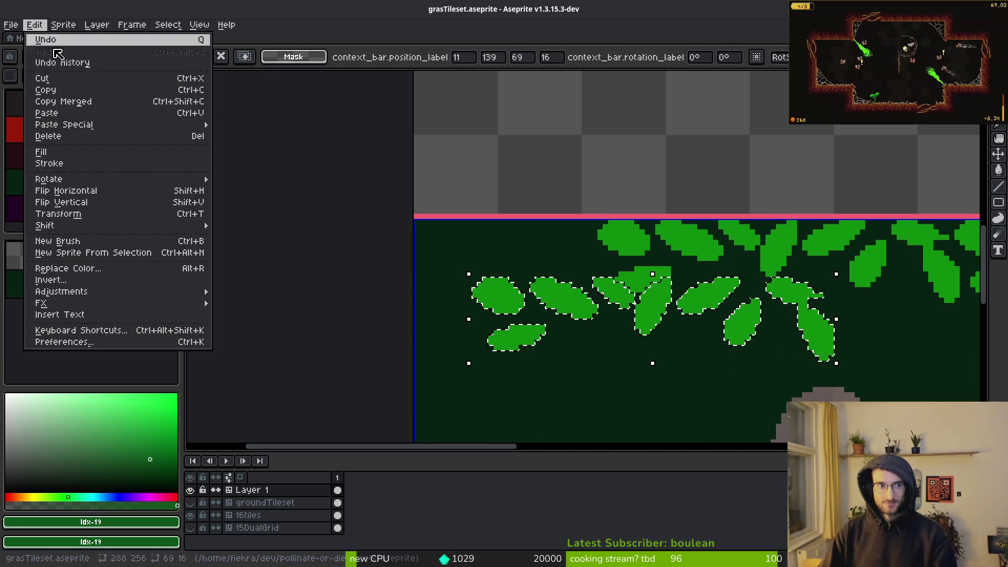
Rotate the copied leaves 90° CCW, mirror them, and drop them on the tile's left edge.
mouse_move(105, 179)
left_click(246, 199)
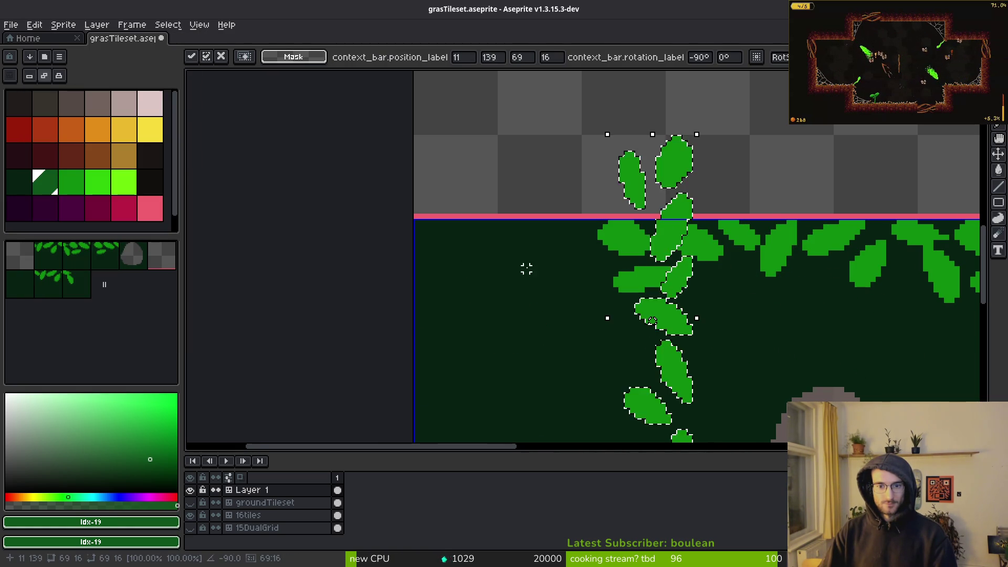
scroll(532, 268, "down", 3)
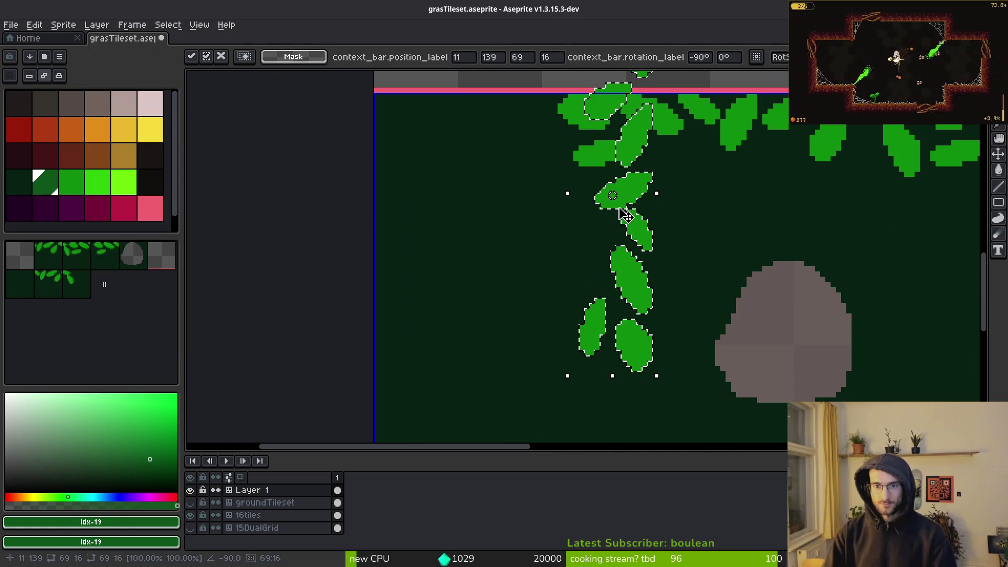
key("shift+h")
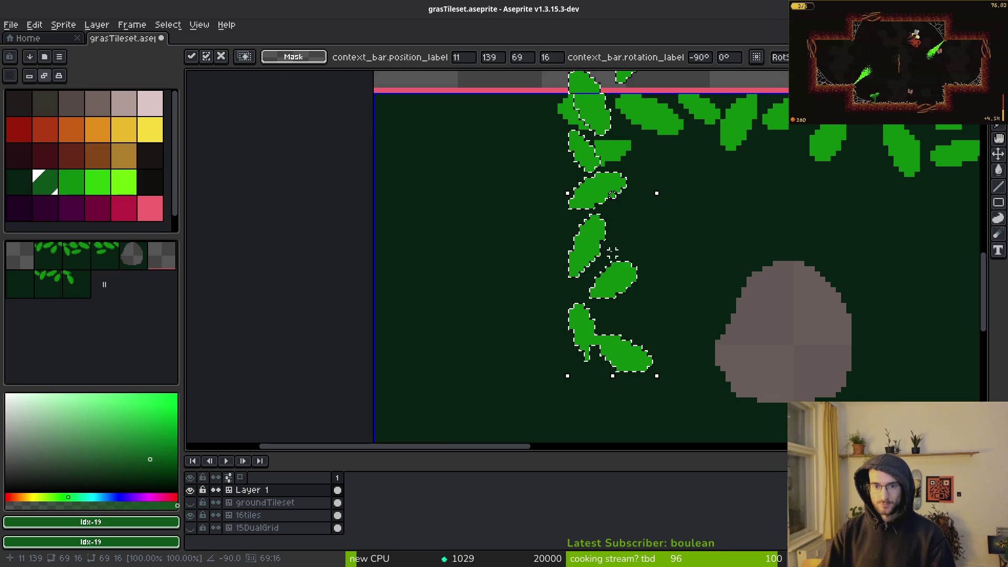
left_click_drag(613, 252, 405, 338)
scroll(458, 335, "up", 3)
left_click_drag(424, 273, 443, 297)
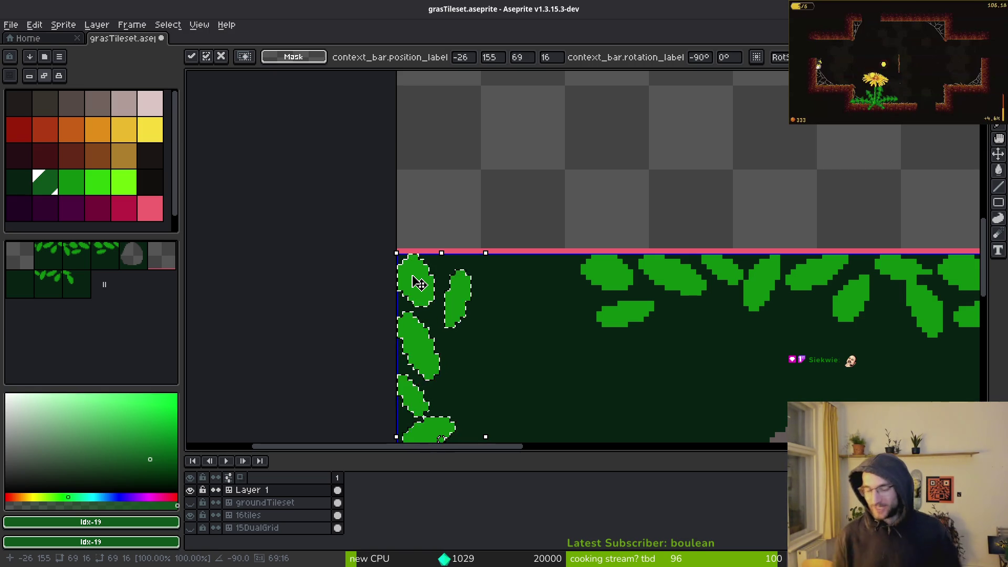
key("ctrl+d")
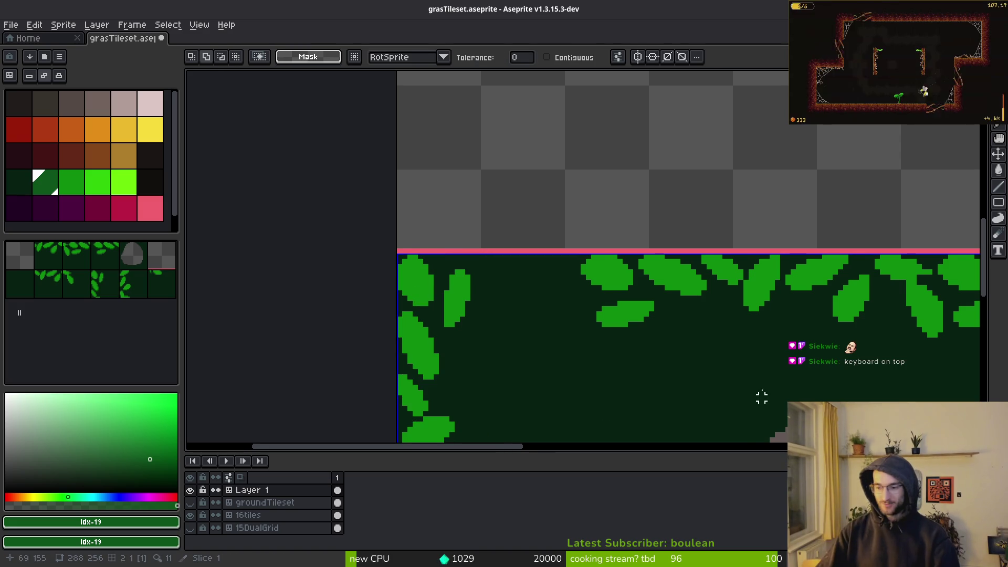
Select the leaves by colour with the Magic Wand.
scroll(675, 333, "down", 3)
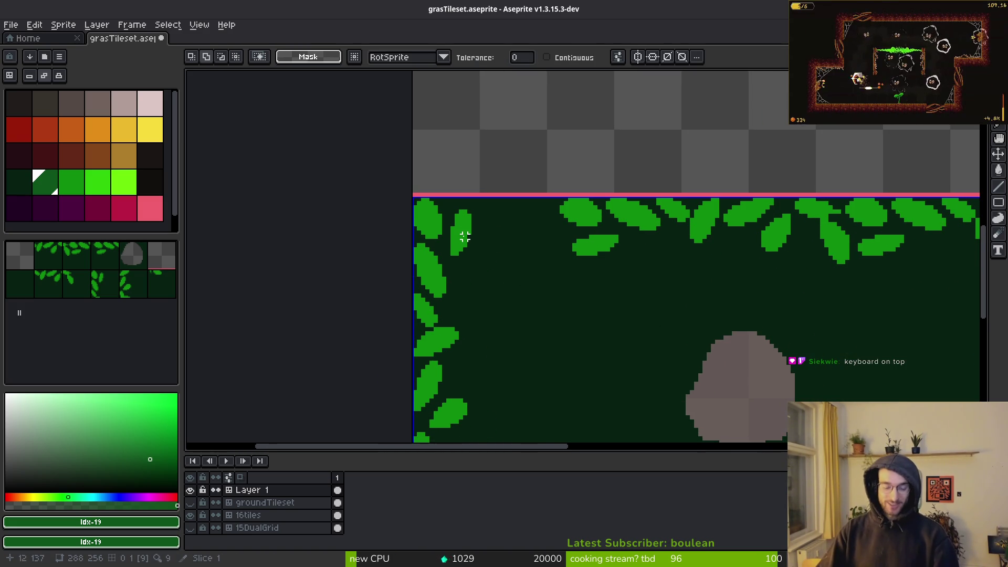
scroll(440, 232, "down", 2)
scroll(455, 211, "down", 3)
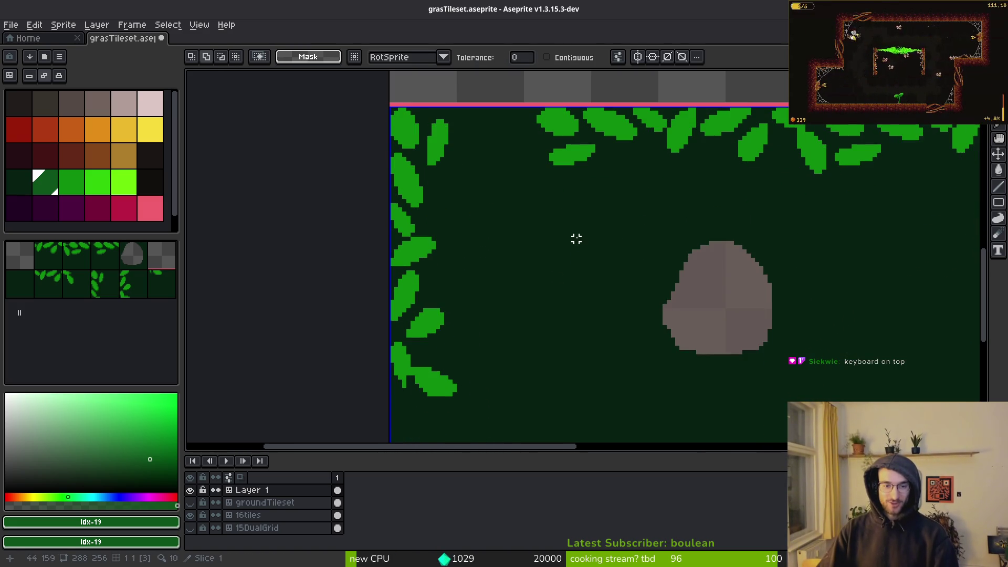
key("shift+w")
scroll(498, 226, "up", 2)
key("w")
left_click(637, 280)
scroll(610, 269, "down", 4)
scroll(609, 269, "up", 4)
key("shift+w")
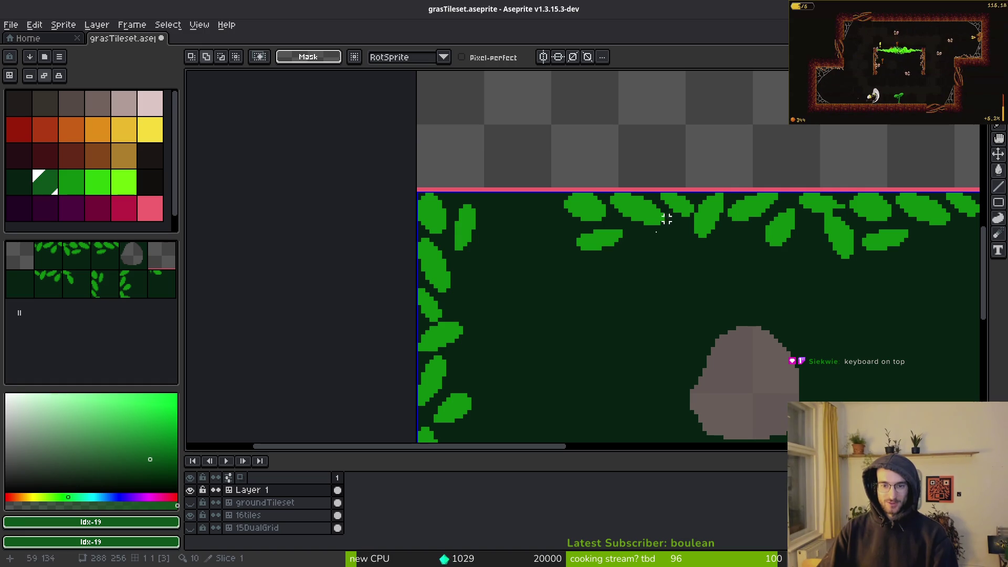